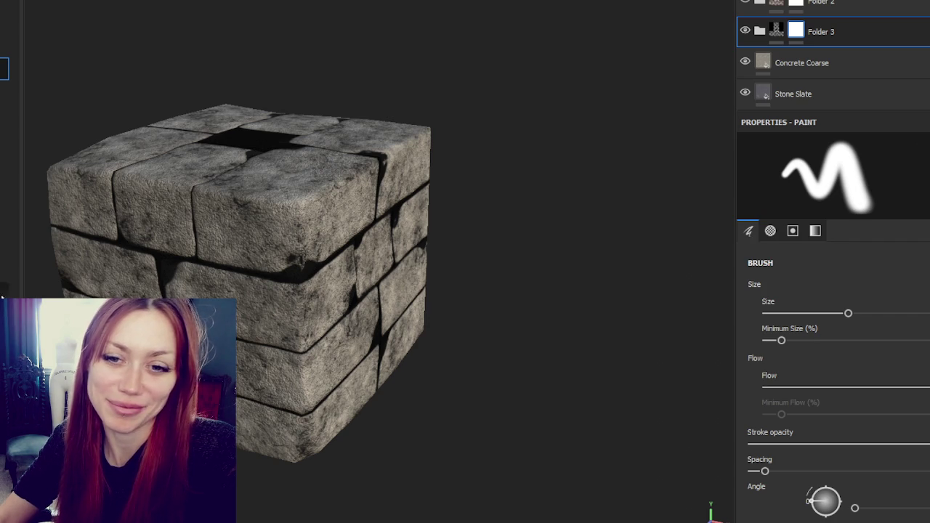
Turn the cube to a front view and try brush alphas 70, 64, 69 and 74.
alt+drag(392, 312, 446, 310)
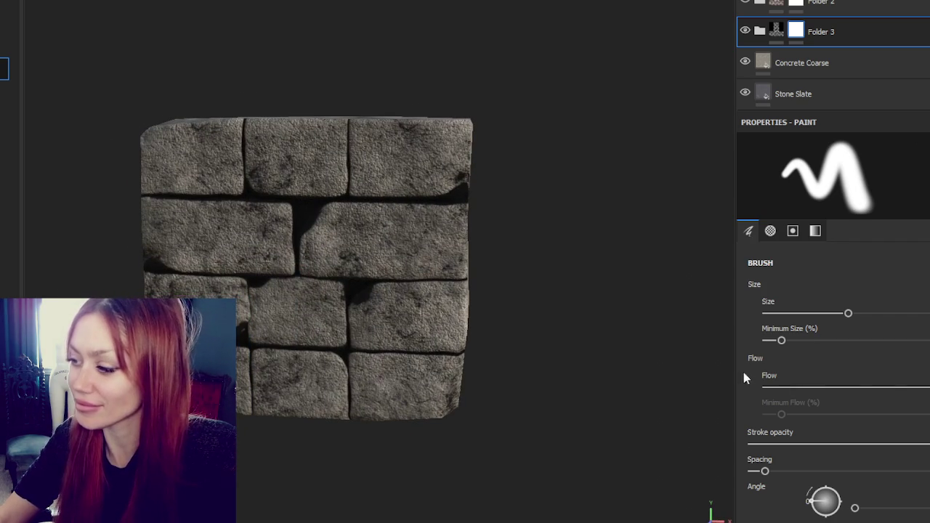
scroll(881, 356, down, 5)
scroll(881, 356, down, 5)
scroll(907, 376, down, 5)
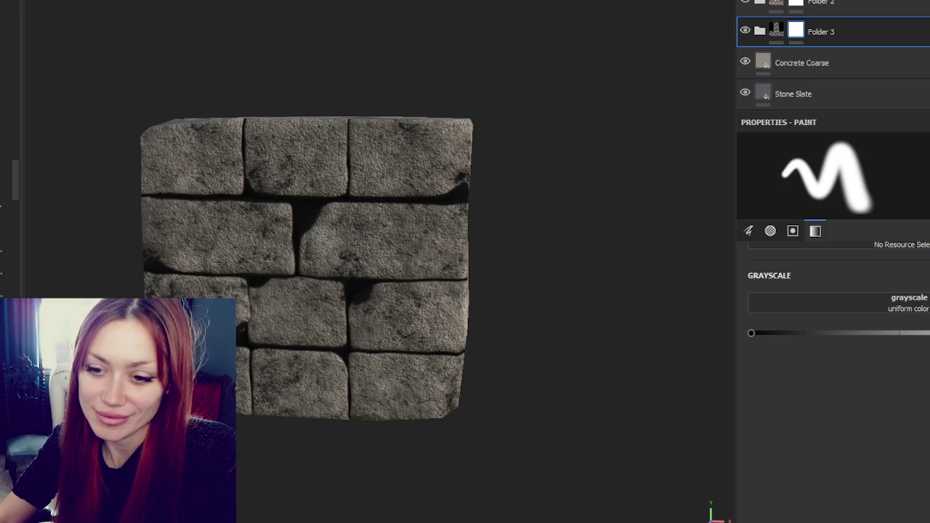
scroll(7, 218, down, 3)
scroll(8, 218, down, 3)
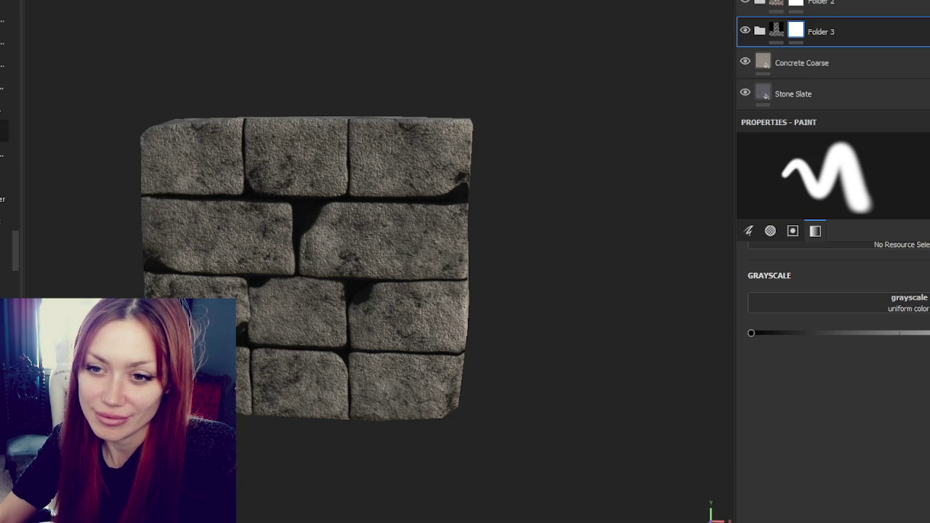
click(4, 29)
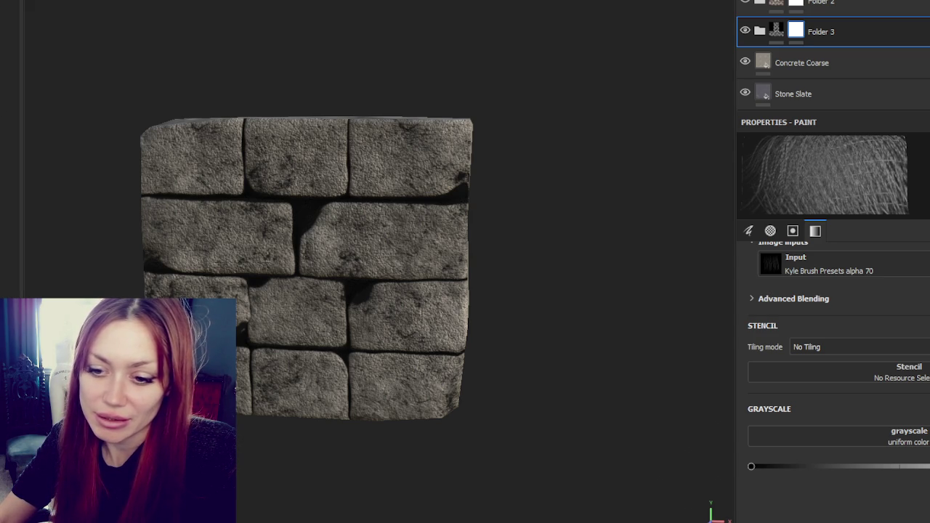
scroll(4, 181, up, 1)
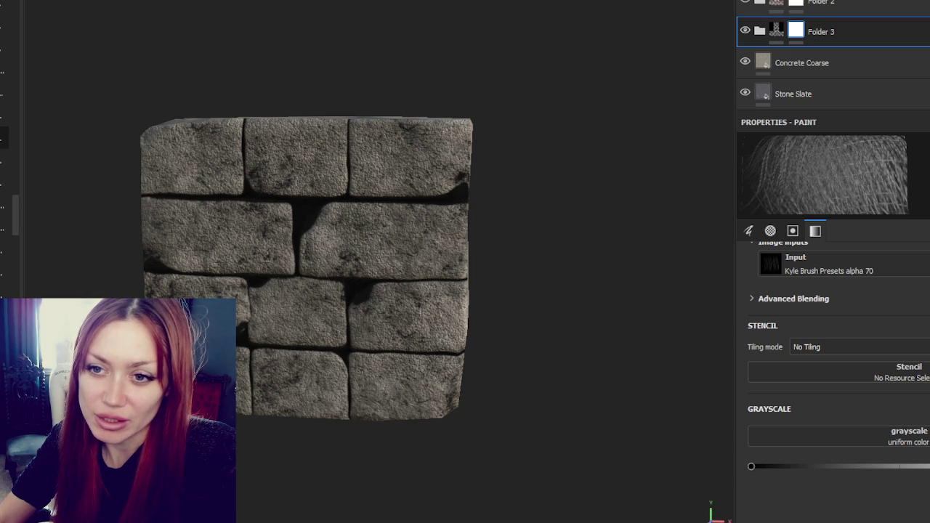
click(4, 138)
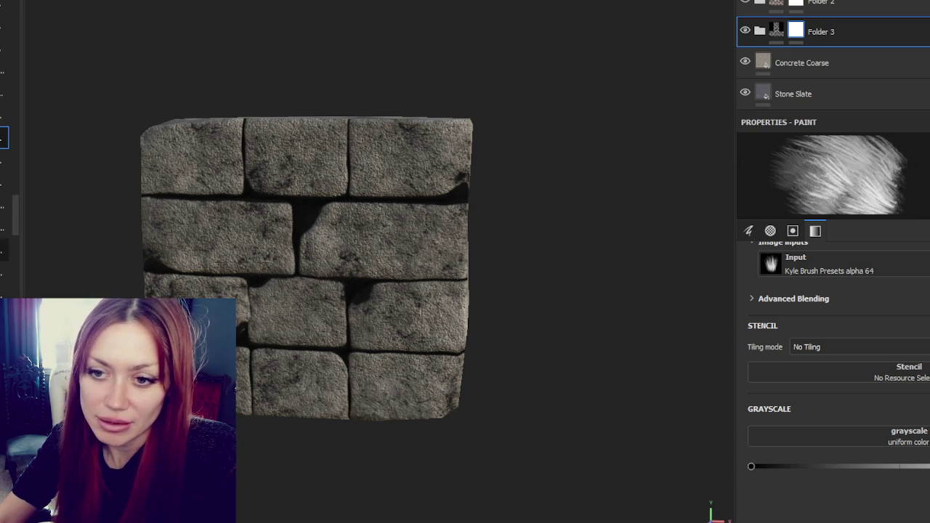
click(5, 227)
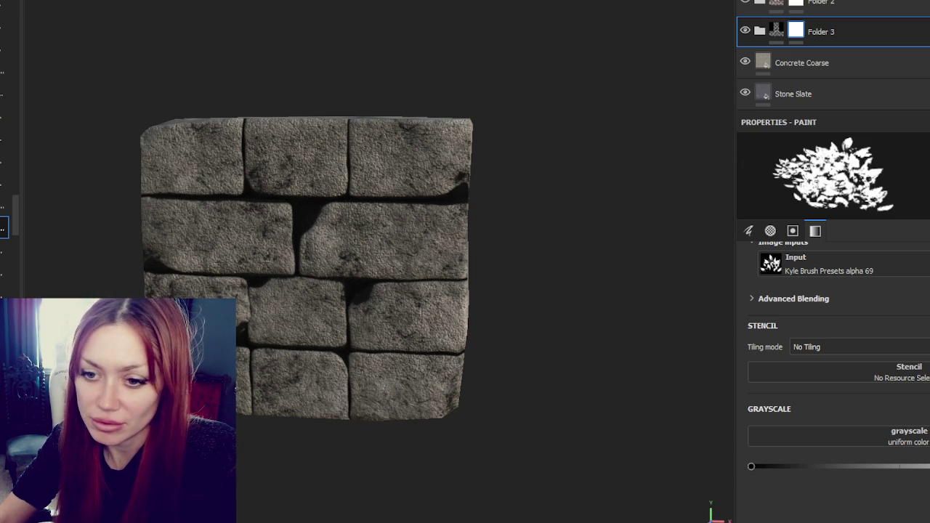
click(4, 184)
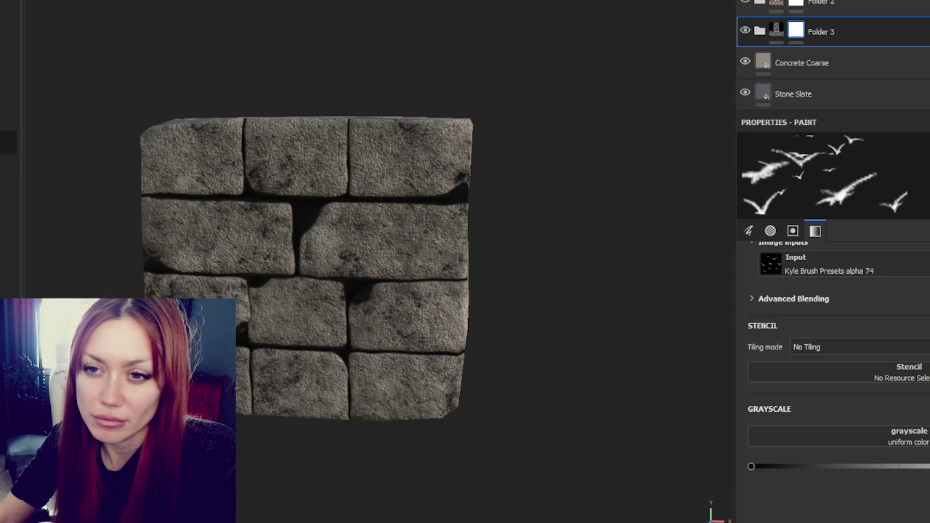
Stamp a dark crack onto the brick wall with the cracks alpha, then load the smoke alpha.
click(8, 119)
click(298, 209)
click(8, 6)
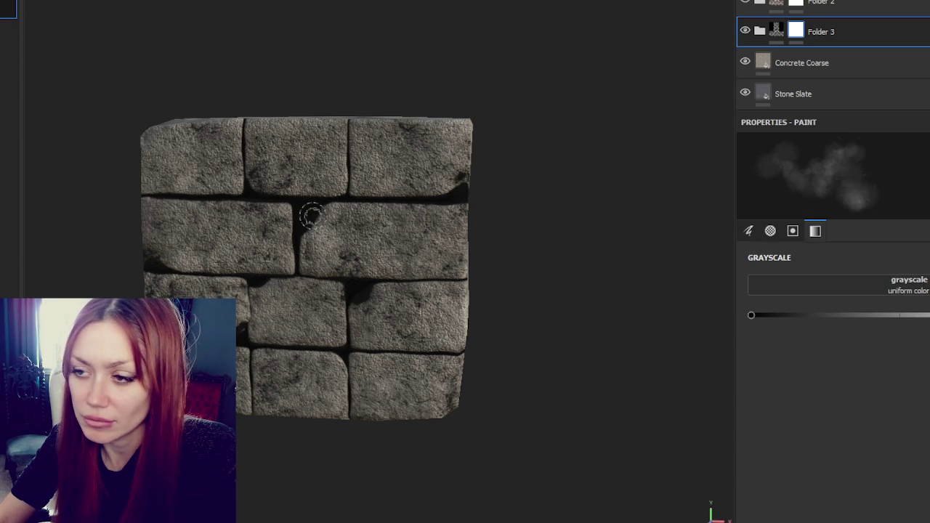
Darken the crack between bricks and the top-right brick edge with smoky, grungy strokes.
drag(323, 206, 294, 251)
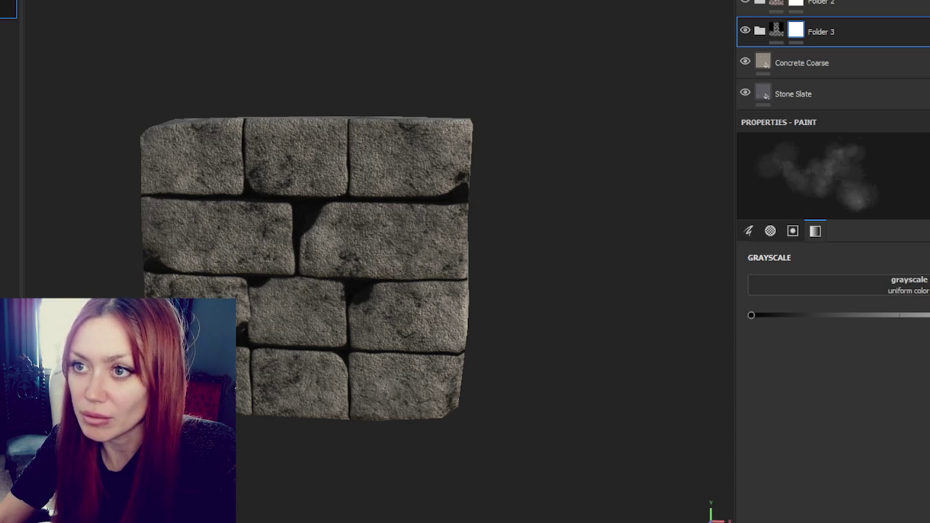
click(8, 6)
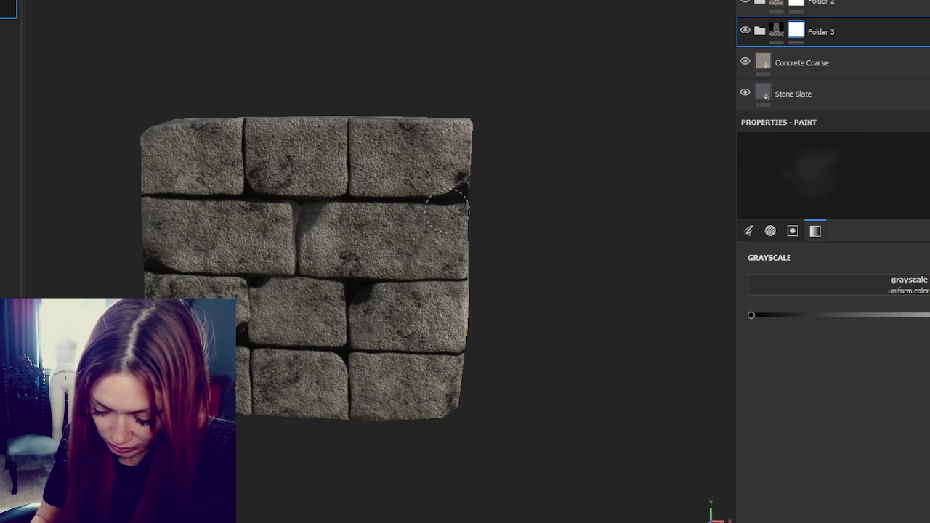
drag(474, 187, 465, 174)
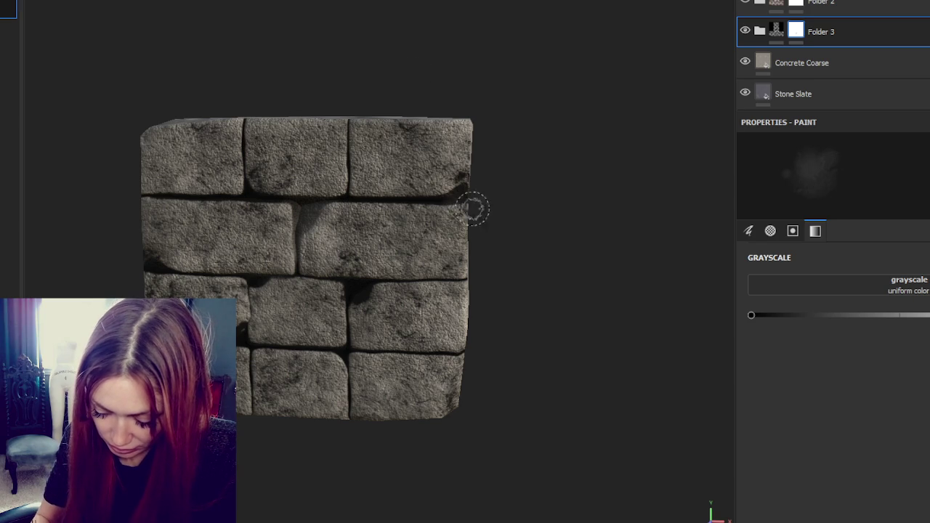
alt+drag(357, 297, 414, 322)
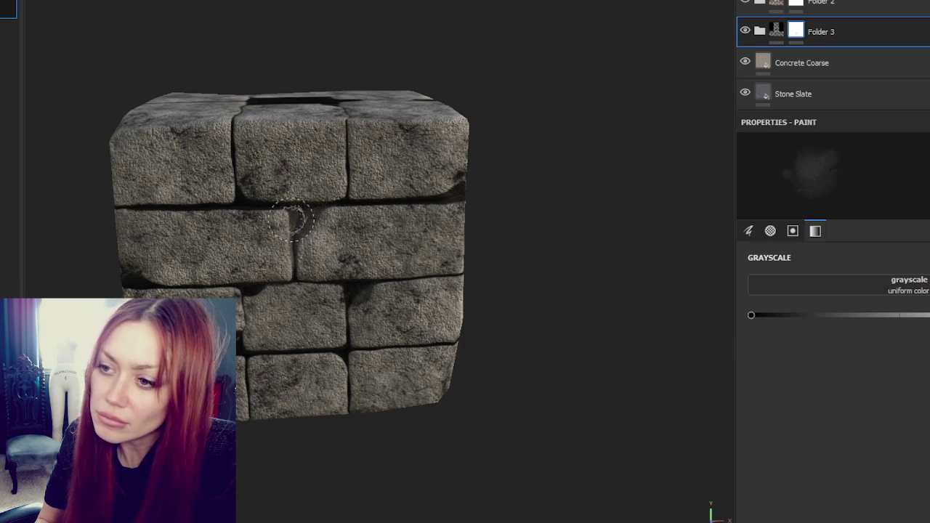
alt+drag(250, 198, 247, 211)
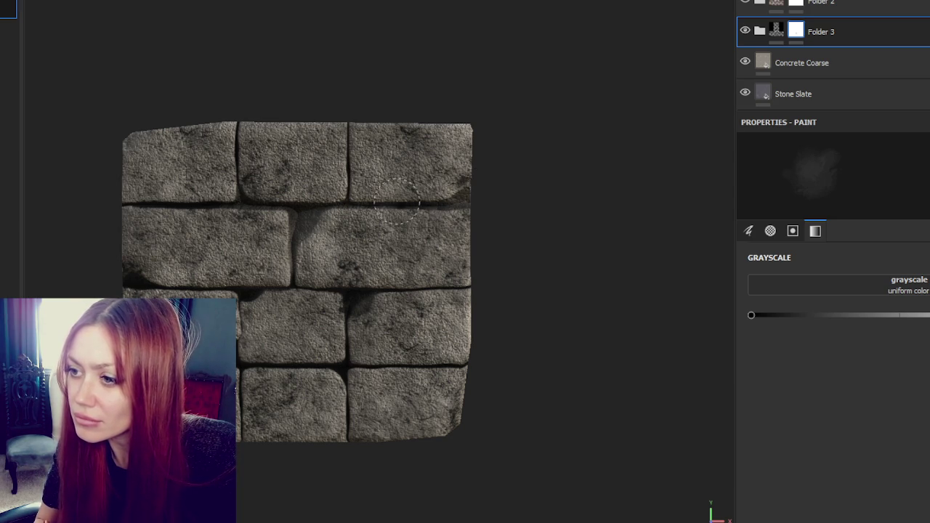
Rotate the brick wall view around until its side face shows.
alt+drag(447, 210, 335, 271)
mouse_move(388, 294)
alt+mouse_down()
mouse_move(362, 299)
mouse_move(353, 385)
alt+mouse_up()
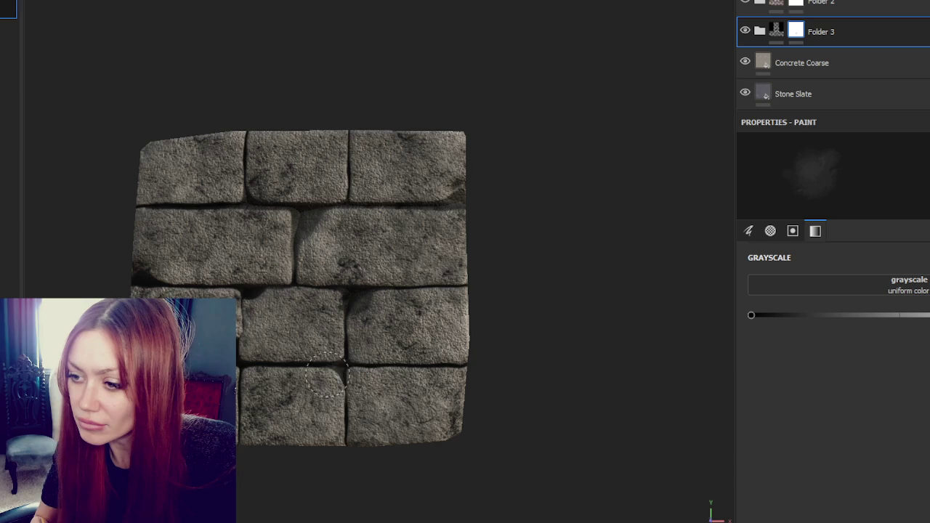
mouse_move(341, 421)
alt+mouse_down()
mouse_move(361, 440)
mouse_move(272, 382)
alt+mouse_up()
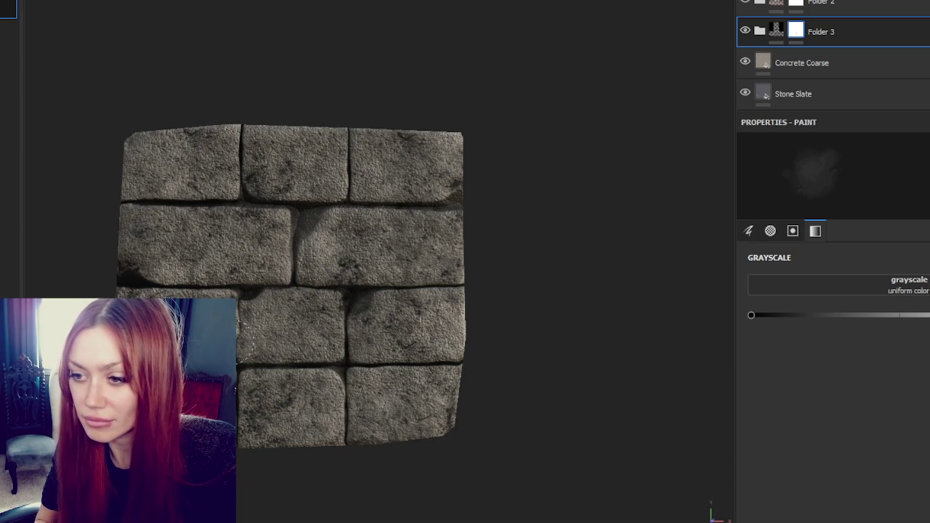
alt+drag(245, 342, 131, 263)
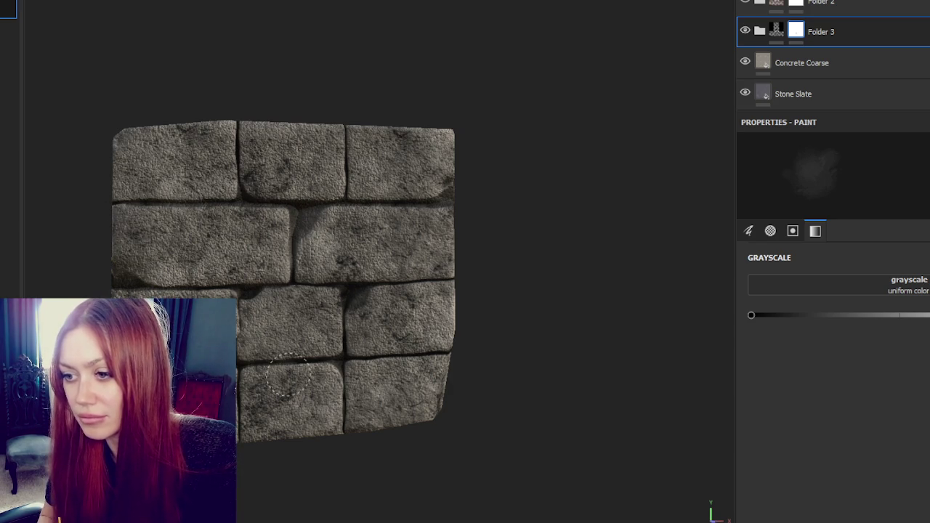
alt+drag(247, 345, 446, 328)
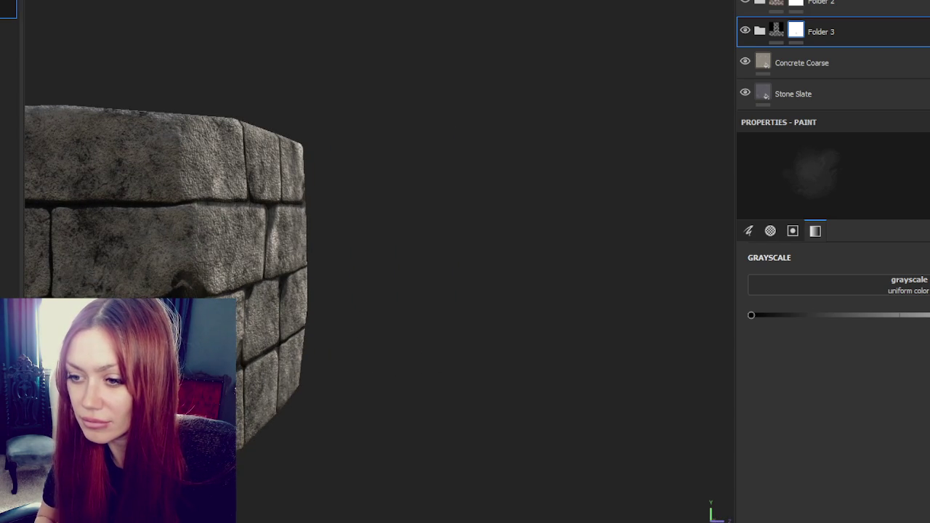
Undo trial crack strokes and shade the left part of the lower-middle brick instead.
mouse_move(447, 328)
alt+mouse_down()
mouse_move(527, 272)
mouse_move(507, 321)
alt+mouse_up()
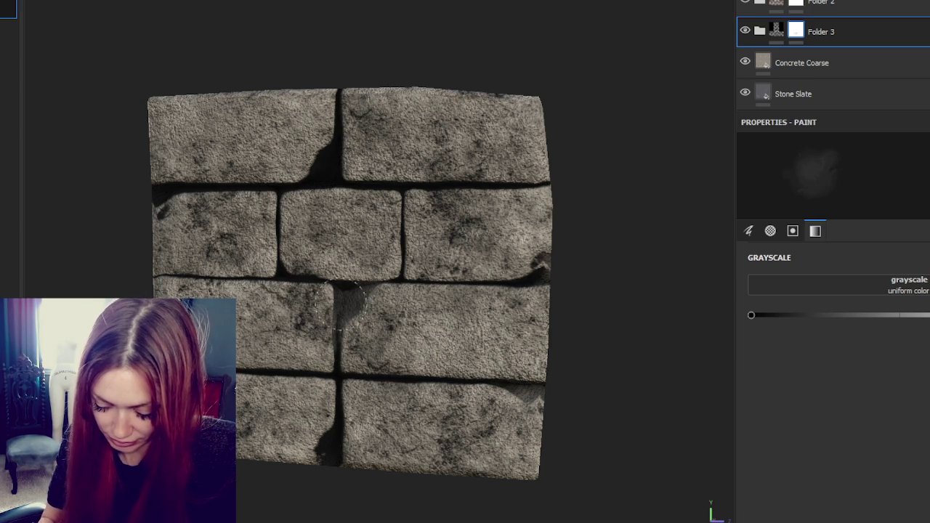
mouse_move(314, 279)
mouse_down()
mouse_move(301, 327)
mouse_move(393, 352)
mouse_up()
key(ctrl+z)
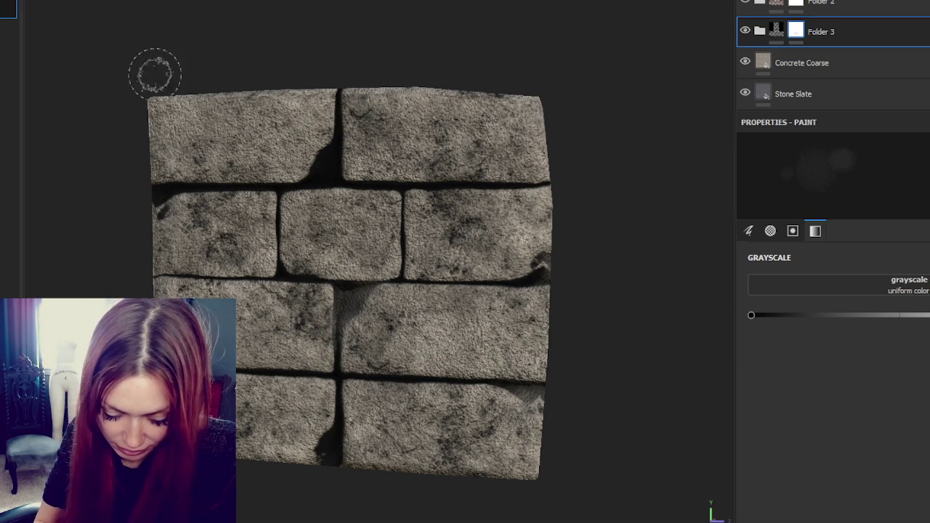
drag(356, 295, 345, 330)
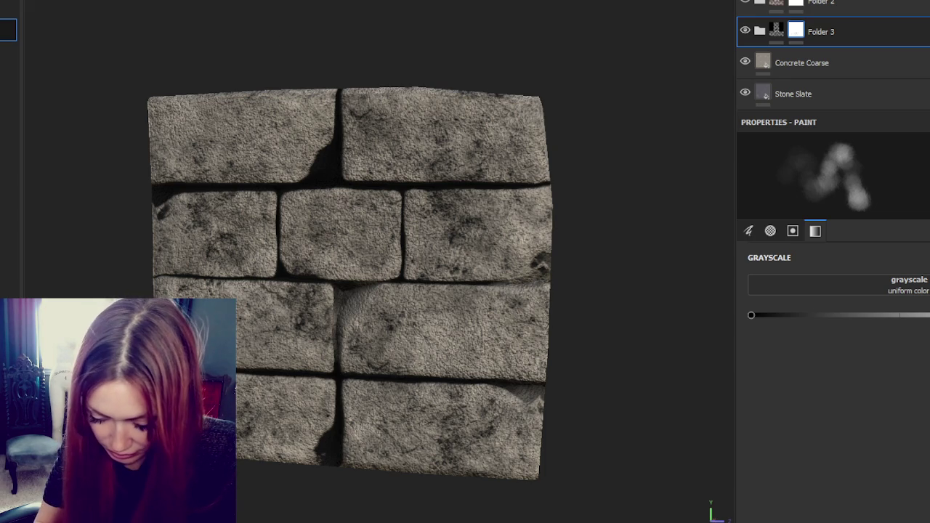
alt+drag(371, 197, 334, 167)
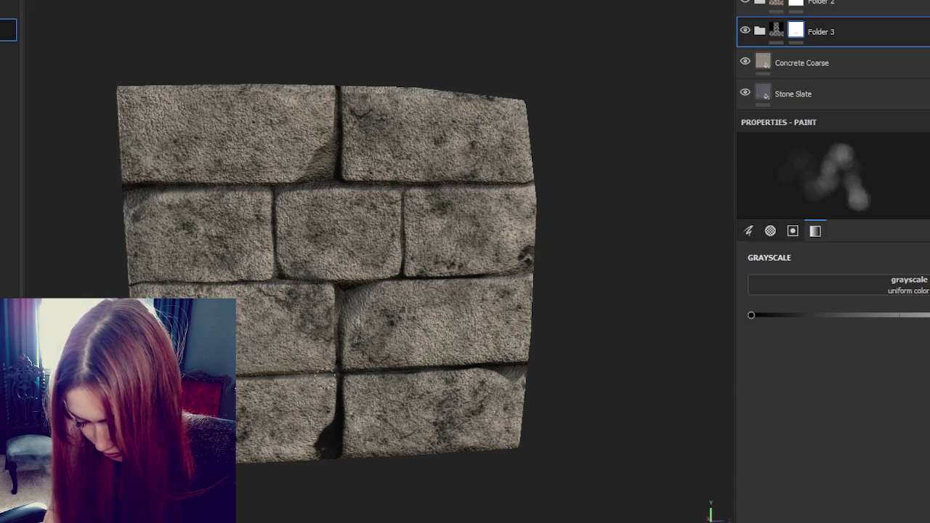
Orbit and zoom so the cube's corner and right side face the viewer.
mouse_move(342, 428)
alt+mouse_down()
mouse_move(559, 413)
mouse_move(392, 426)
mouse_move(456, 433)
alt+mouse_up()
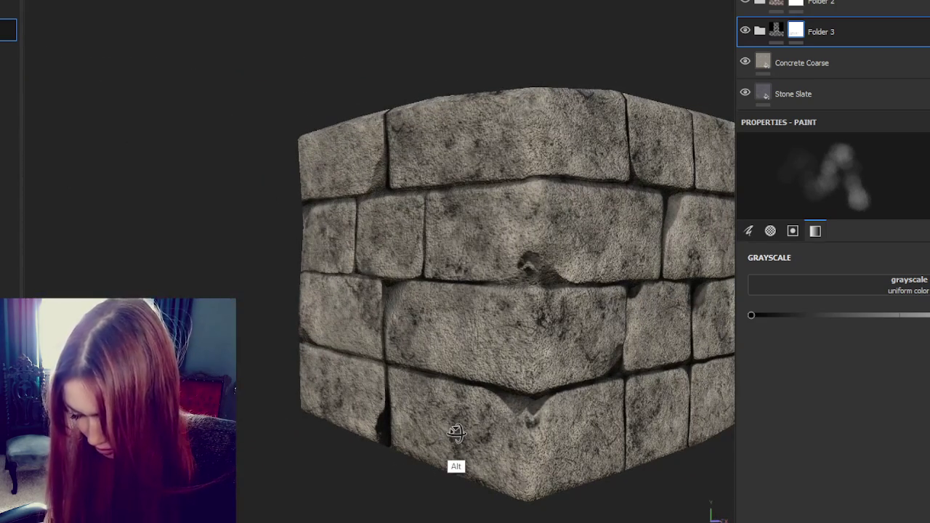
scroll(517, 293, down, 5)
alt+middle_drag(437, 264, 313, 244)
mouse_move(313, 245)
alt+mouse_down()
mouse_move(125, 208)
mouse_move(87, 211)
alt+mouse_up()
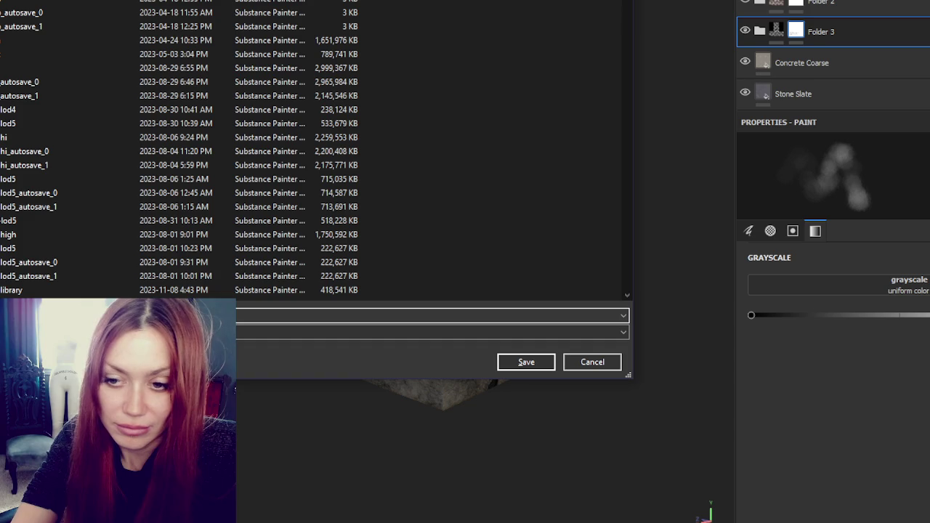
Confirm the save of the Substance Painter project.
key(Escape)
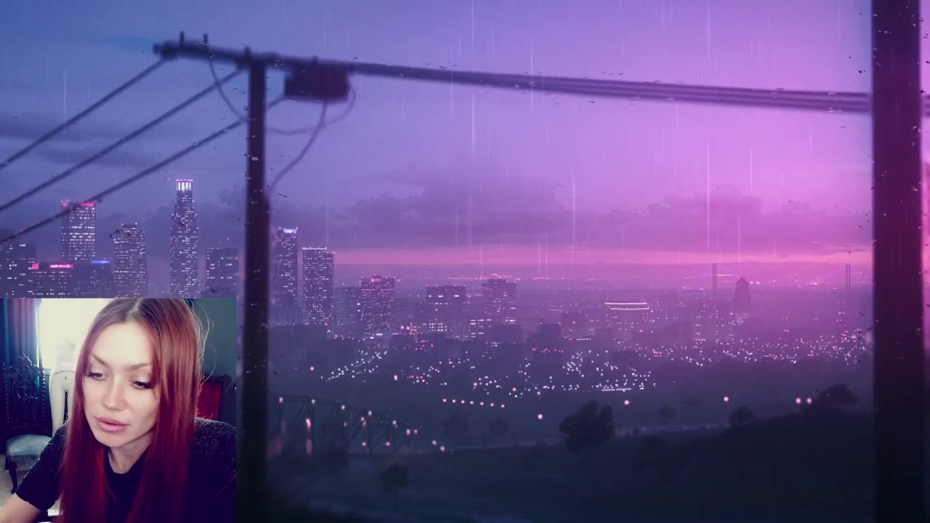
Launch Maya 2026 from the Start menu and open BuildersShop.mb from the recent list.
key(super)
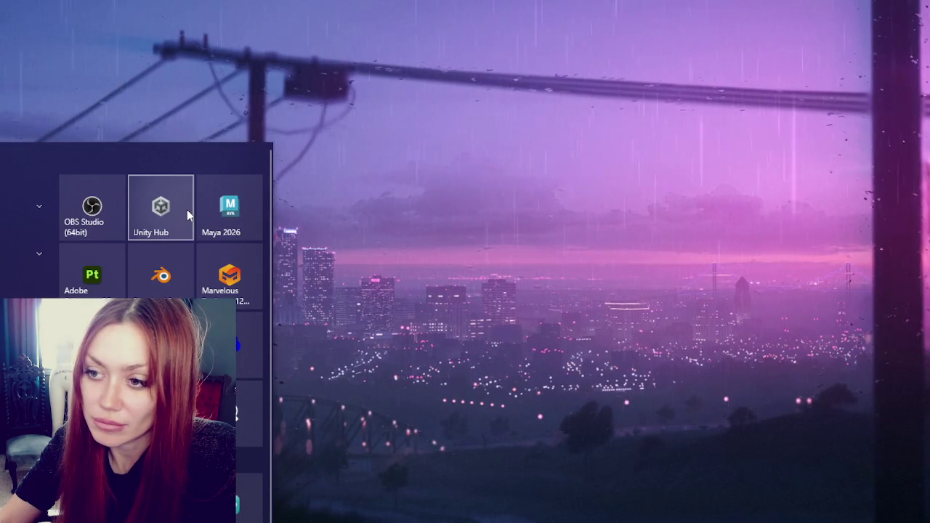
click(392, 155)
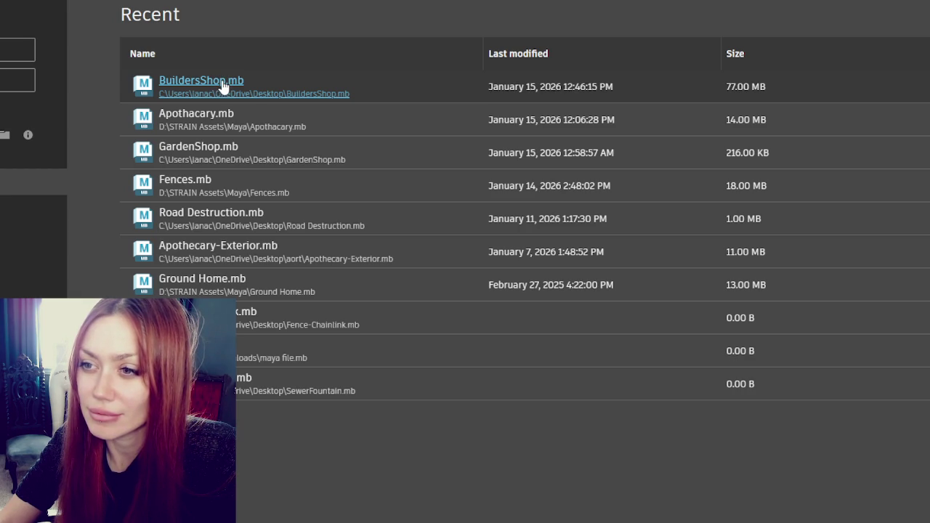
click(223, 86)
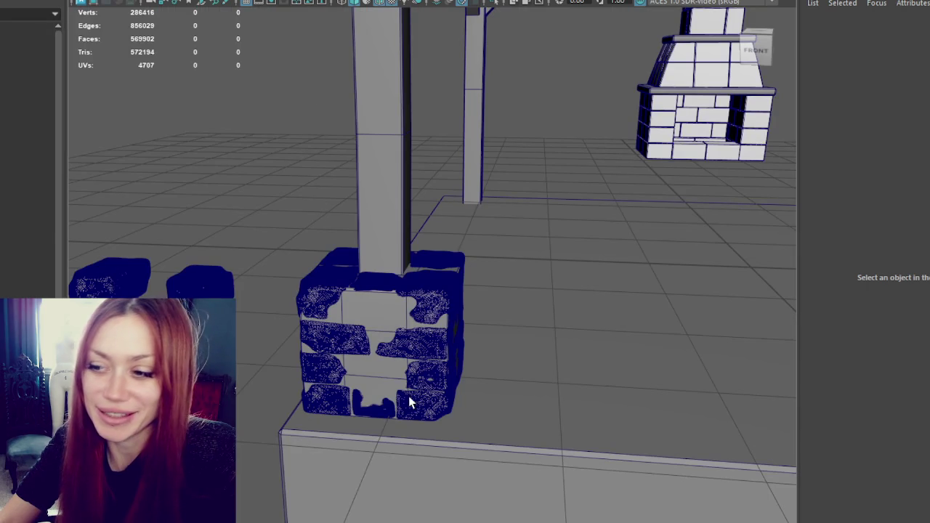
Separate the brick block at the pillar base into individual brick pieces.
click(414, 396)
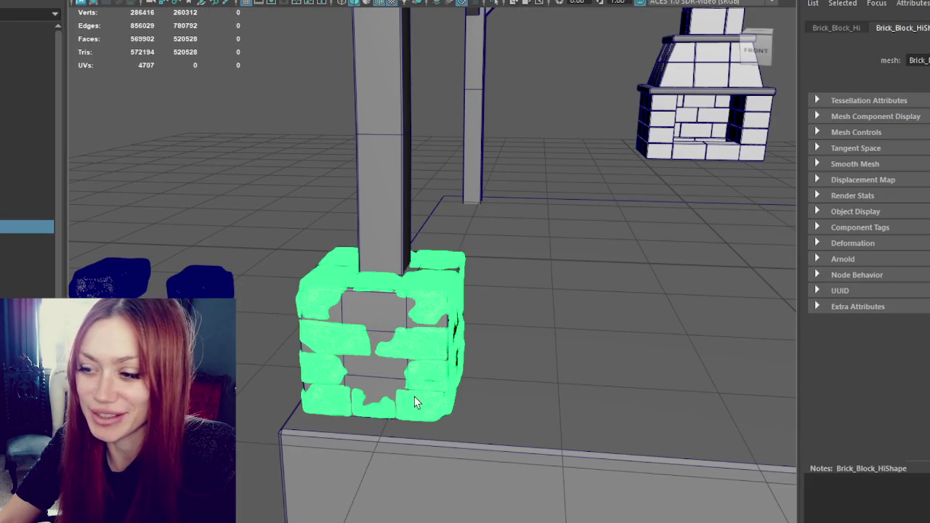
alt+middle_drag(431, 380, 431, 296)
scroll(431, 295, up, 3)
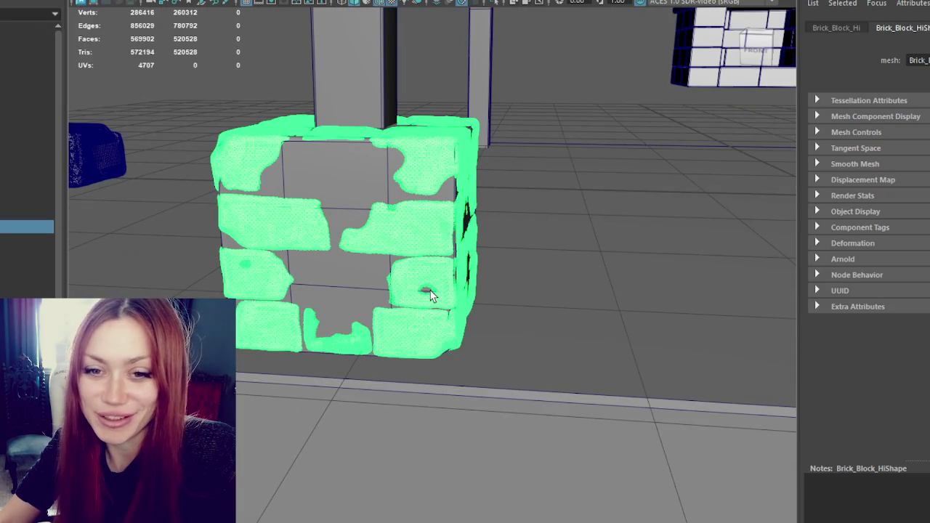
click(109, 0)
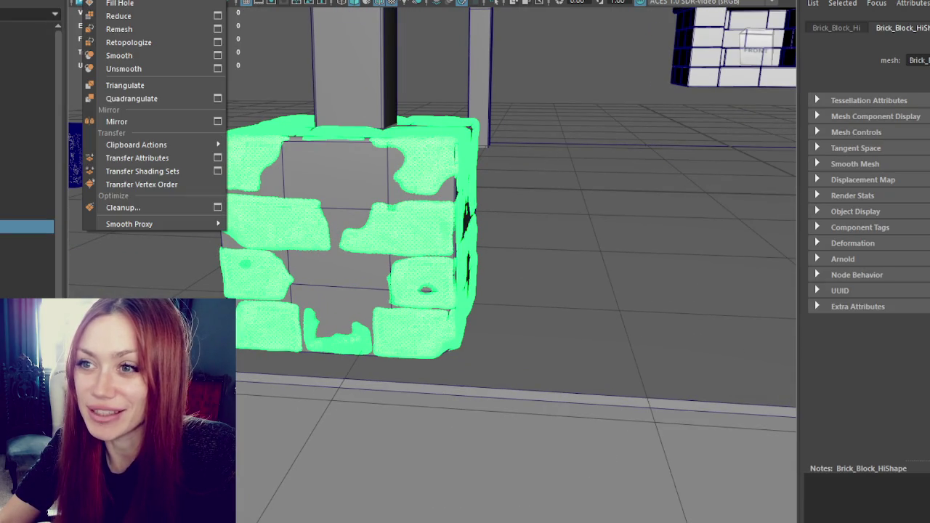
click(109, 1)
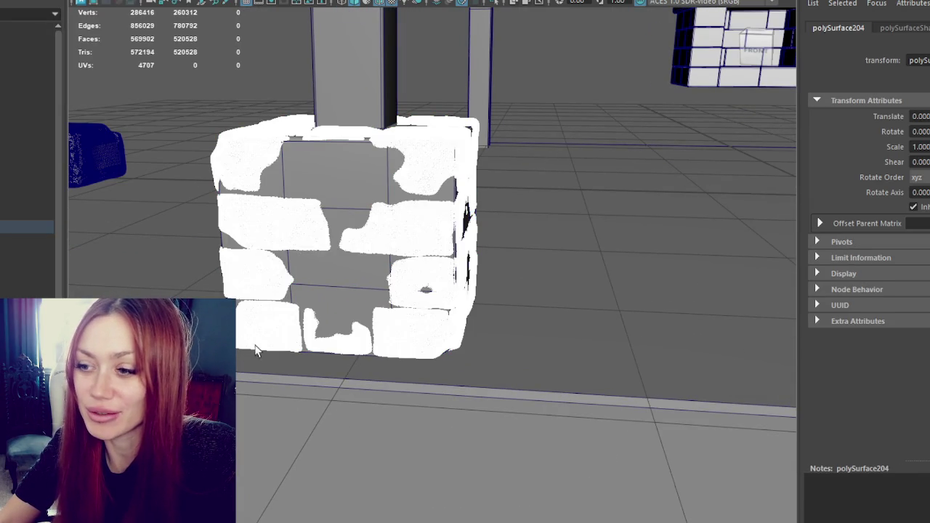
Combine the selected bottom bricks into one object and rotate it around the vertical axis.
click(343, 349)
mouse_move(343, 349)
alt+mouse_down()
mouse_move(484, 322)
mouse_move(497, 298)
mouse_move(407, 370)
mouse_move(266, 127)
alt+mouse_up()
click(269, 367)
scroll(269, 367, down, 5)
click(440, 356)
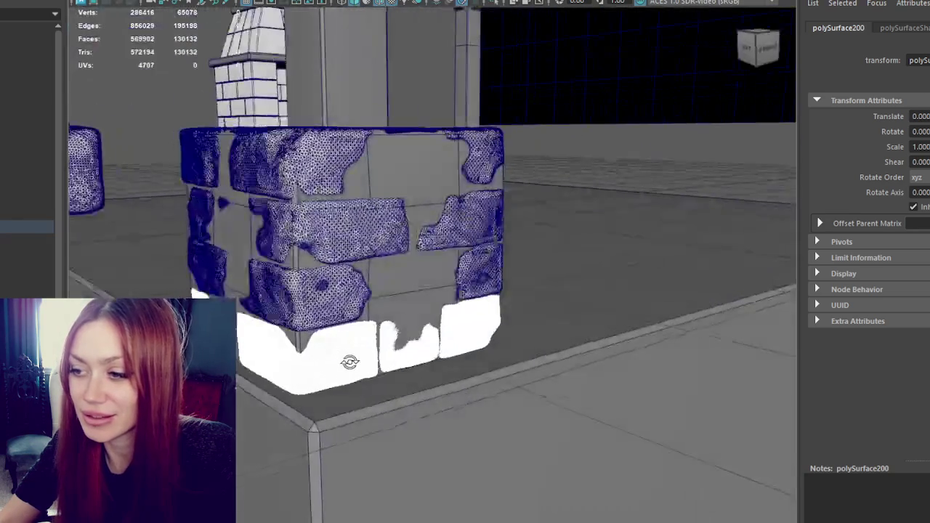
click(109, 1)
click(116, 1)
key(e)
drag(418, 356, 332, 374)
key(q)
Combine all the bricks into a single mesh and rename it Brick_Block_Hi.
shift+click(332, 297)
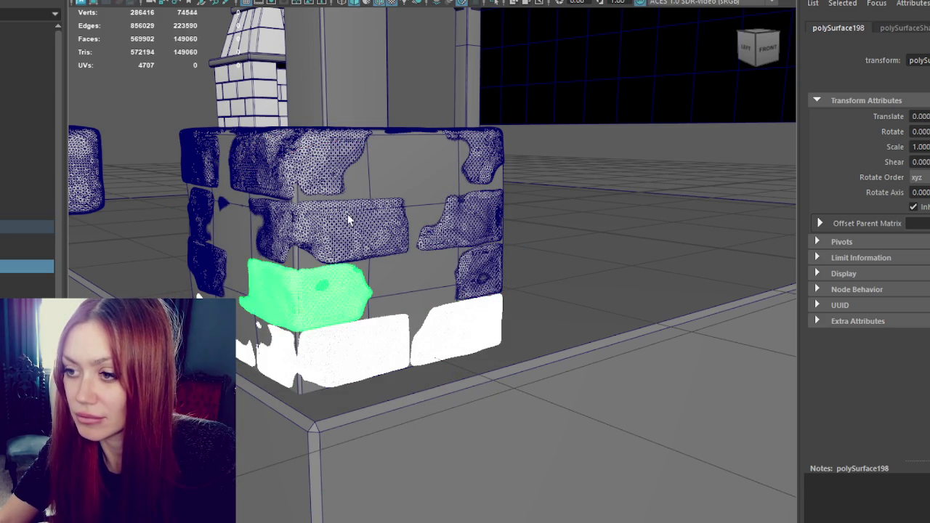
shift+click(349, 220)
shift+click(327, 158)
shift+click(454, 219)
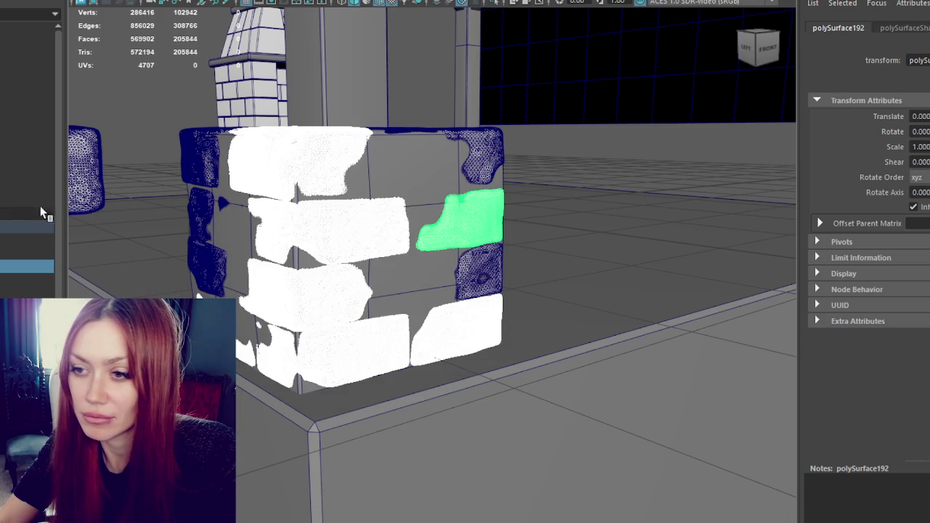
click(41, 215)
click(27, 226)
click(8, 245)
alt+drag(508, 218, 552, 218)
click(95, 0)
click(109, 2)
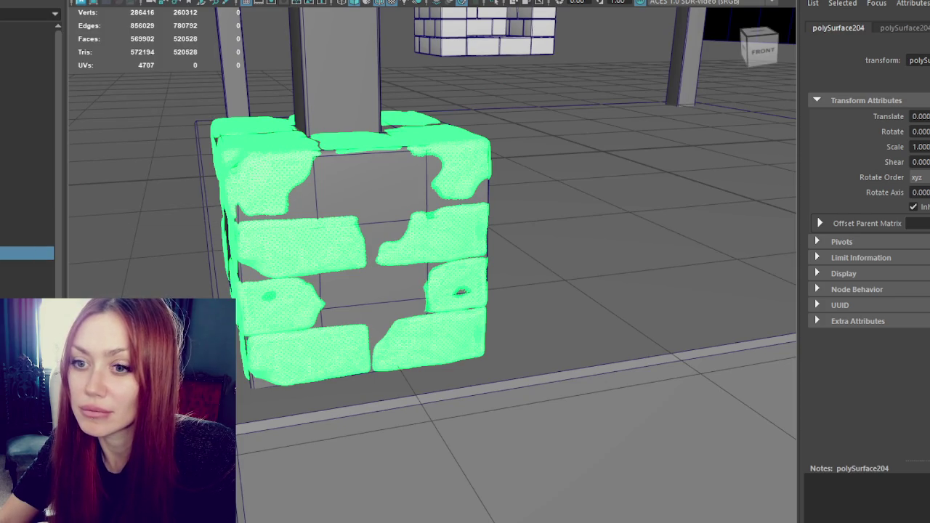
double_click(27, 253)
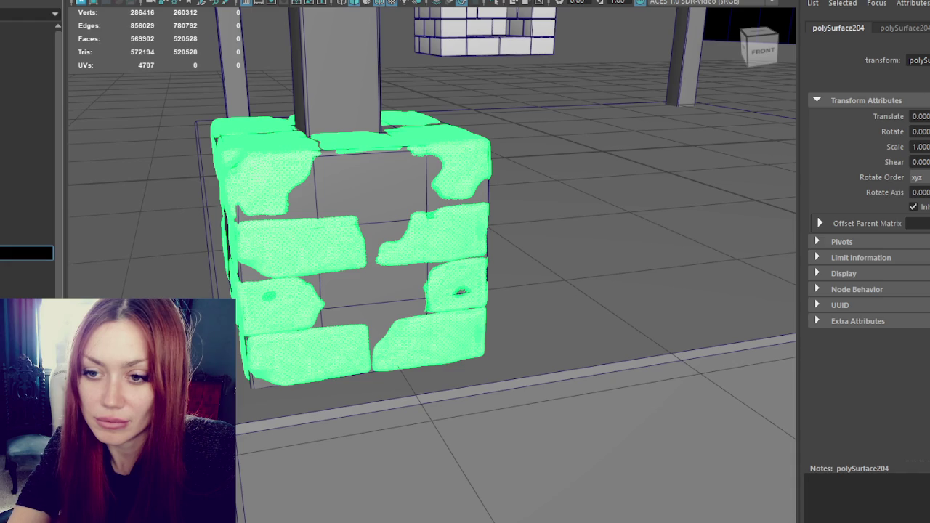
key(Return)
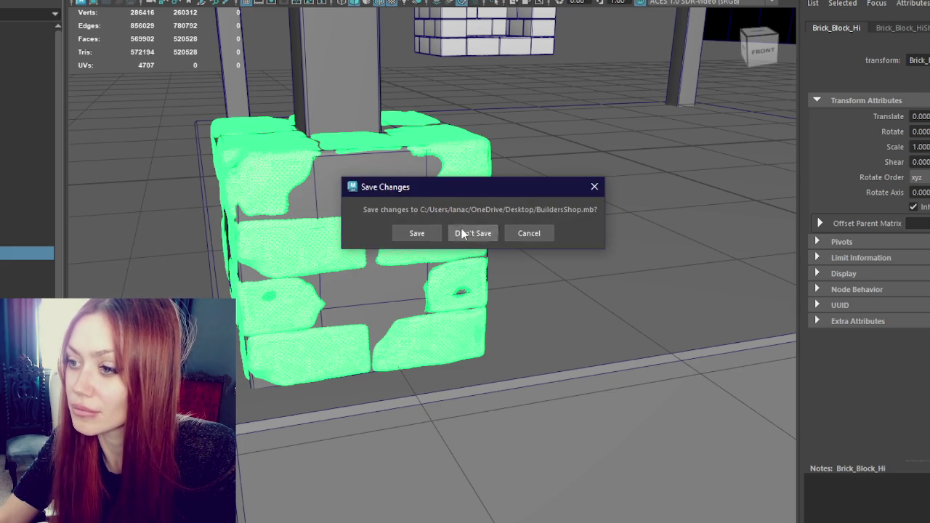
Discard the Maya scene changes and relaunch Substance 3D Painter, dismissing its file-open prompt.
click(427, 231)
key(super)
click(358, 184)
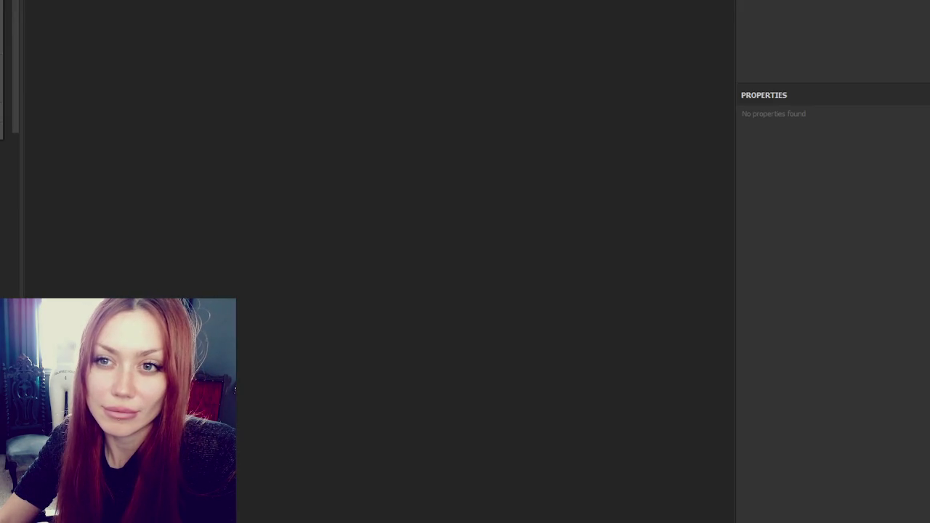
click(592, 361)
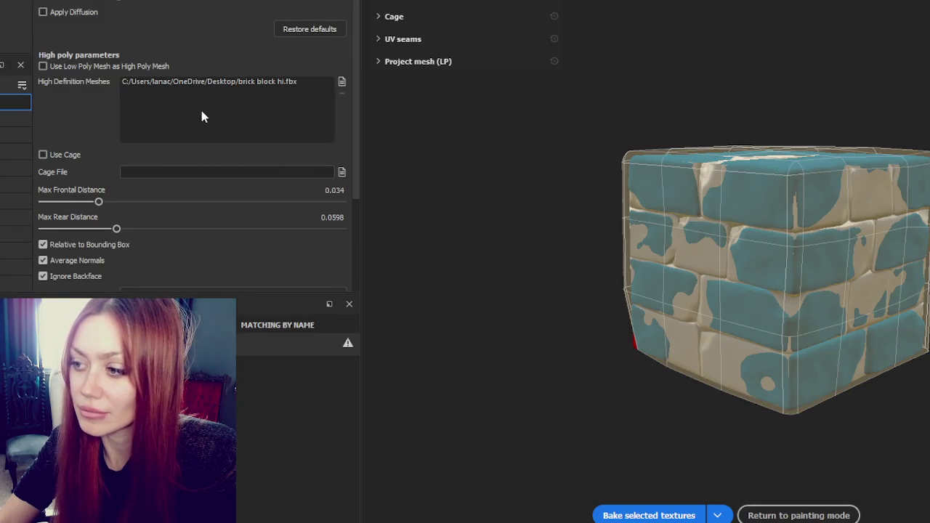
Test raising Max Frontal Distance to 0.0514, then undo the change.
mouse_move(756, 233)
alt+mouse_down()
mouse_move(794, 232)
mouse_move(698, 234)
alt+mouse_up()
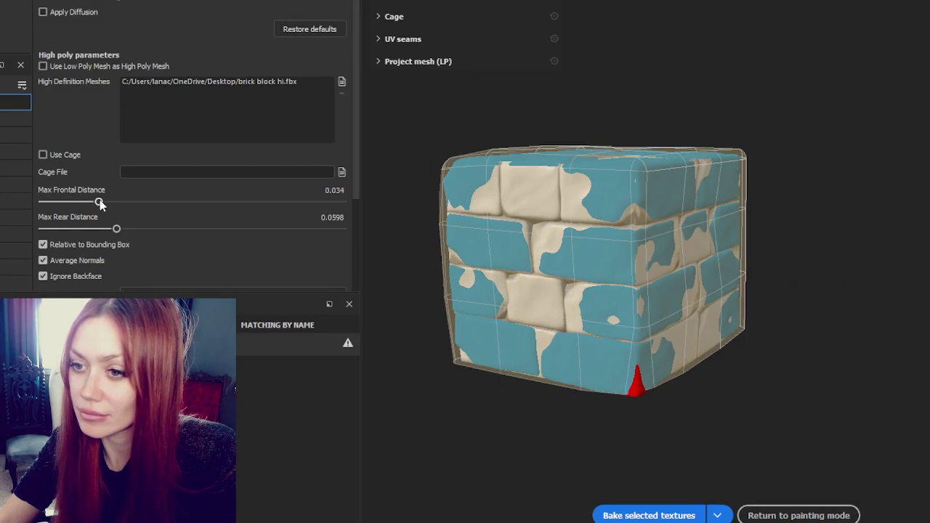
drag(100, 203, 111, 202)
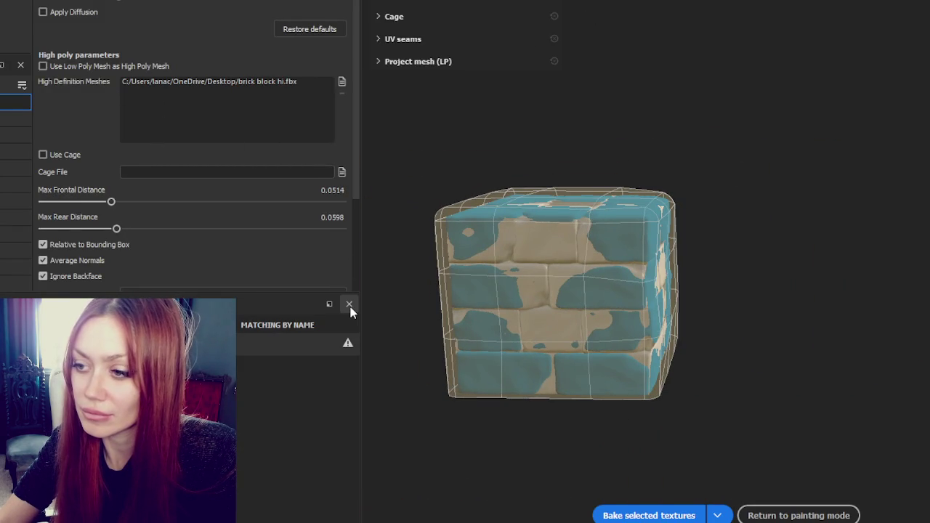
key(ctrl+z)
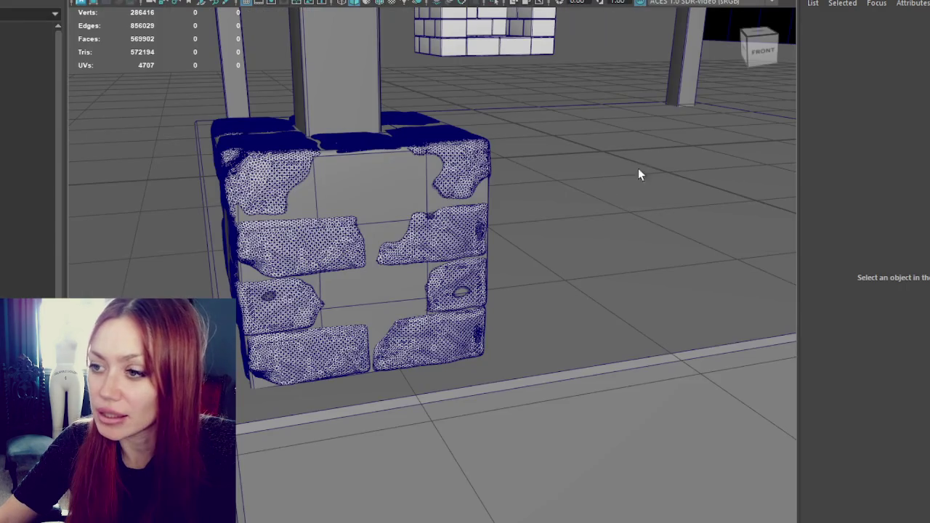
Frame the brick block and switch the viewport to wireframe display.
click(356, 189)
key(f)
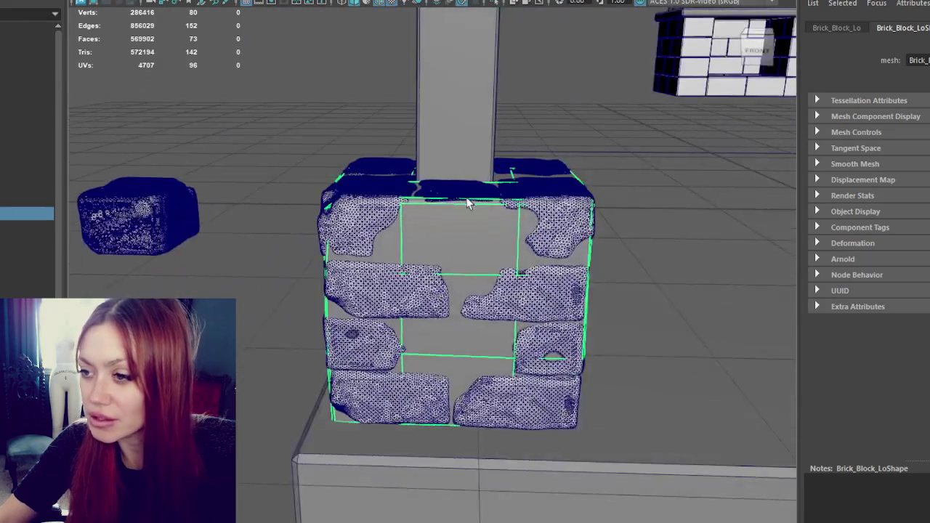
mouse_move(465, 195)
alt+mouse_down()
mouse_move(534, 199)
mouse_move(460, 270)
mouse_move(385, 264)
alt+mouse_up()
click(434, 302)
key(4)
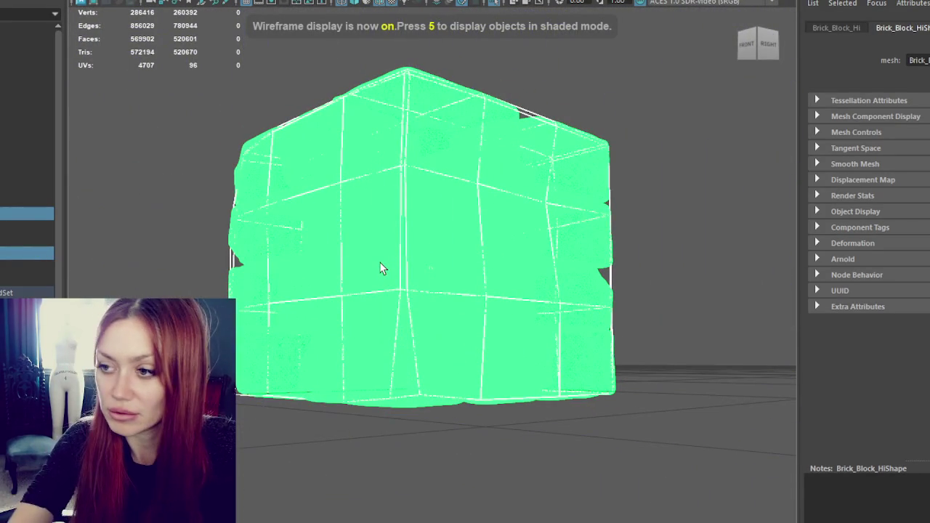
click(616, 209)
click(552, 276)
mouse_move(552, 276)
alt+mouse_down()
mouse_move(532, 297)
mouse_move(550, 283)
alt+mouse_up()
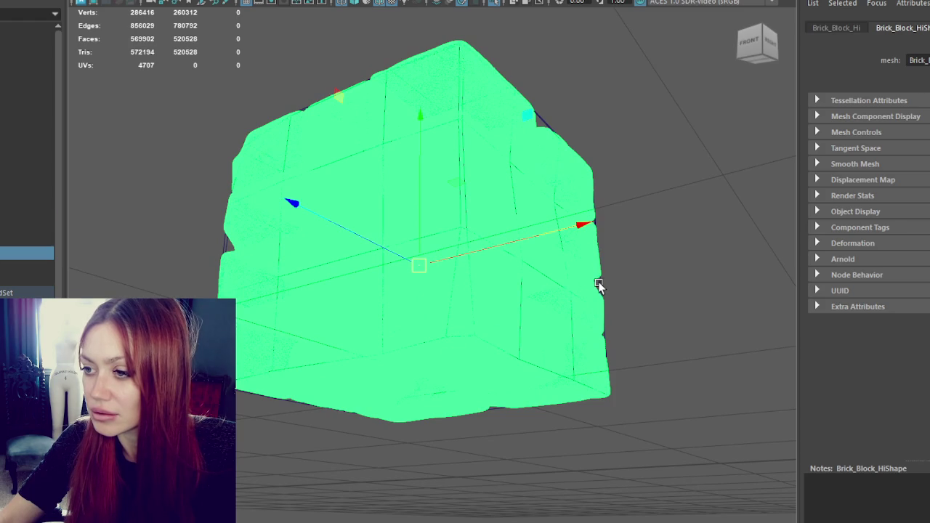
Compare Brick_Block_Lo with the high-poly block by switching selection, then show four views.
click(598, 285)
click(599, 271)
click(603, 278)
mouse_move(596, 266)
alt+mouse_down()
mouse_move(637, 218)
mouse_move(587, 240)
alt+mouse_up()
drag(635, 218, 471, 415)
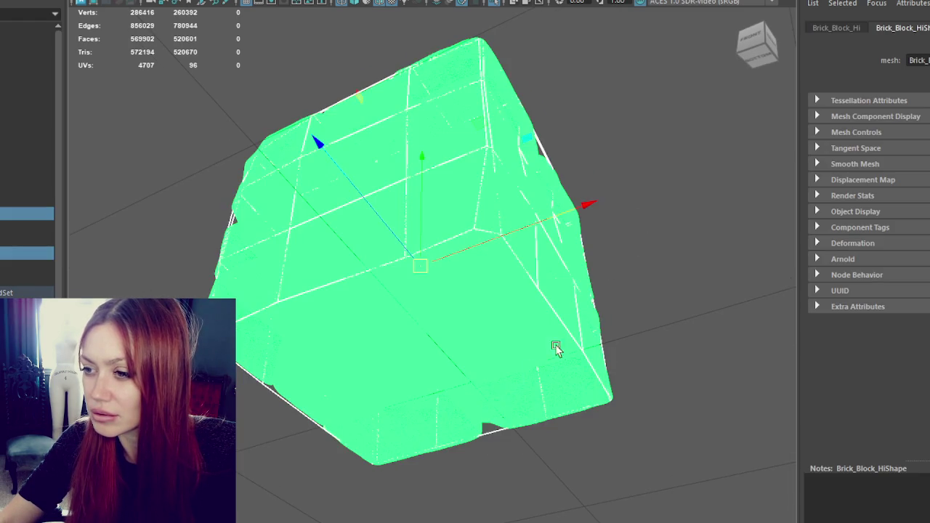
ctrl+click(571, 292)
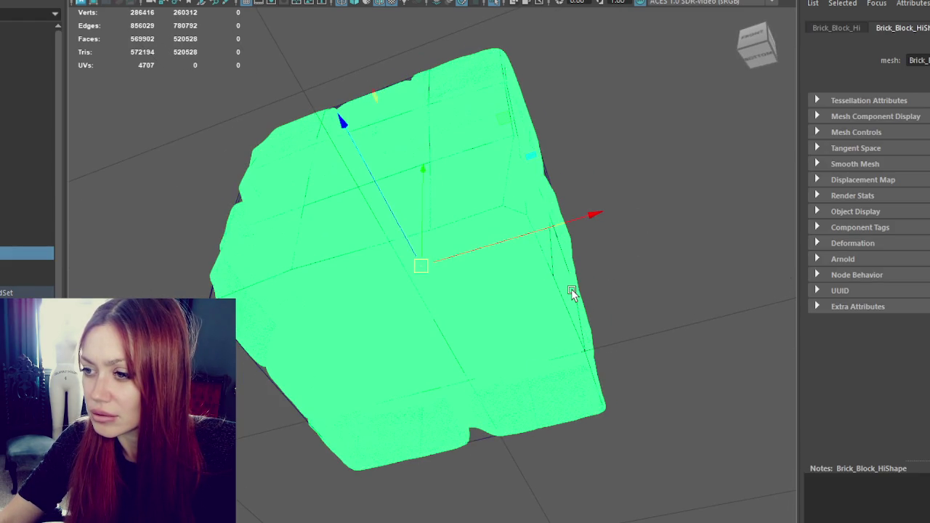
click(545, 171)
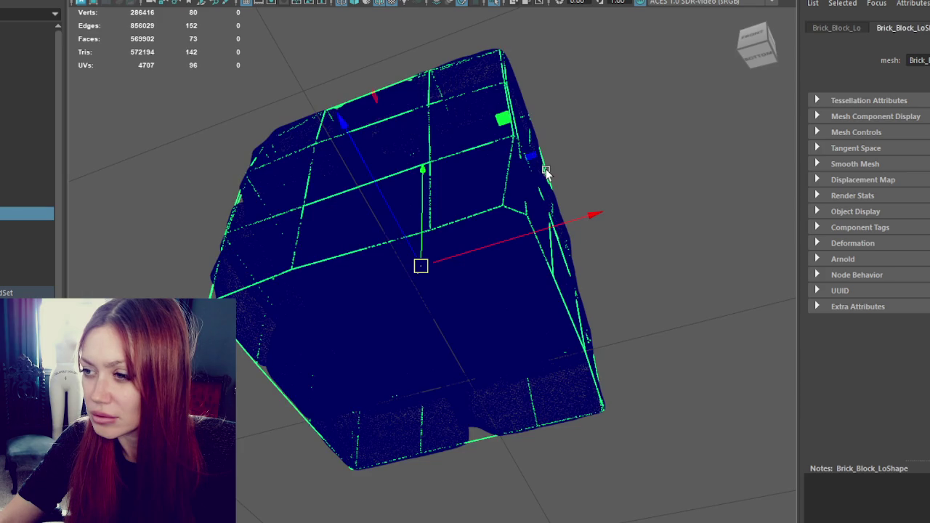
click(549, 169)
click(545, 182)
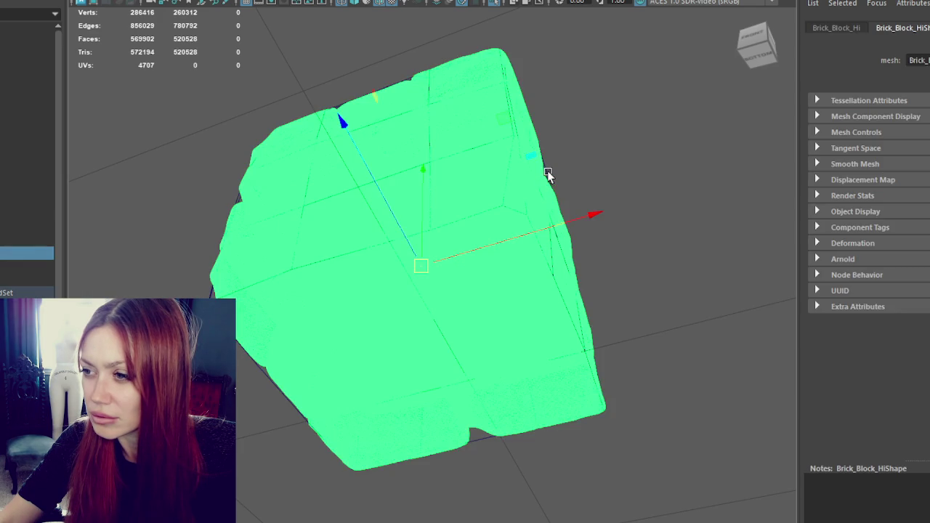
click(546, 174)
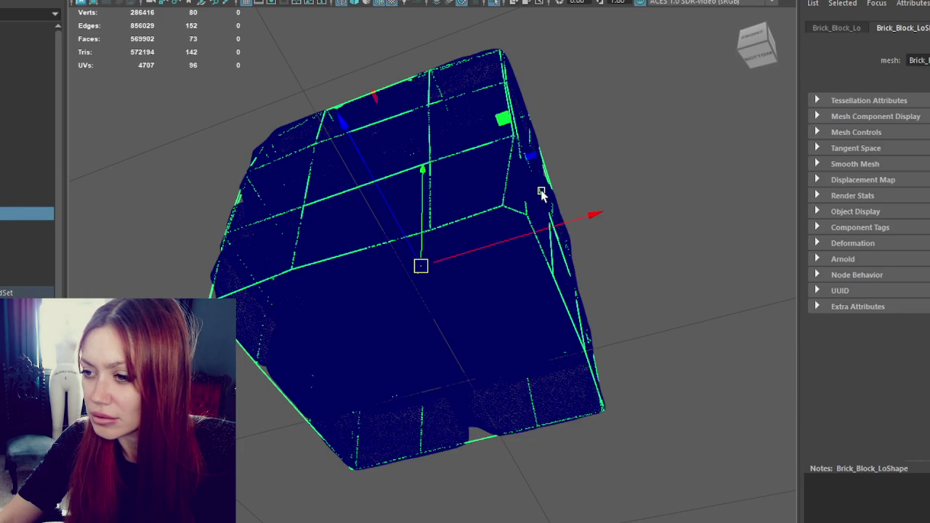
key(space)
scroll(274, 146, up, 3)
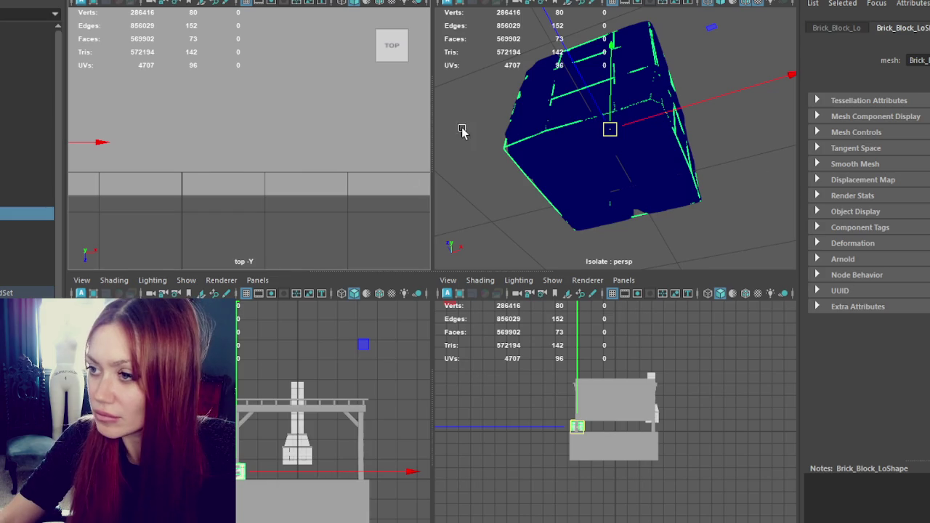
Select Brick_Block_Hi and isolate and frame it in the top, front and side views.
click(529, 176)
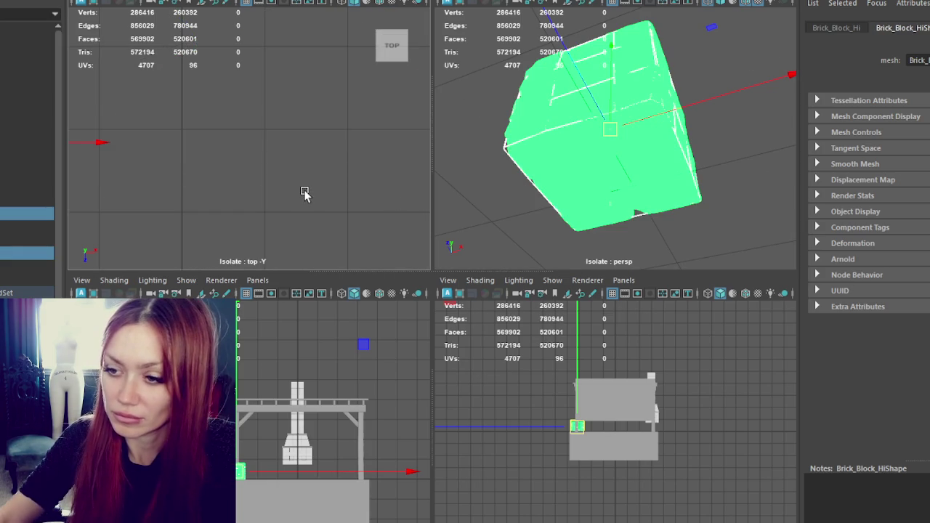
key(f)
key(ctrl+1)
key(f)
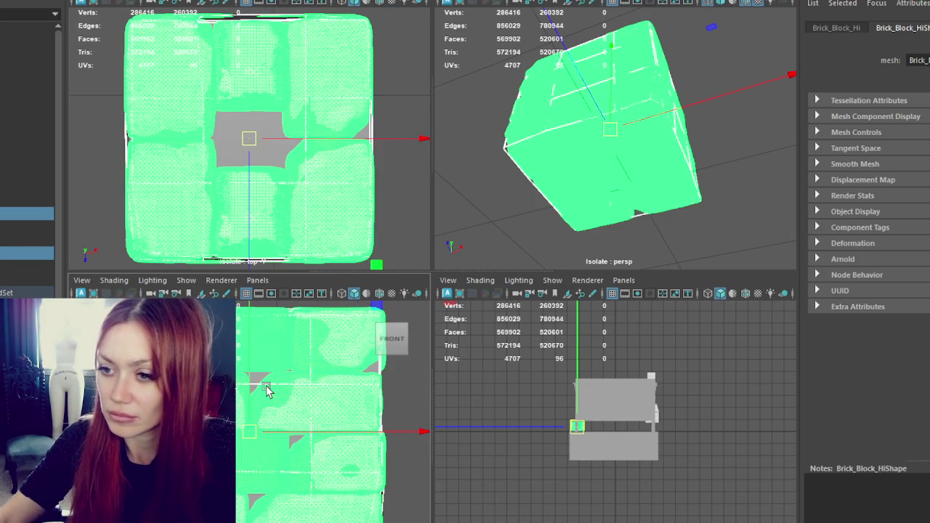
key(ctrl+1)
key(f)
click(643, 210)
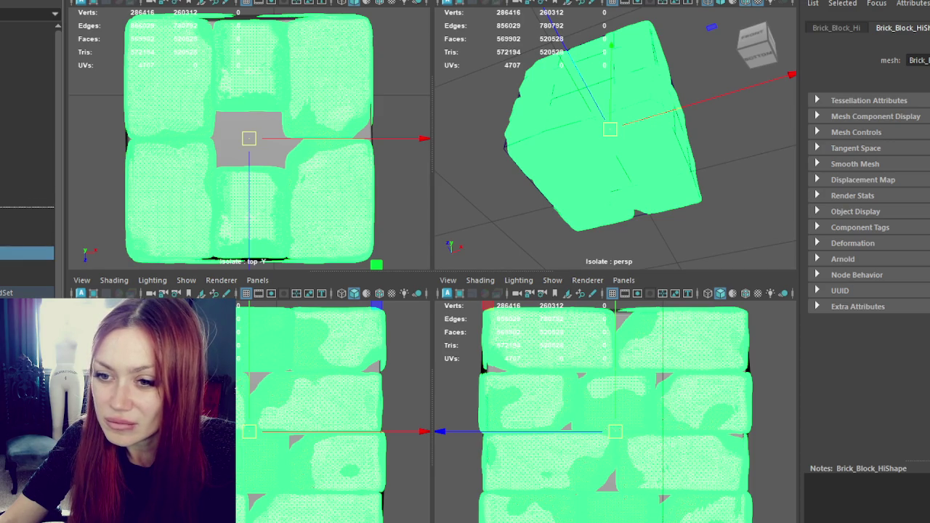
Toggle between Brick_Block_Lo and Brick_Block_Hi in the Outliner, then return to single perspective view.
click(27, 227)
click(27, 212)
click(27, 227)
click(27, 213)
click(27, 227)
click(27, 212)
click(27, 226)
click(27, 212)
click(27, 227)
click(27, 212)
click(27, 226)
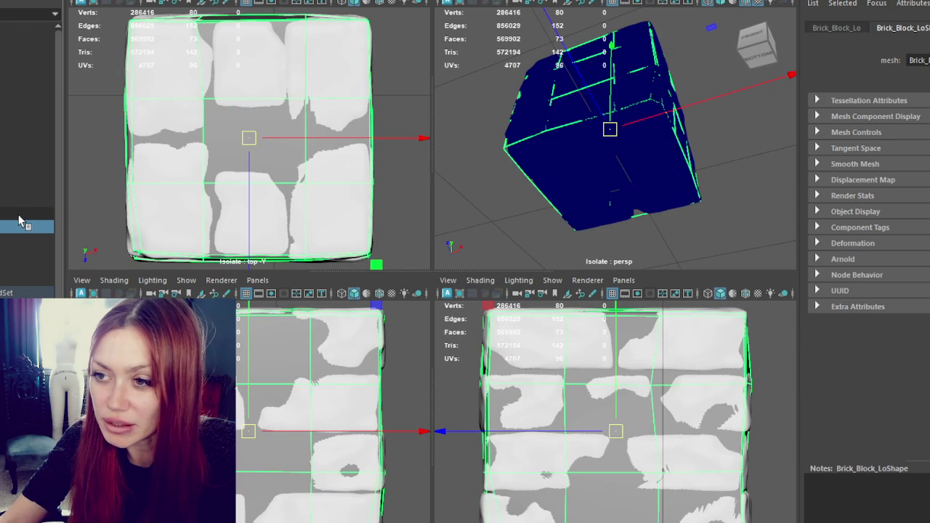
click(20, 216)
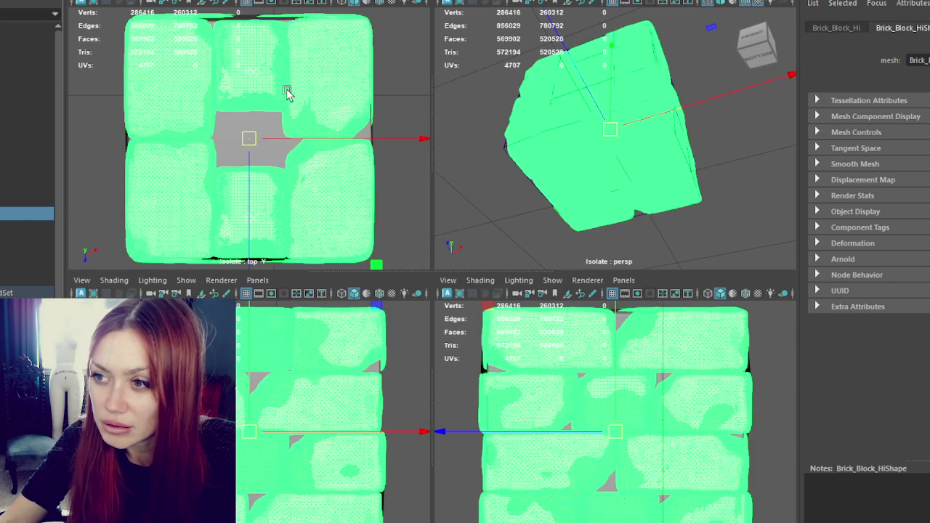
key(space)
mouse_move(546, 191)
alt+mouse_down()
mouse_move(332, 287)
mouse_move(229, 240)
mouse_move(259, 207)
mouse_move(269, 264)
alt+mouse_up()
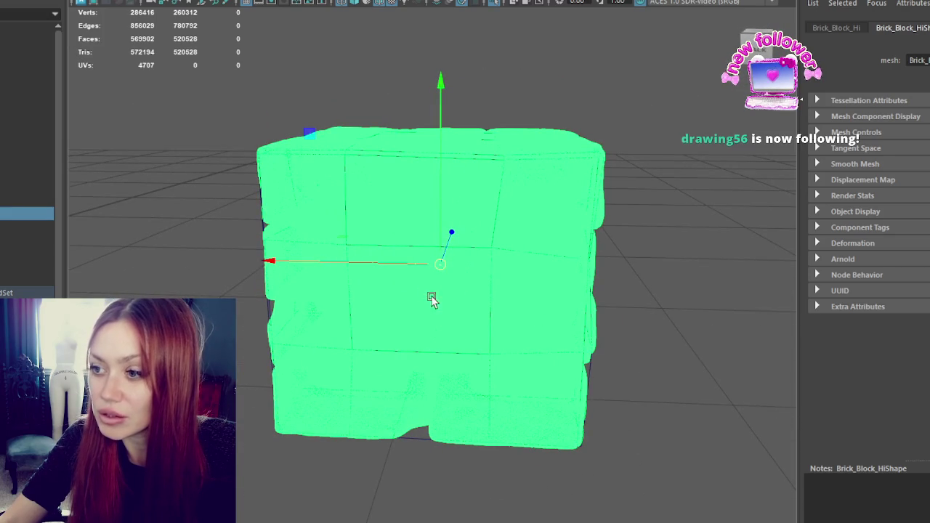
alt+drag(423, 269, 369, 338)
drag(372, 305, 406, 358)
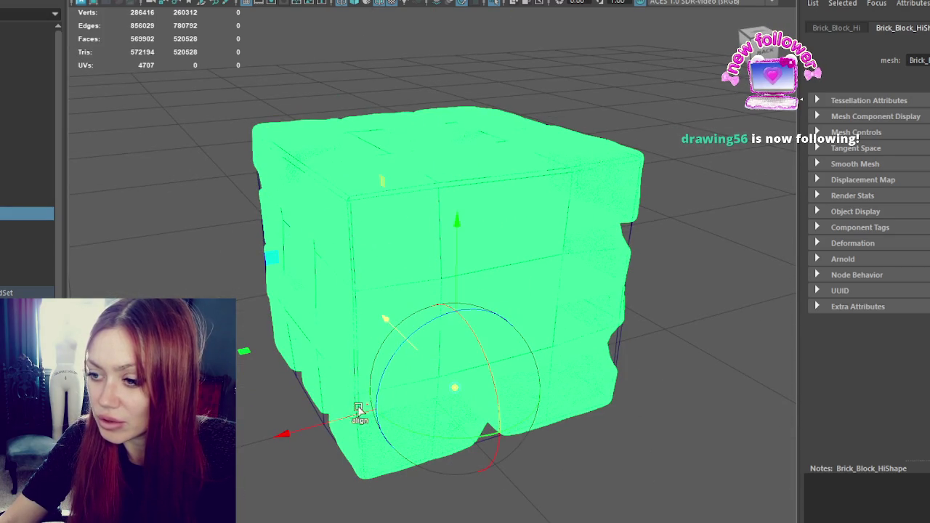
alt+drag(452, 407, 444, 363)
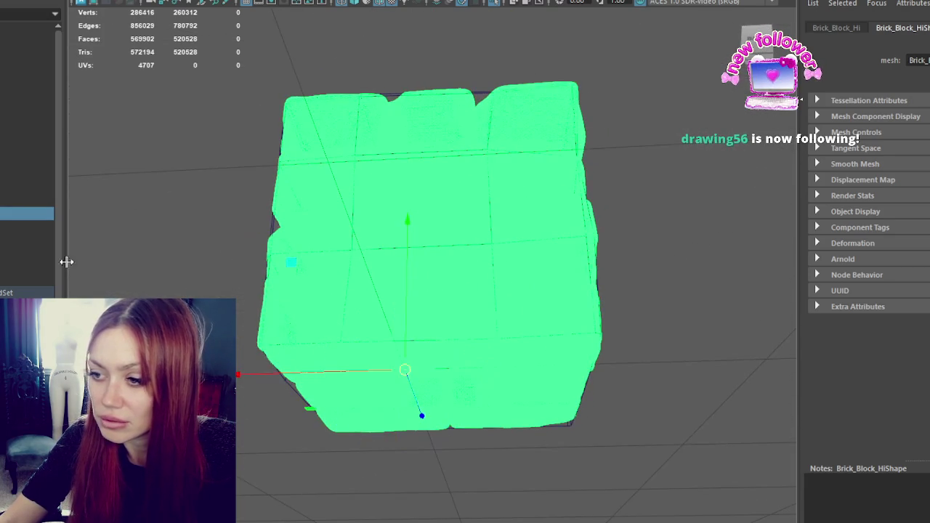
click(29, 227)
key(e)
mouse_move(429, 167)
mouse_down()
mouse_move(436, 218)
mouse_move(380, 390)
mouse_move(323, 393)
mouse_up()
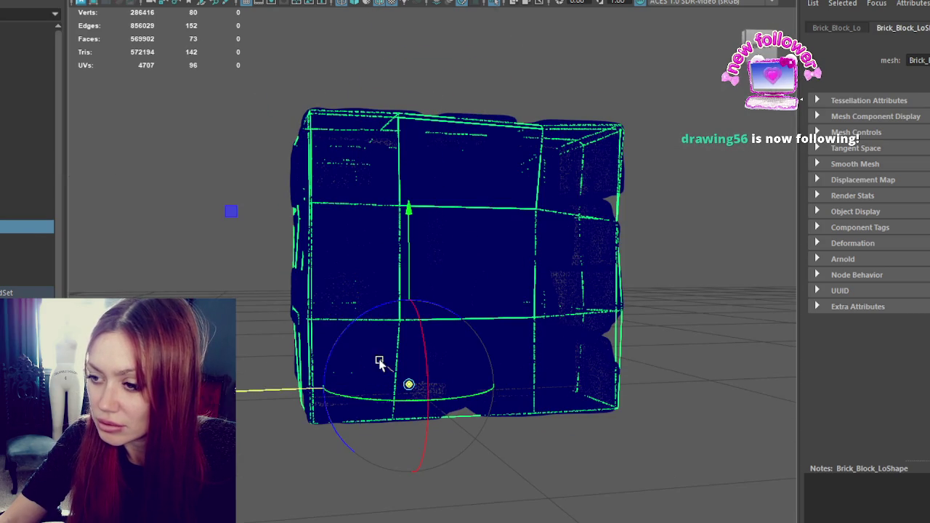
key(w)
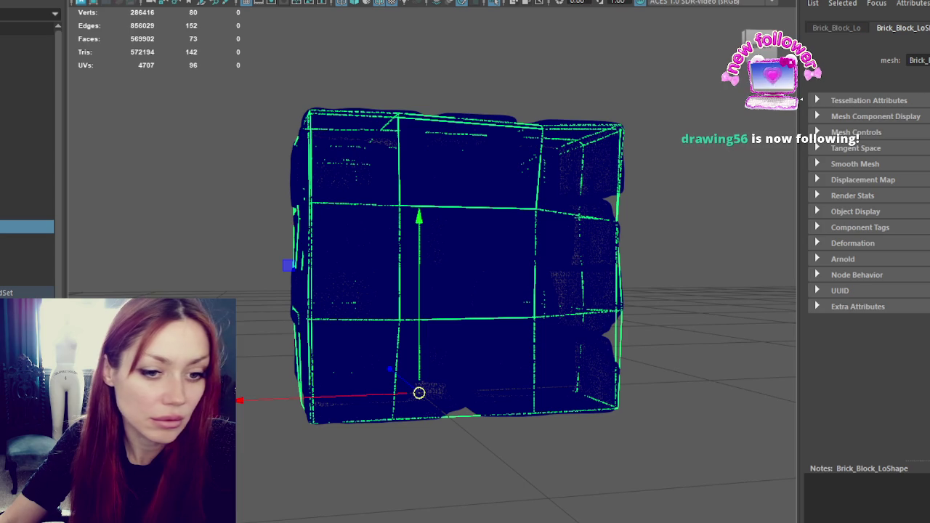
click(18, 212)
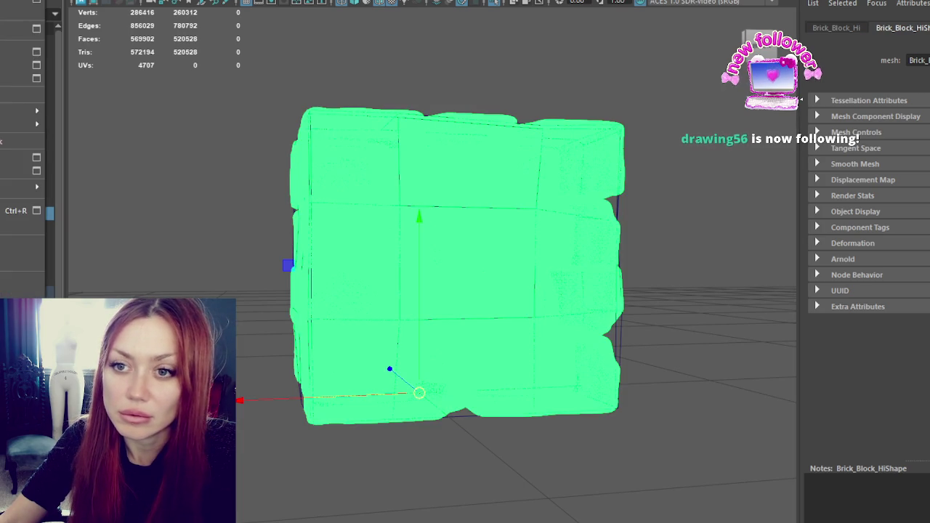
click(815, 94)
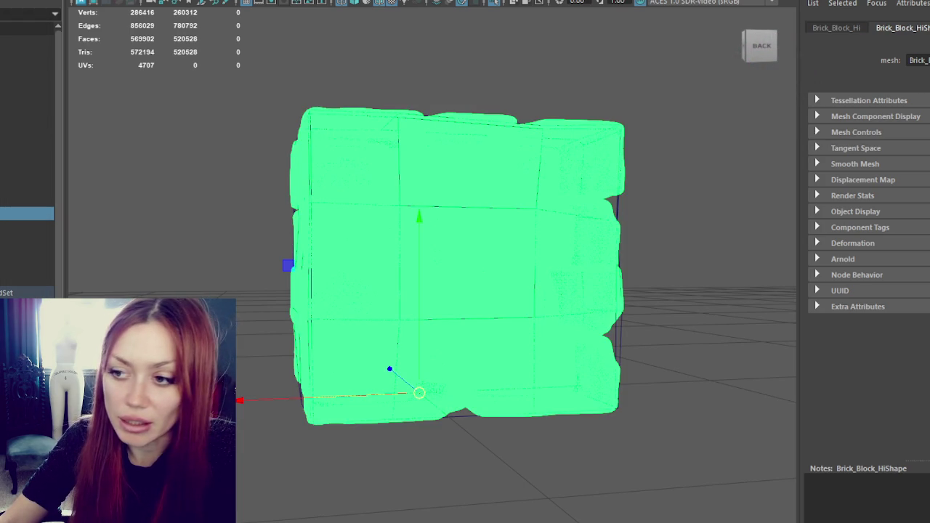
click(620, 326)
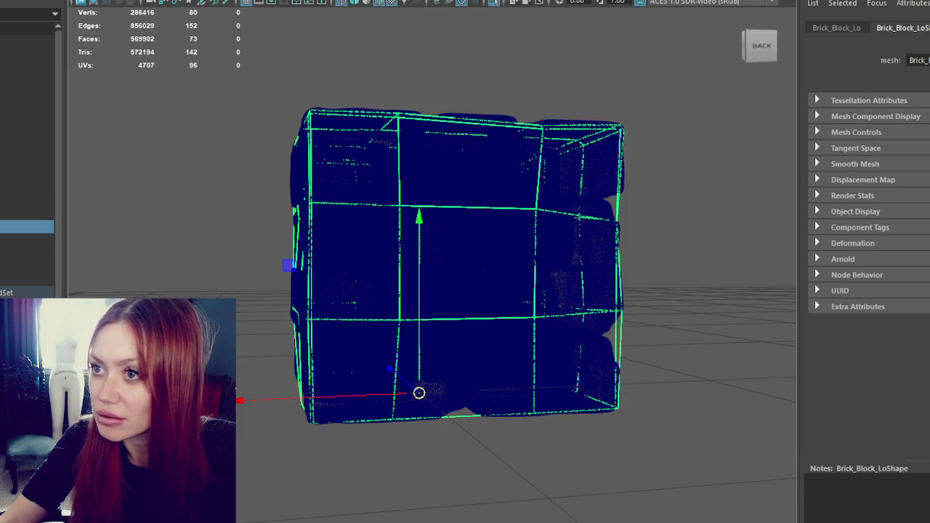
click(342, 0)
click(586, 40)
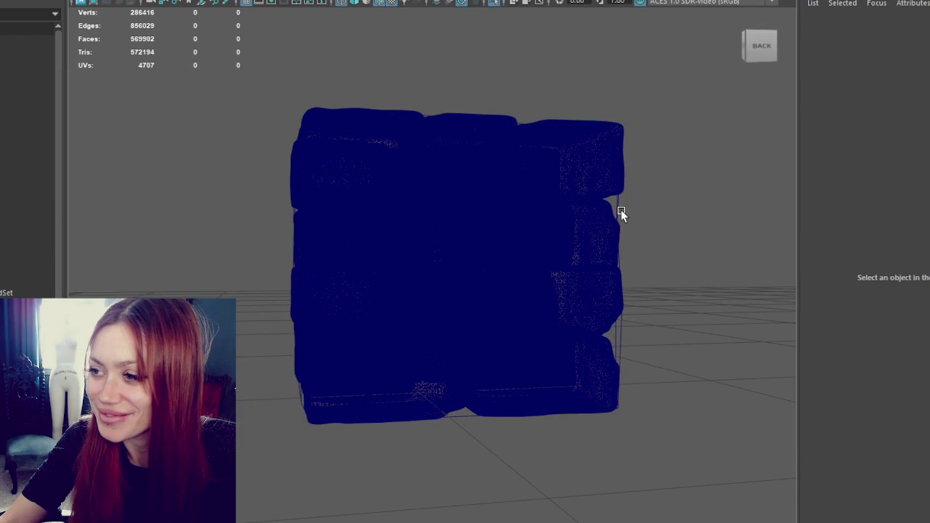
click(623, 175)
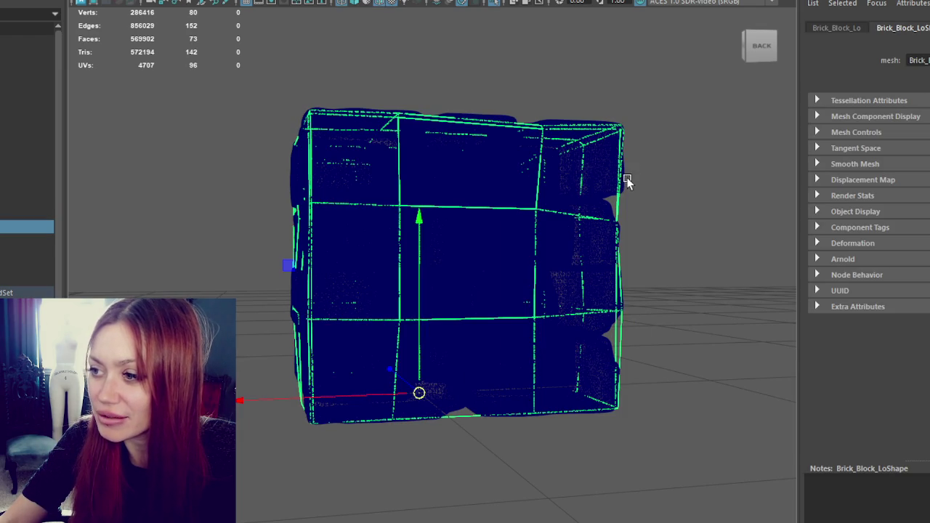
click(585, 168)
click(334, 1)
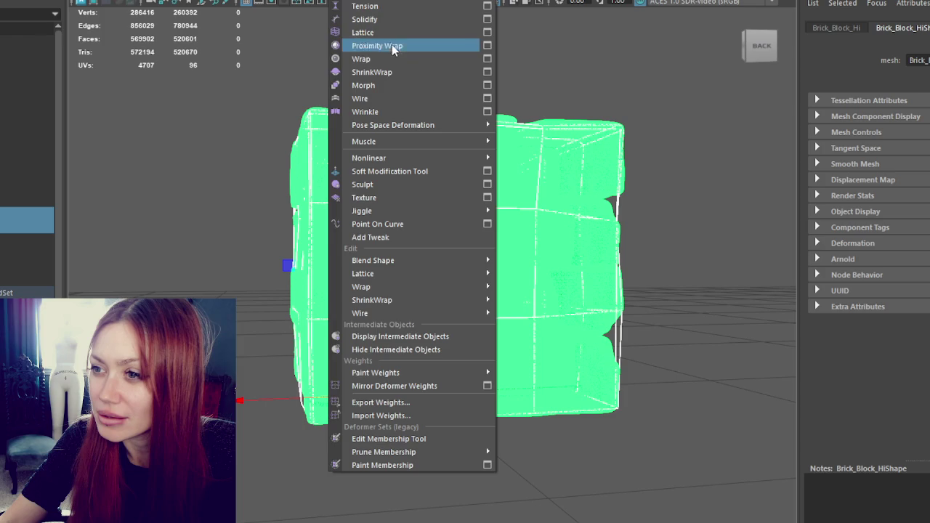
click(388, 69)
click(390, 69)
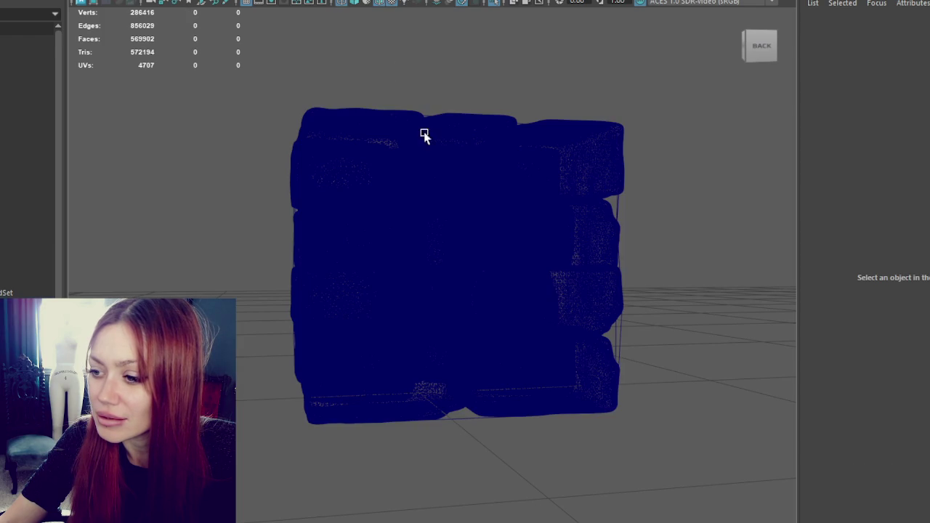
click(621, 356)
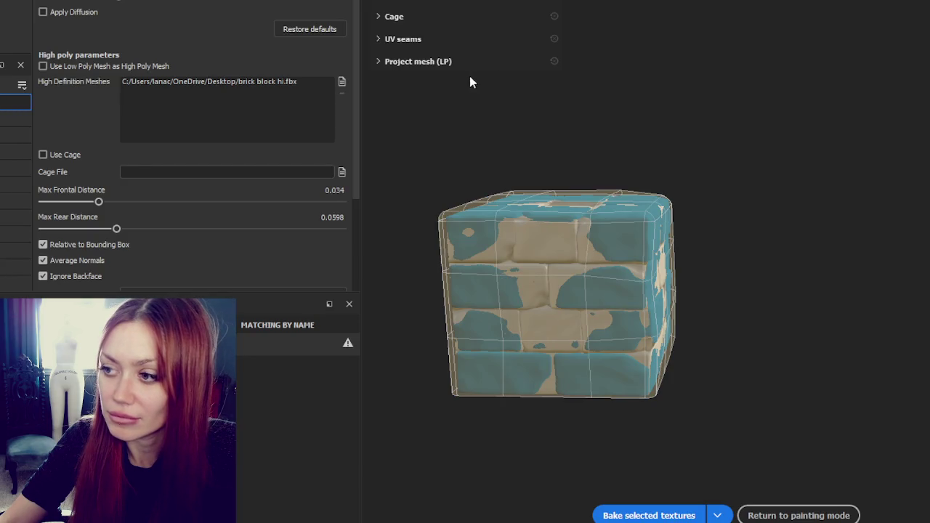
Adjust the bake's Max Frontal Distance to 0.0365 while watching the red error on the brick block.
alt+drag(470, 82, 407, 123)
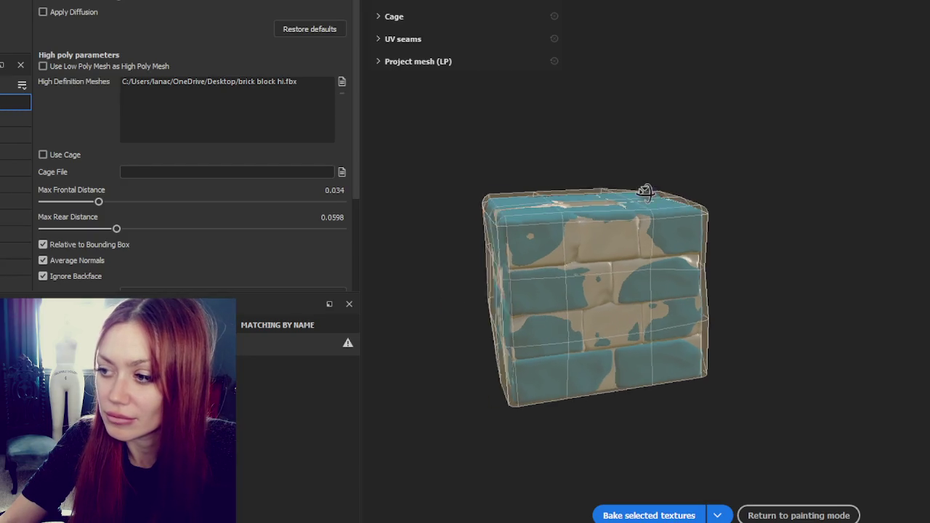
drag(99, 201, 93, 206)
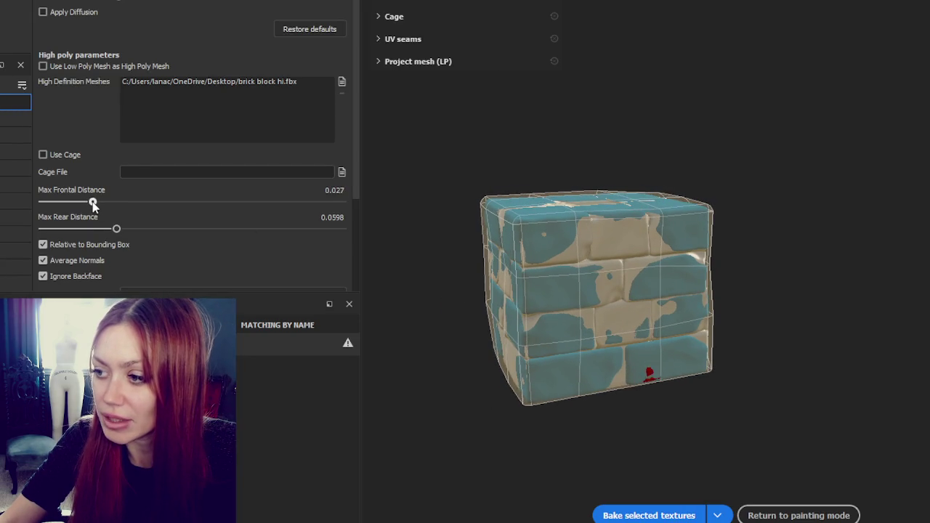
alt+drag(596, 291, 809, 256)
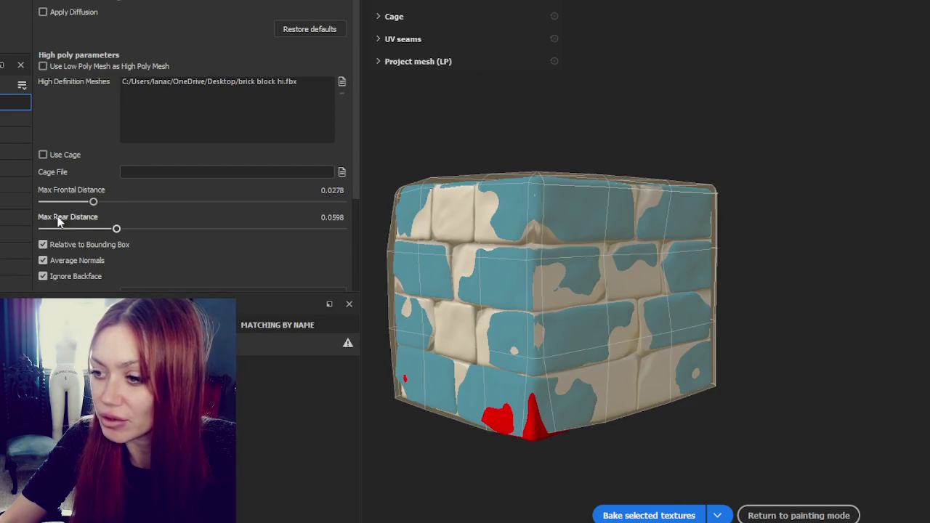
drag(93, 204, 100, 204)
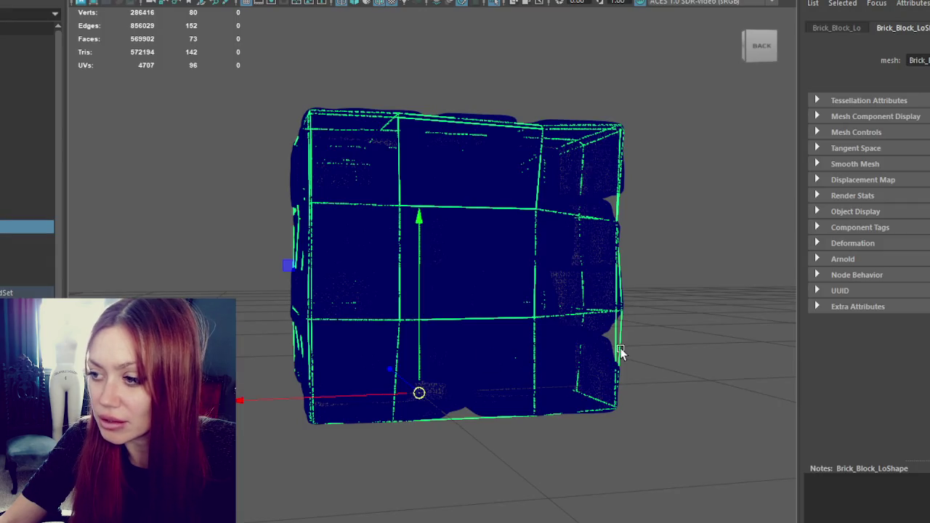
alt+middle_drag(620, 352, 597, 338)
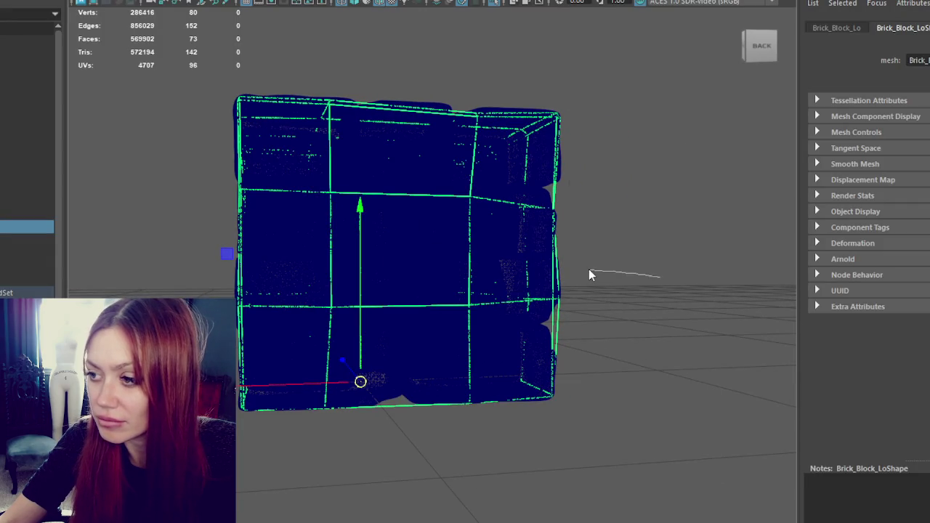
Select the high- and low-poly brick blocks and switch to wireframe display.
right_drag(589, 193, 660, 173)
click(660, 173)
click(532, 268)
click(546, 323)
key(4)
Slide the low-poly block's left corner vertices along its bottom edge.
right_drag(616, 230, 570, 192)
mouse_move(574, 373)
mouse_down()
mouse_move(513, 406)
mouse_move(374, 439)
mouse_up()
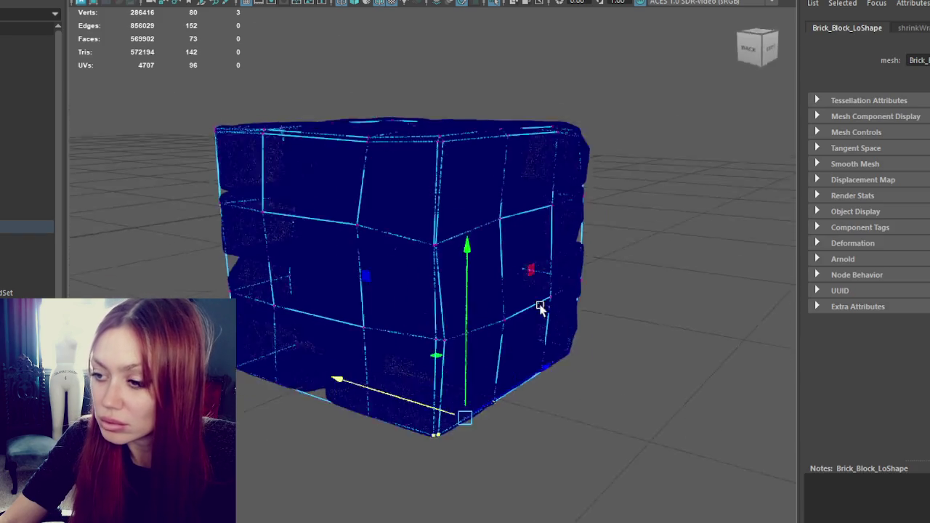
ctrl+click(376, 430)
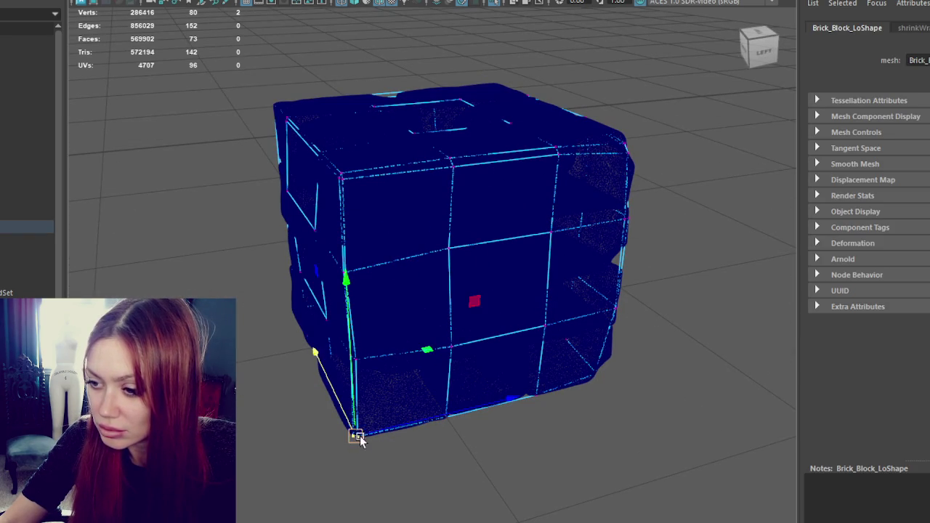
drag(360, 439, 371, 436)
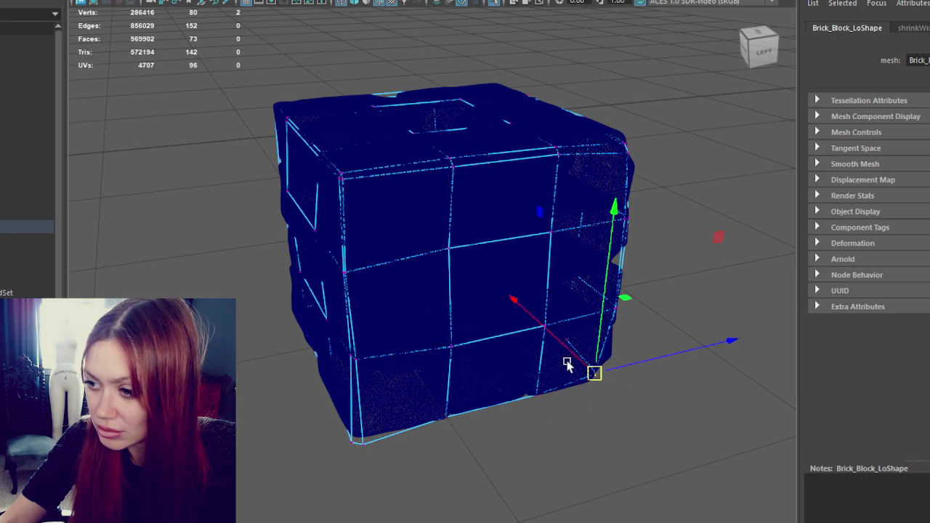
Lower the low-poly block's bottom-edge vertices slightly.
mouse_move(588, 363)
alt+mouse_down()
mouse_move(545, 348)
mouse_move(465, 472)
alt+mouse_up()
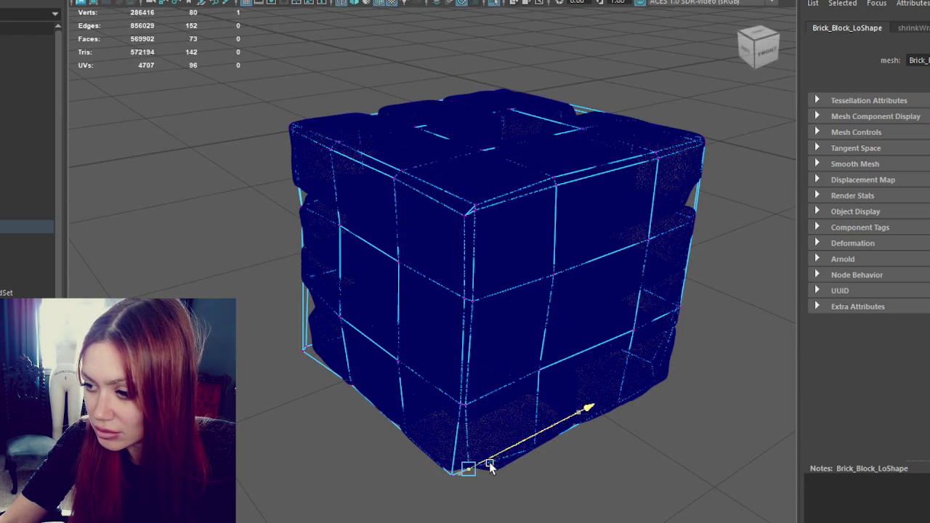
alt+drag(666, 390, 563, 435)
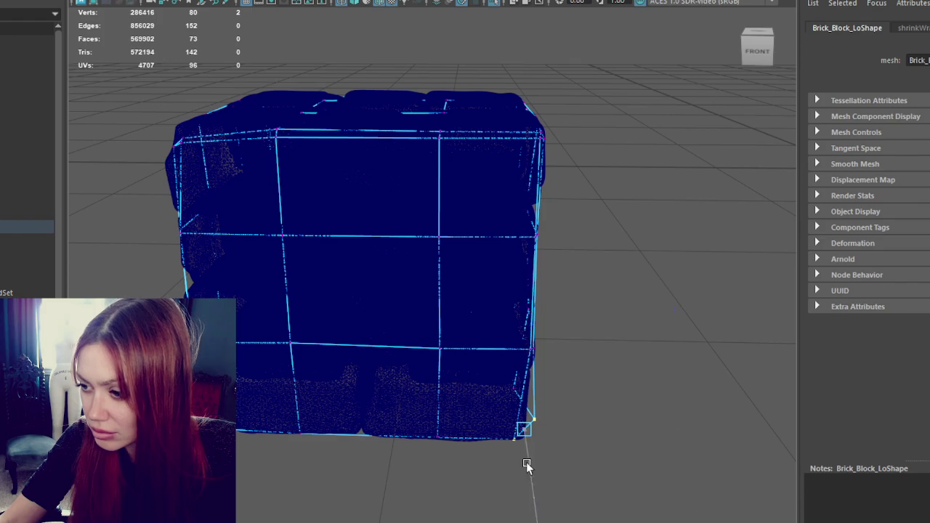
mouse_move(557, 444)
alt+mouse_down()
mouse_move(460, 471)
mouse_move(559, 393)
mouse_move(460, 445)
alt+mouse_up()
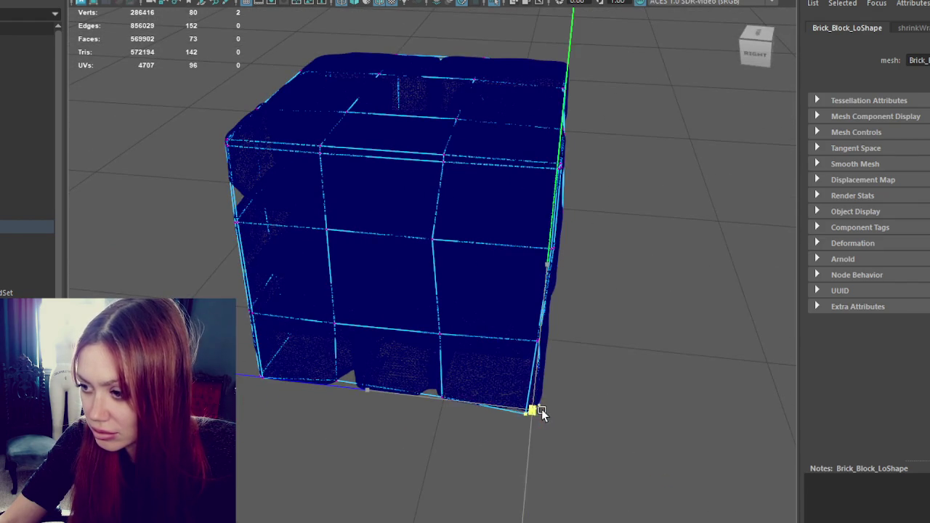
alt+drag(465, 435, 592, 374)
drag(635, 325, 366, 411)
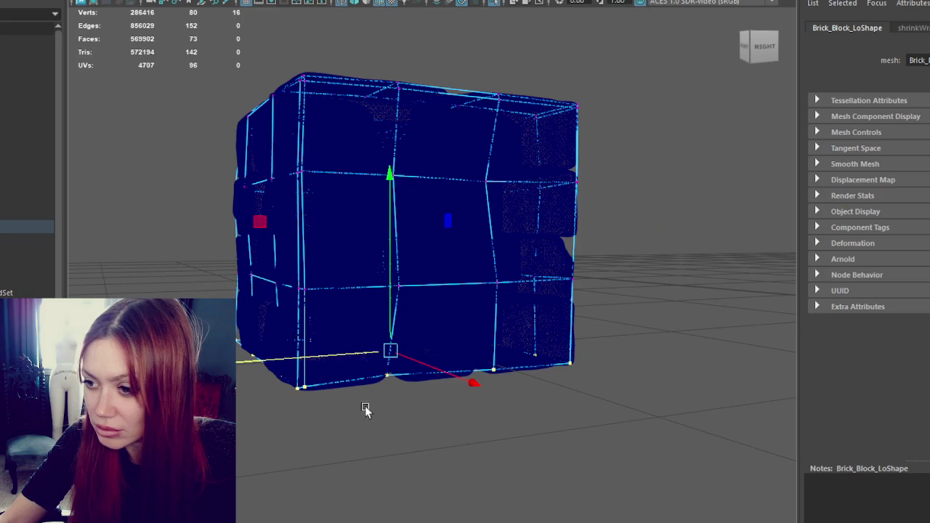
drag(392, 336, 388, 322)
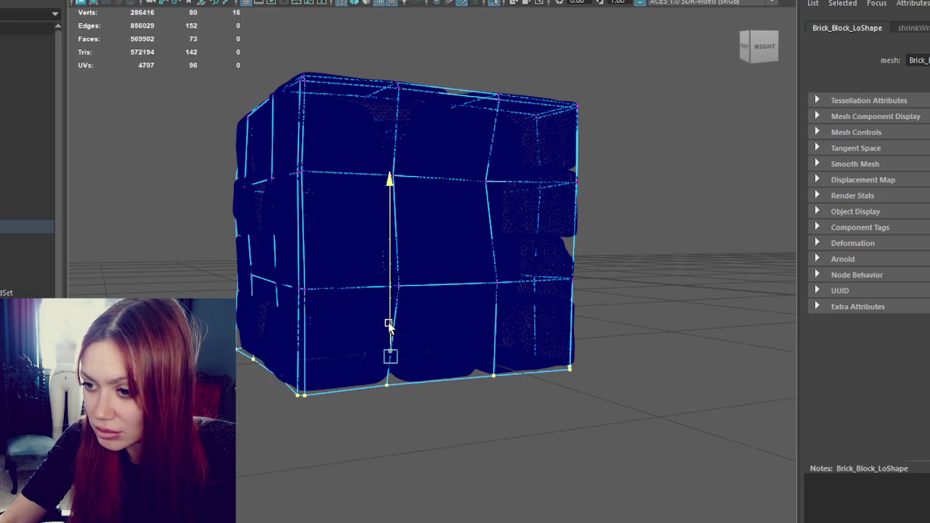
Scale a horizontal vertex loop outward around the high-poly bricks.
right_drag(533, 159, 619, 239)
alt+drag(618, 239, 579, 250)
click(603, 248)
key(r)
drag(138, 290, 581, 269)
drag(407, 280, 422, 282)
Check the right-edge corner vertices, then return to object mode with the high-poly block selected.
mouse_move(501, 286)
alt+mouse_down()
mouse_move(527, 294)
mouse_move(513, 299)
mouse_move(659, 312)
mouse_move(690, 282)
mouse_move(682, 304)
alt+mouse_up()
click(545, 290)
click(639, 300)
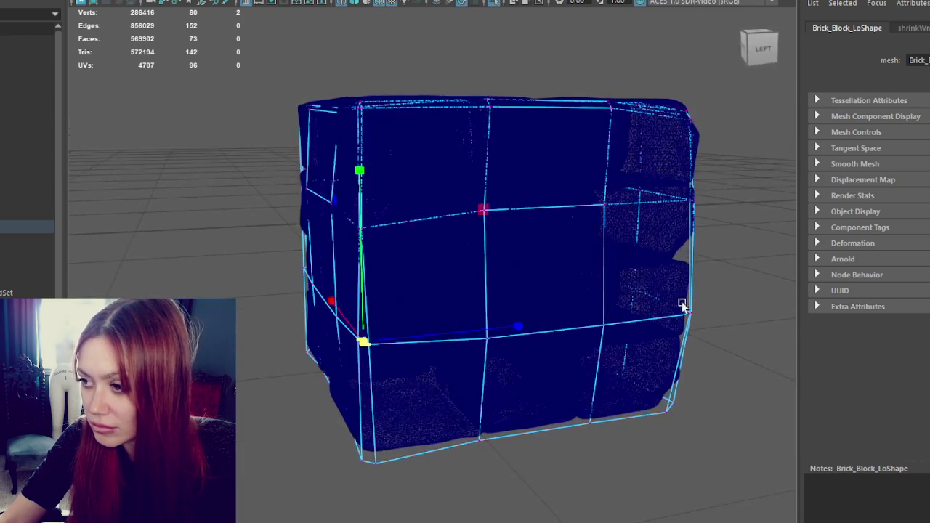
click(694, 314)
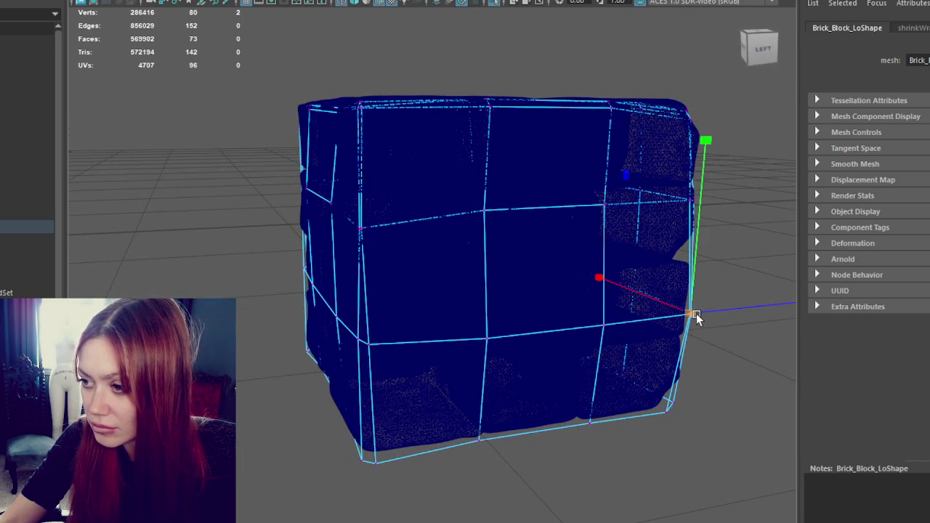
mouse_move(698, 312)
alt+mouse_down()
mouse_move(643, 301)
mouse_move(550, 312)
mouse_move(604, 309)
alt+mouse_up()
click(582, 317)
click(720, 223)
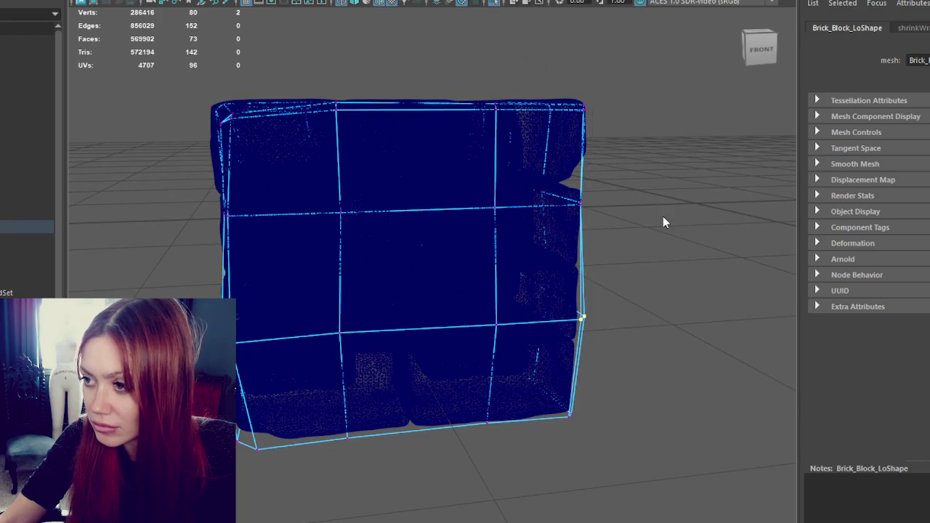
key(F8)
click(577, 317)
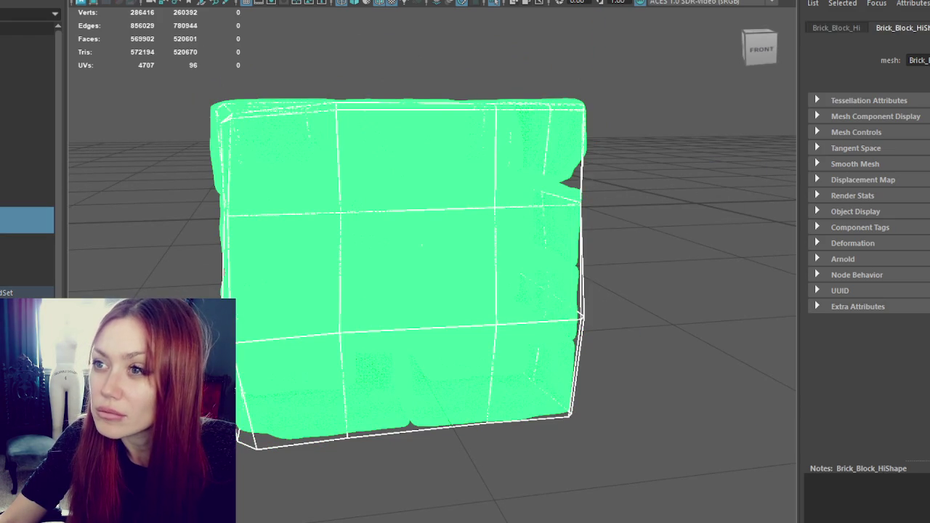
click(384, 2)
click(401, 72)
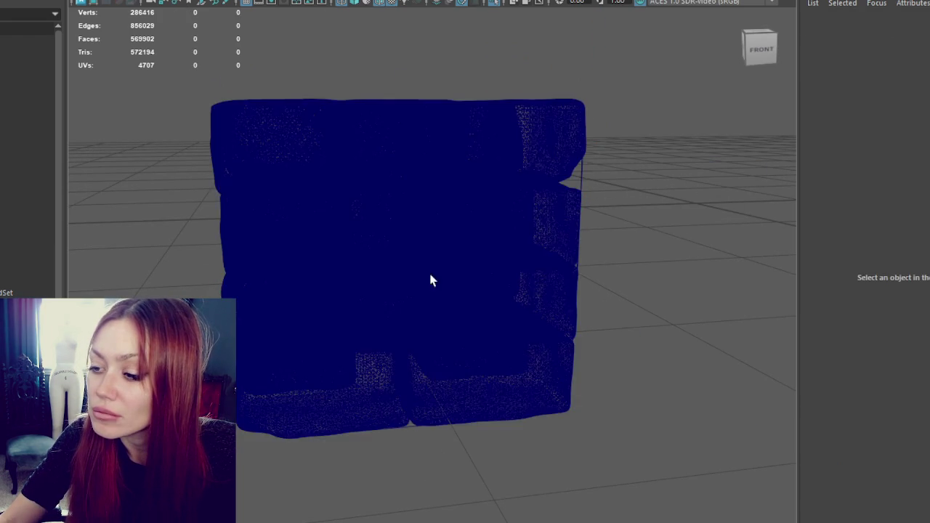
alt+drag(550, 221, 440, 308)
click(22, 218)
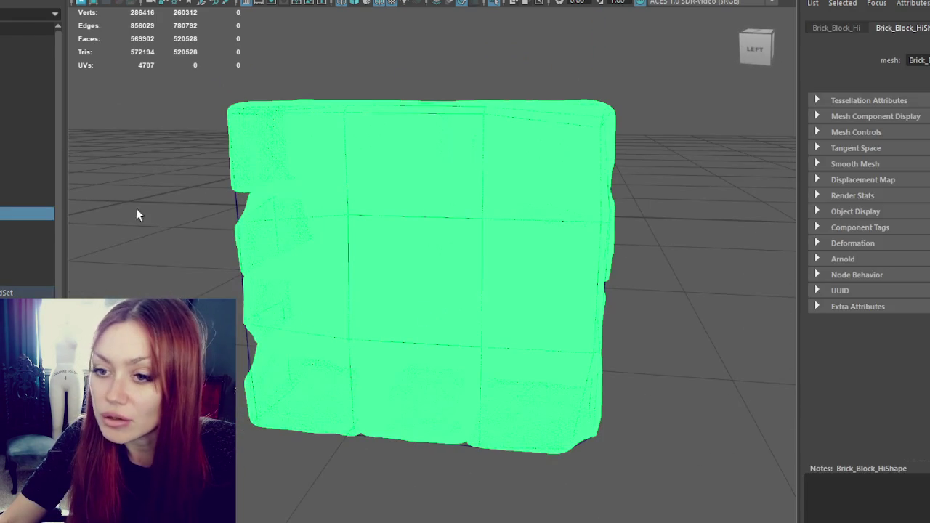
click(22, 218)
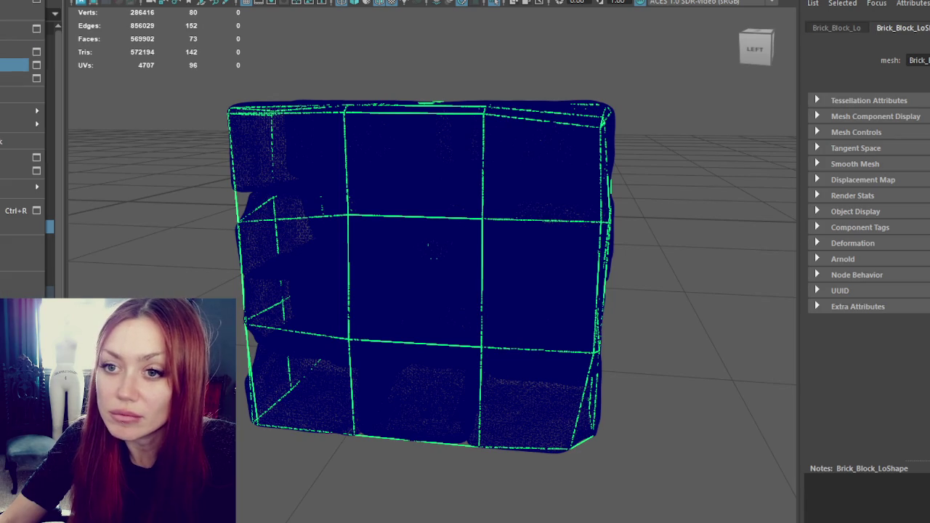
key(Escape)
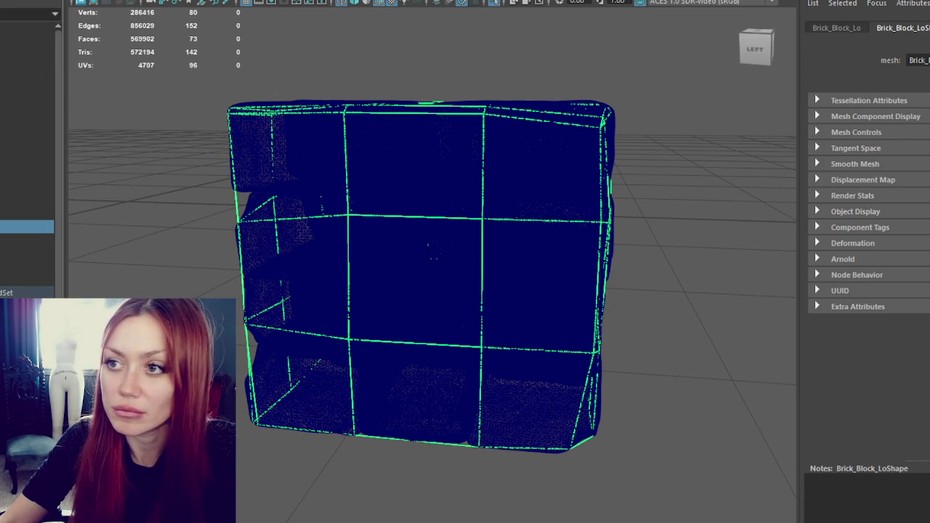
click(10, 4)
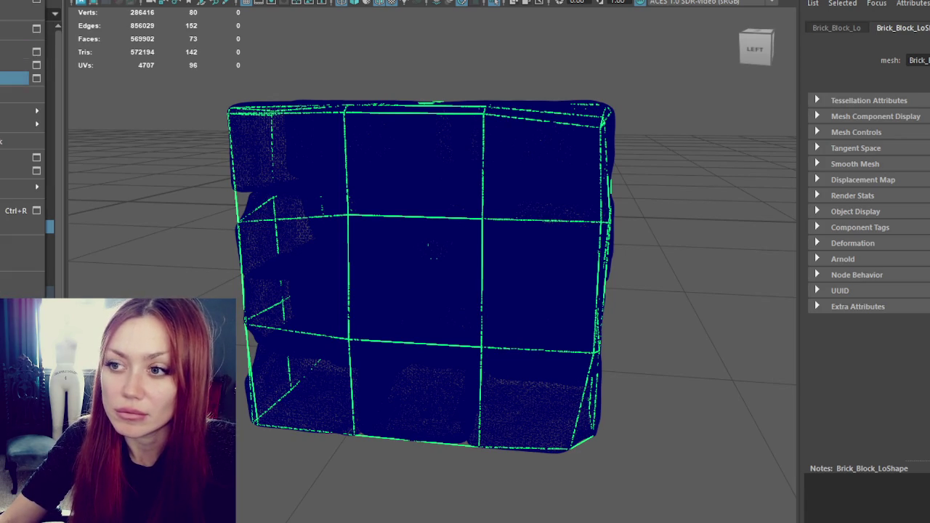
key(Escape)
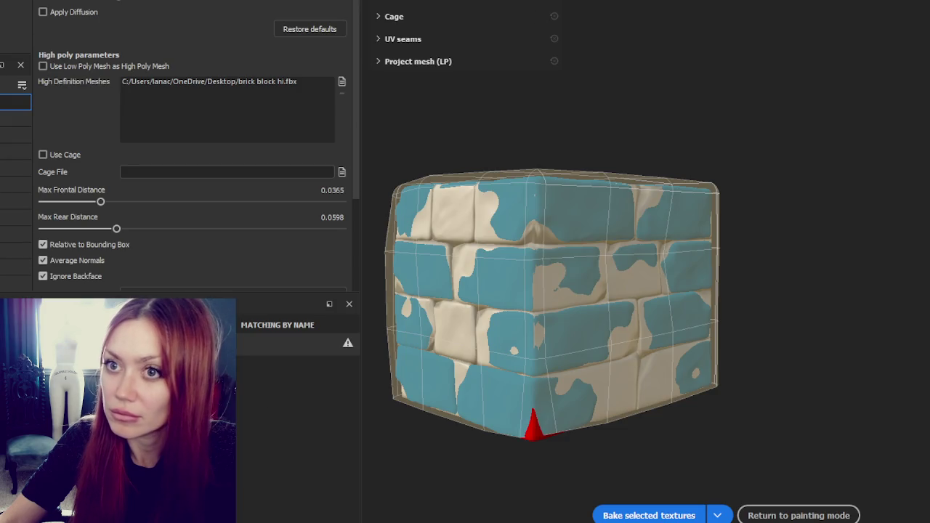
Reload the low-poly brick block mesh in Project Configuration.
click(577, 124)
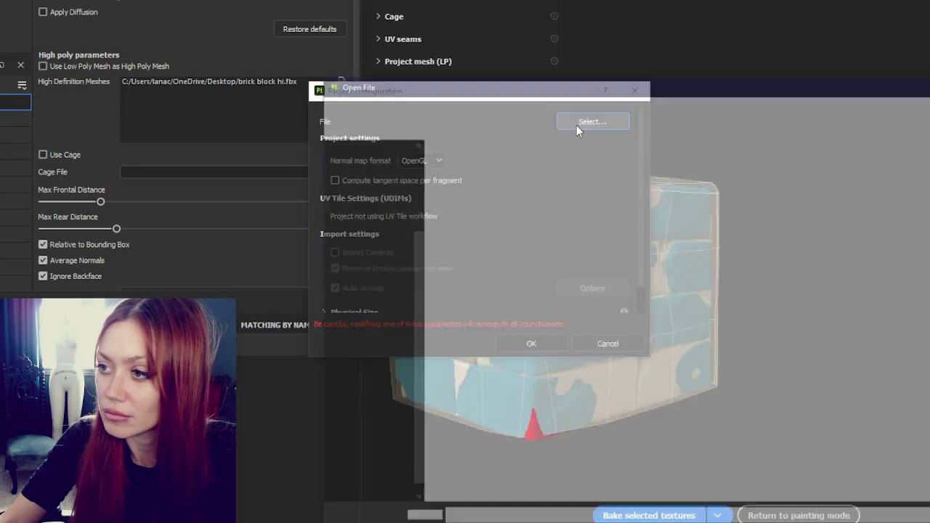
double_click(852, 173)
click(536, 340)
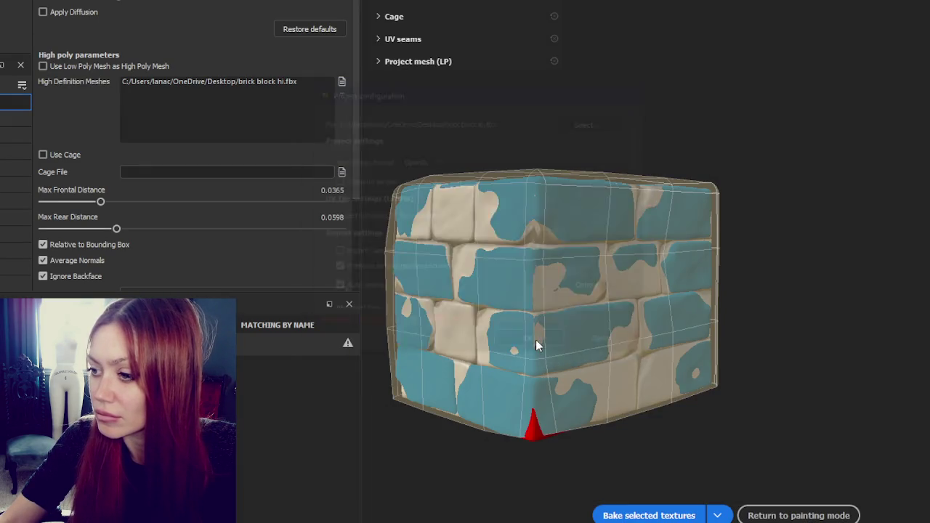
Set Max Frontal Distance to 0.0418 and bake the selected textures.
drag(99, 205, 97, 203)
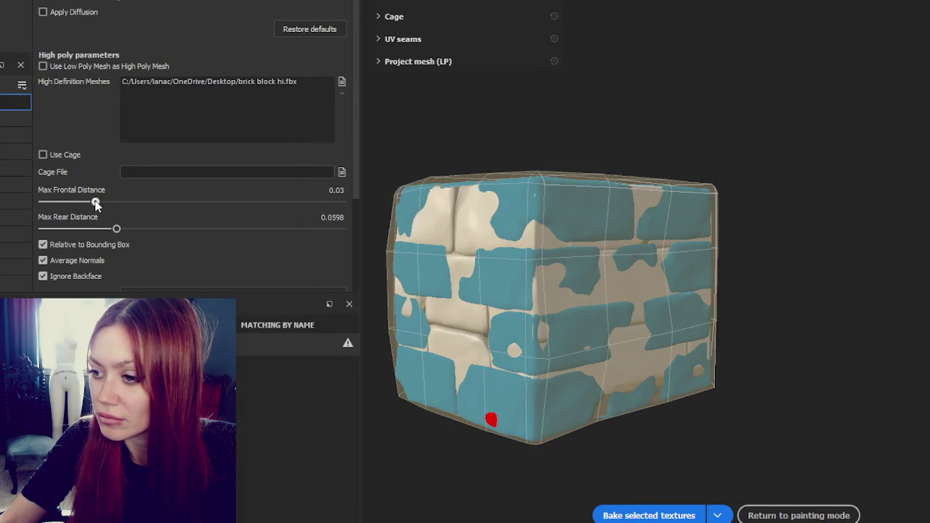
alt+drag(820, 234, 732, 228)
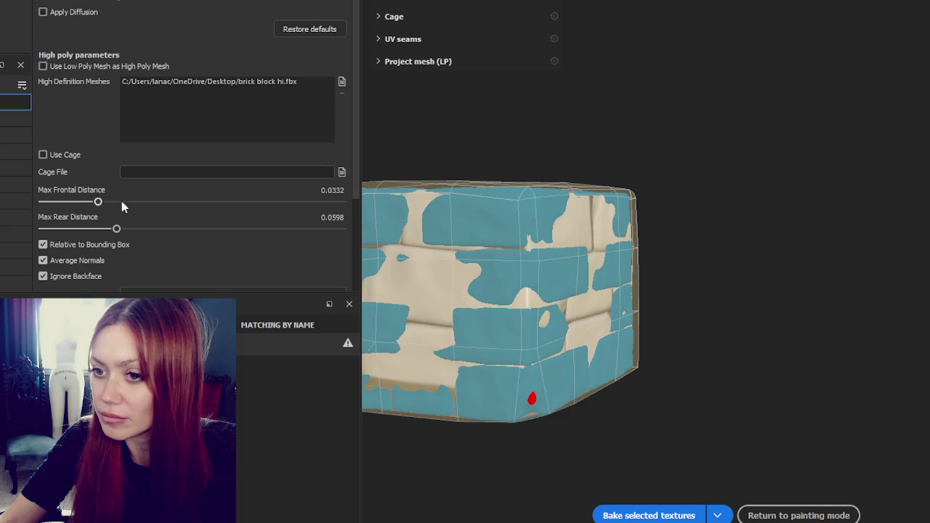
drag(98, 202, 105, 202)
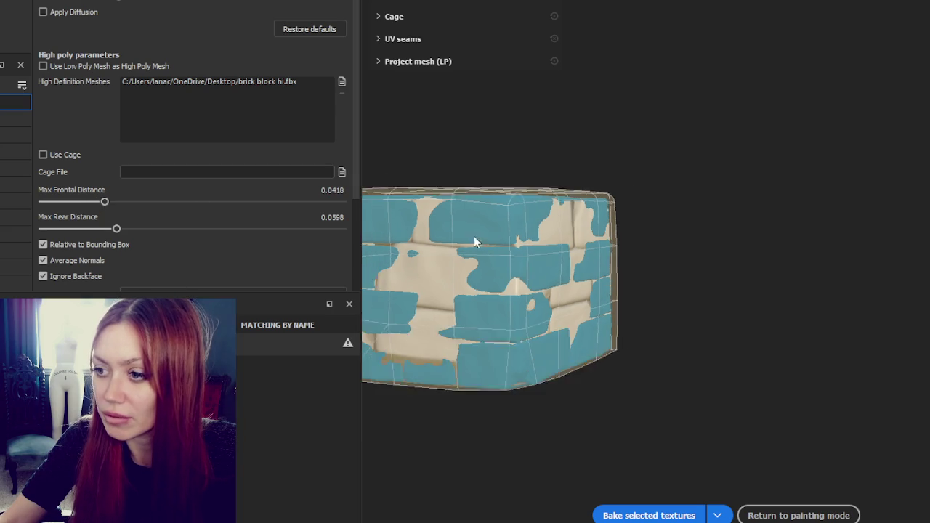
click(649, 515)
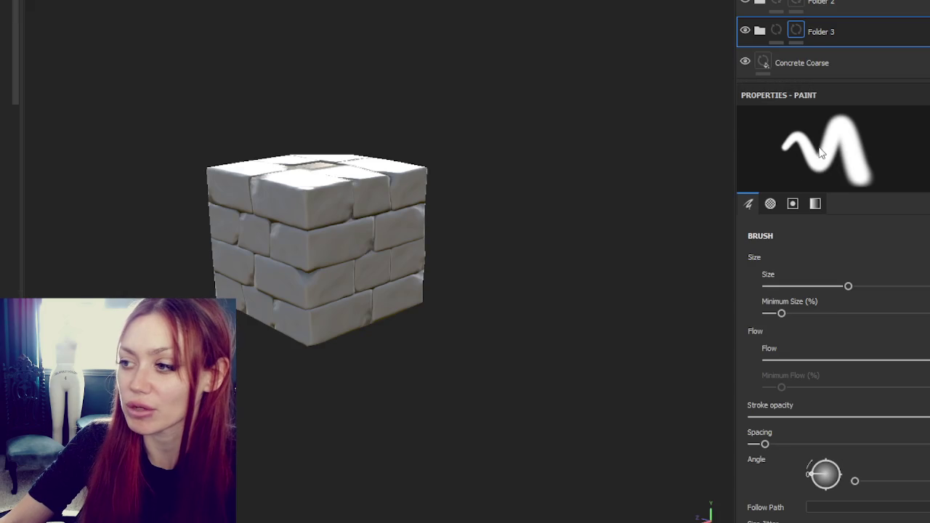
scroll(469, 259, up, 1)
scroll(383, 238, up, 3)
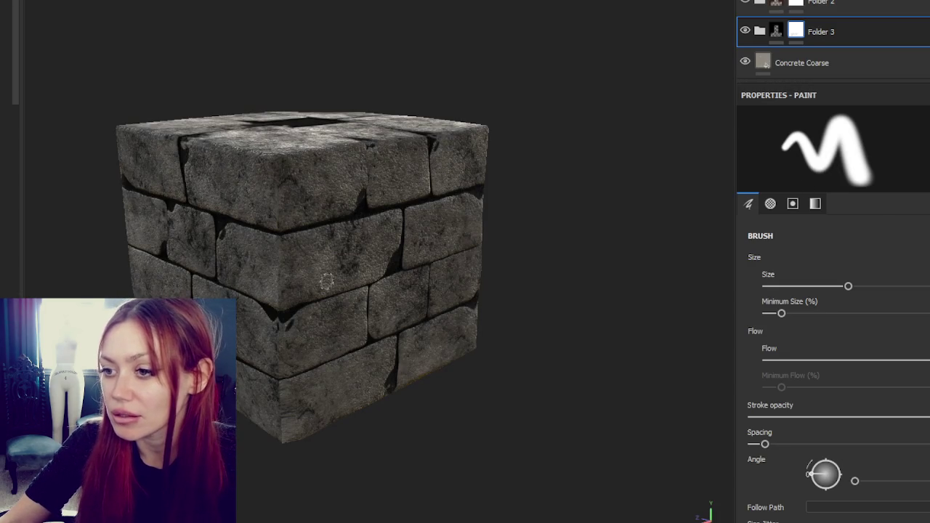
mouse_move(313, 232)
alt+mouse_down()
mouse_move(300, 208)
mouse_move(307, 182)
mouse_move(378, 189)
alt+mouse_up()
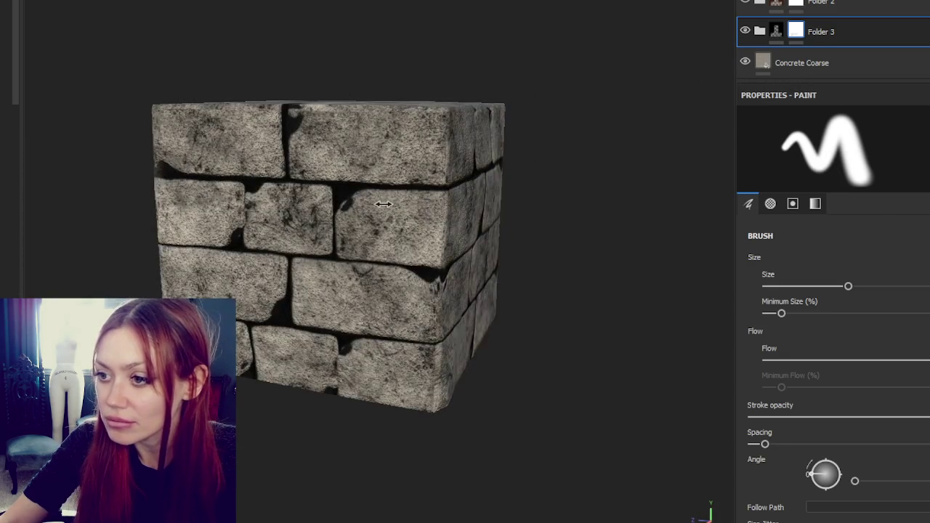
scroll(921, 372, down, 5)
scroll(921, 372, down, 4)
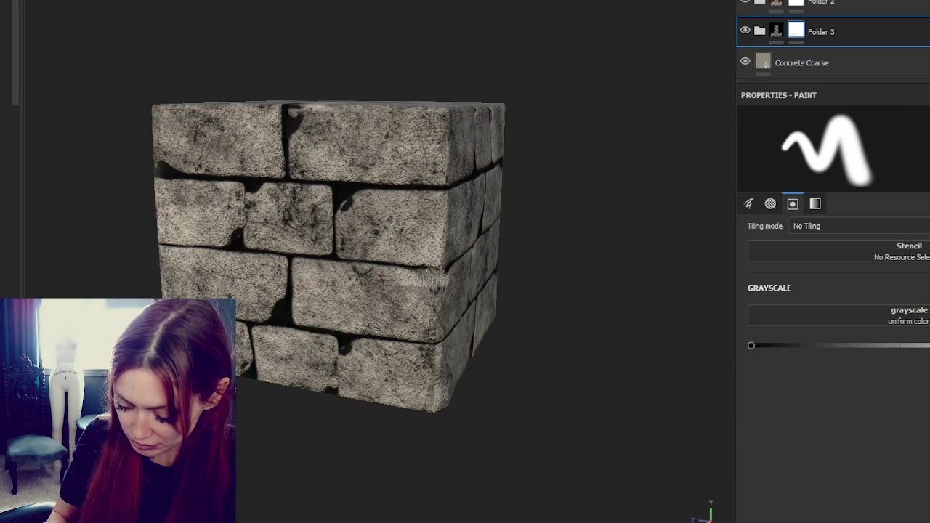
mouse_move(509, 285)
alt+mouse_down()
mouse_move(453, 308)
mouse_move(322, 278)
mouse_move(361, 259)
mouse_move(396, 260)
mouse_move(149, 250)
alt+mouse_up()
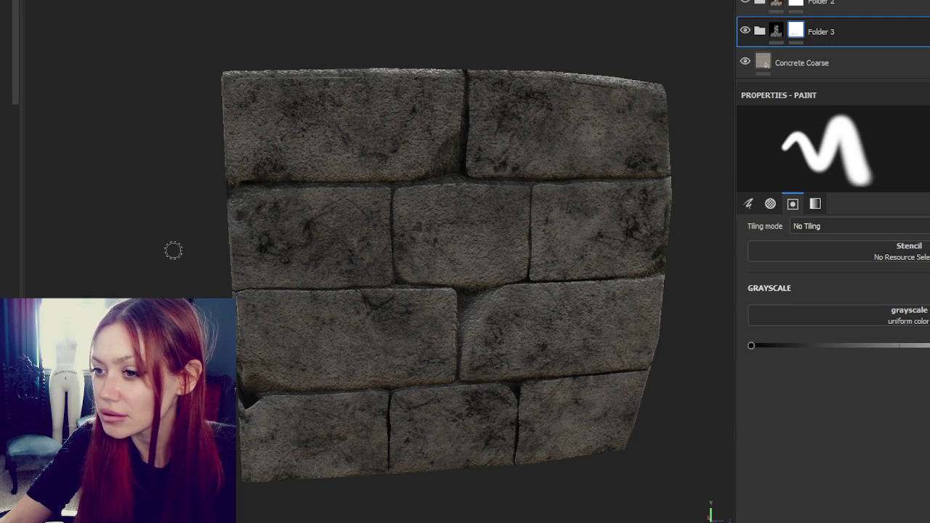
Paint over the dark crack shadows on the cube's right-face stone block.
mouse_move(173, 250)
alt+mouse_down()
mouse_move(359, 249)
mouse_move(312, 215)
mouse_move(359, 214)
mouse_move(661, 246)
mouse_move(550, 345)
mouse_move(692, 314)
alt+mouse_up()
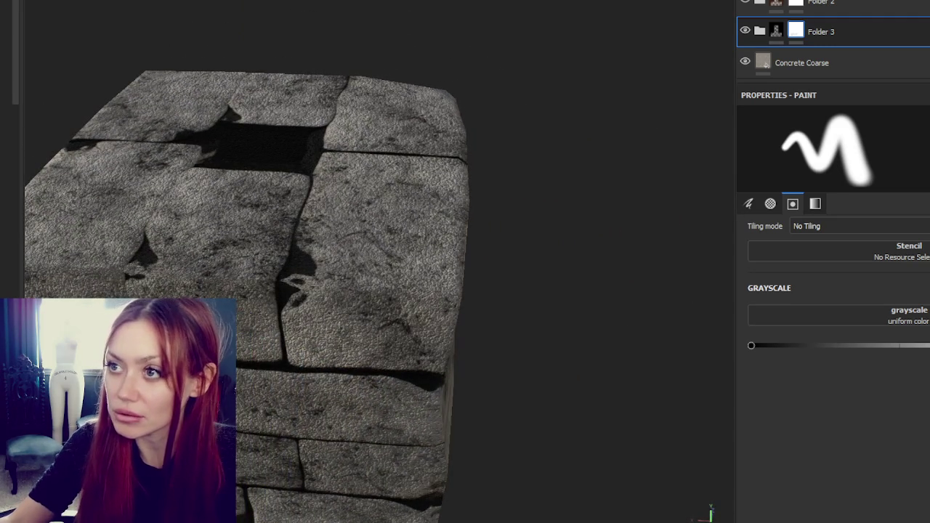
mouse_move(293, 305)
mouse_down()
mouse_move(309, 268)
mouse_move(289, 299)
mouse_up()
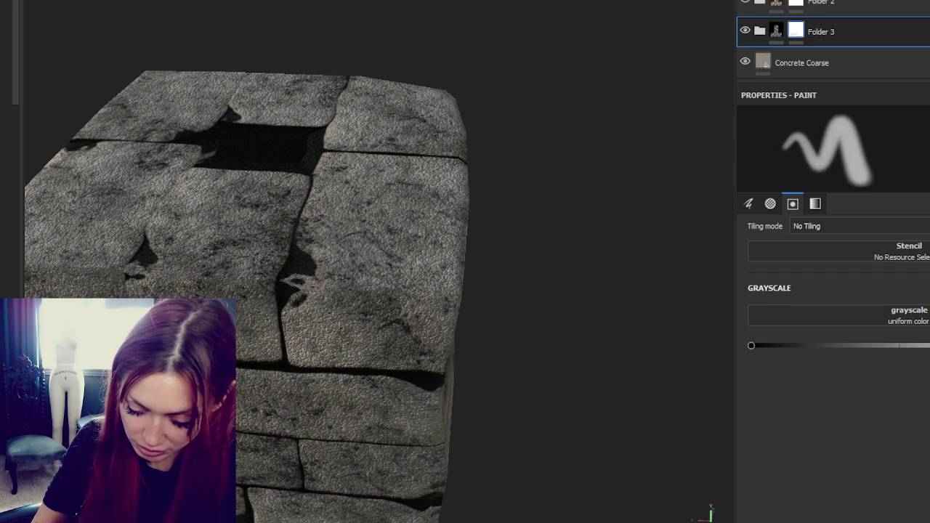
mouse_move(298, 276)
mouse_down()
mouse_move(299, 251)
mouse_move(295, 319)
mouse_up()
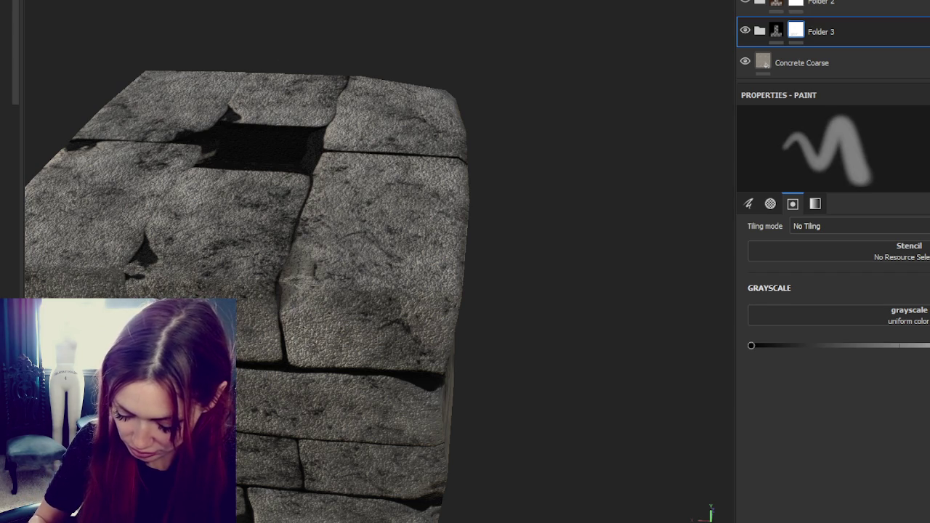
drag(299, 237, 285, 322)
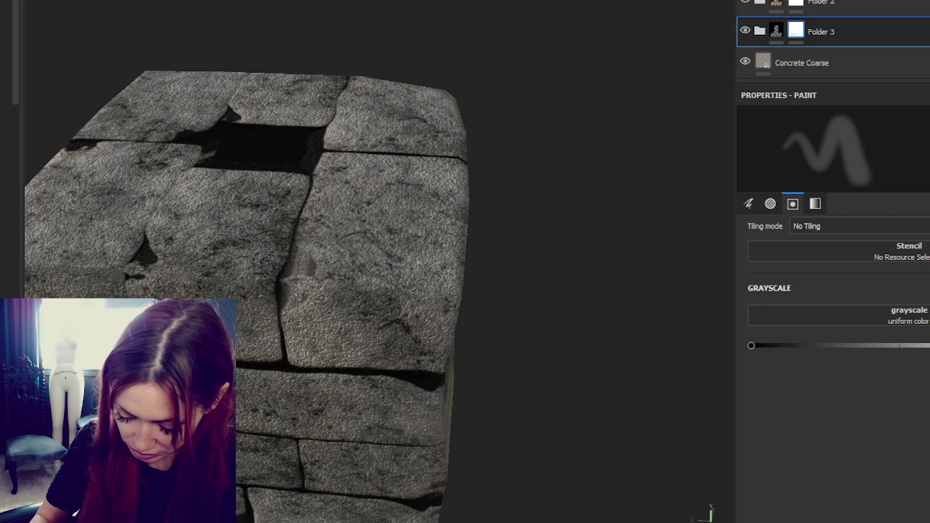
Orbit the cube to bring the stone wall face into a straight-on view.
alt+drag(334, 290, 341, 305)
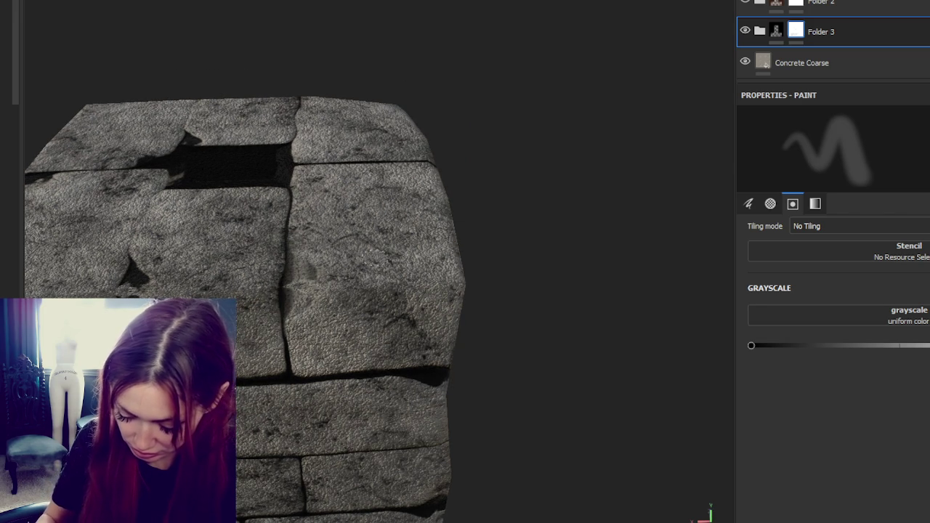
mouse_move(423, 345)
alt+mouse_down()
mouse_move(328, 373)
mouse_move(417, 269)
alt+mouse_up()
alt+drag(423, 420, 294, 361)
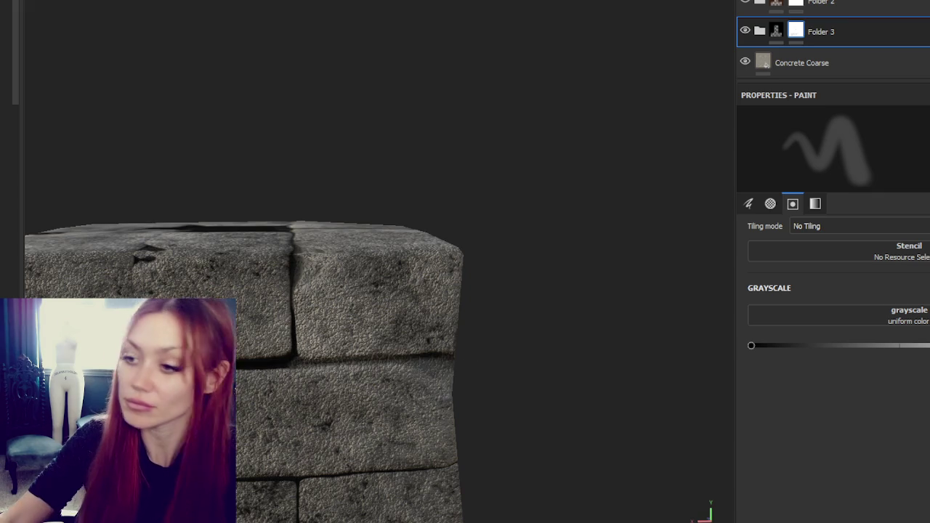
alt+drag(420, 454, 488, 156)
alt+middle_drag(488, 156, 502, 145)
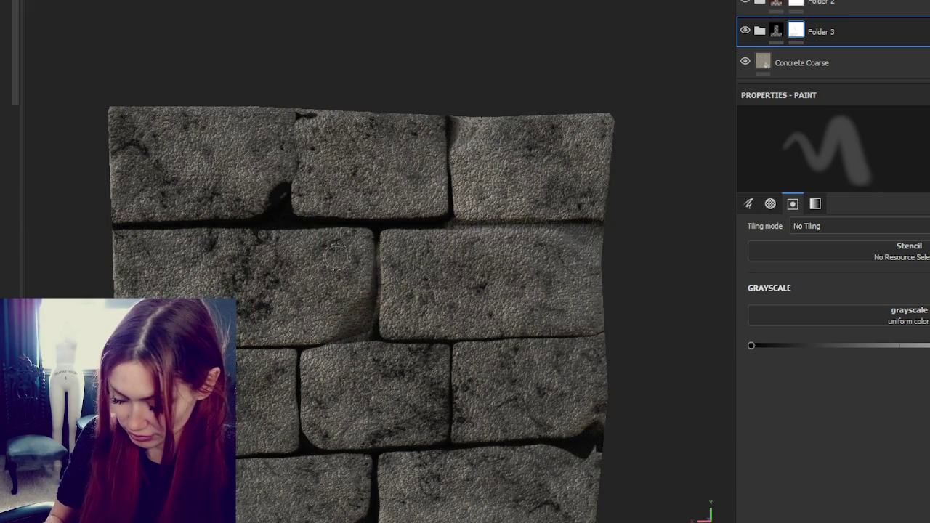
alt+drag(375, 249, 320, 232)
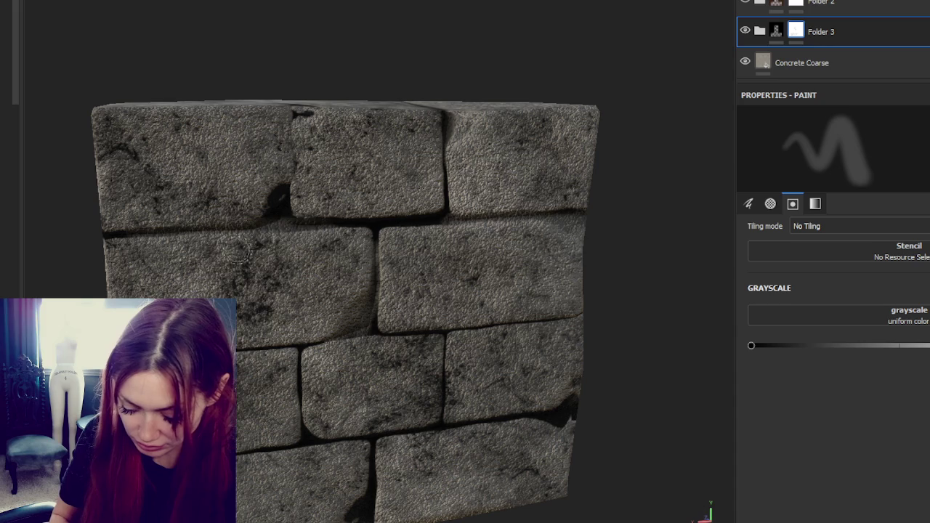
alt+drag(262, 309, 322, 317)
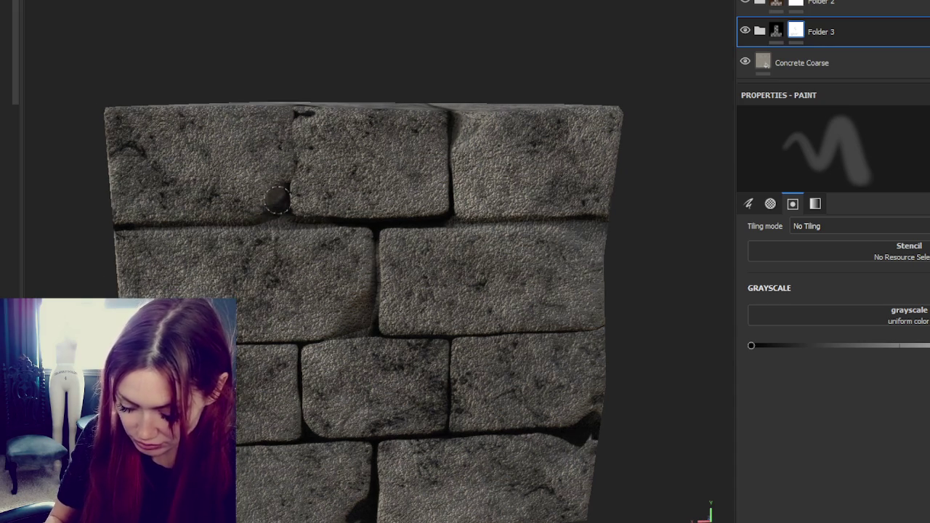
alt+drag(277, 196, 415, 186)
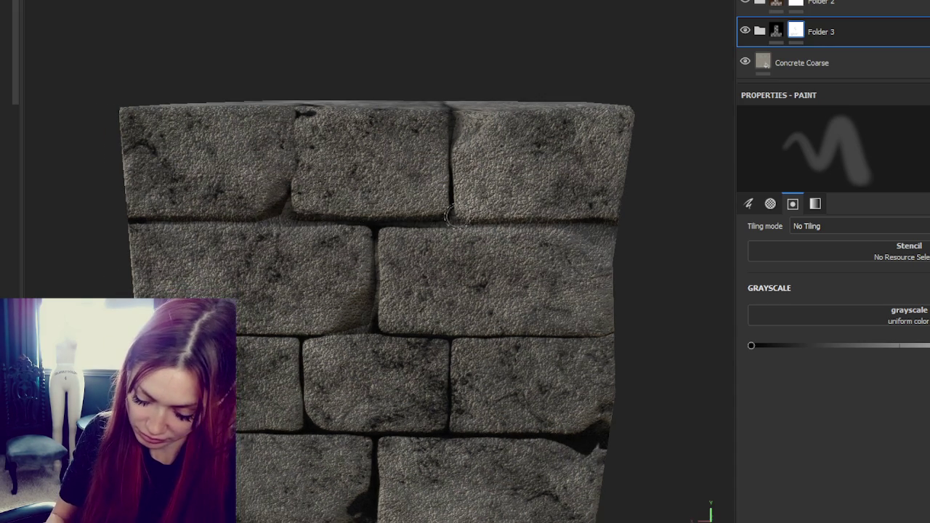
alt+drag(356, 232, 372, 316)
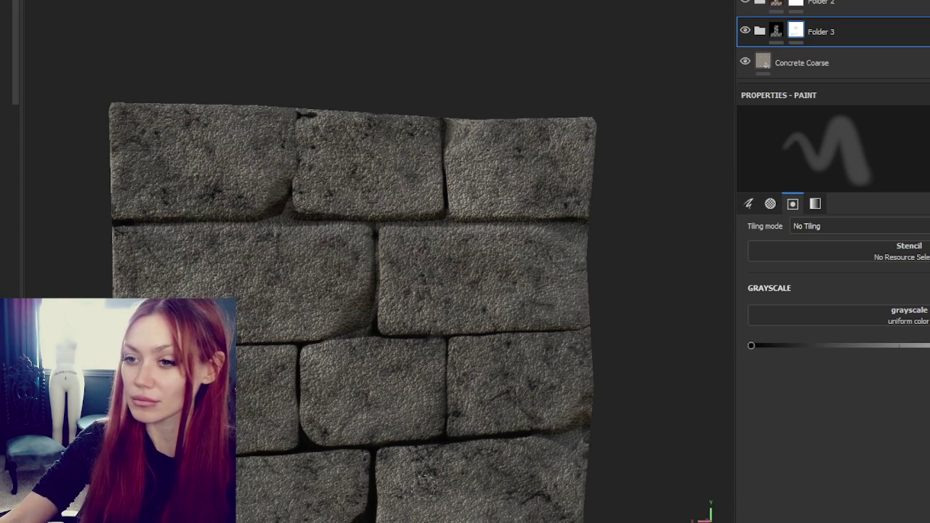
Lighten the seam along the lower bricks of the wall.
alt+drag(276, 416, 357, 272)
scroll(357, 271, down, 2)
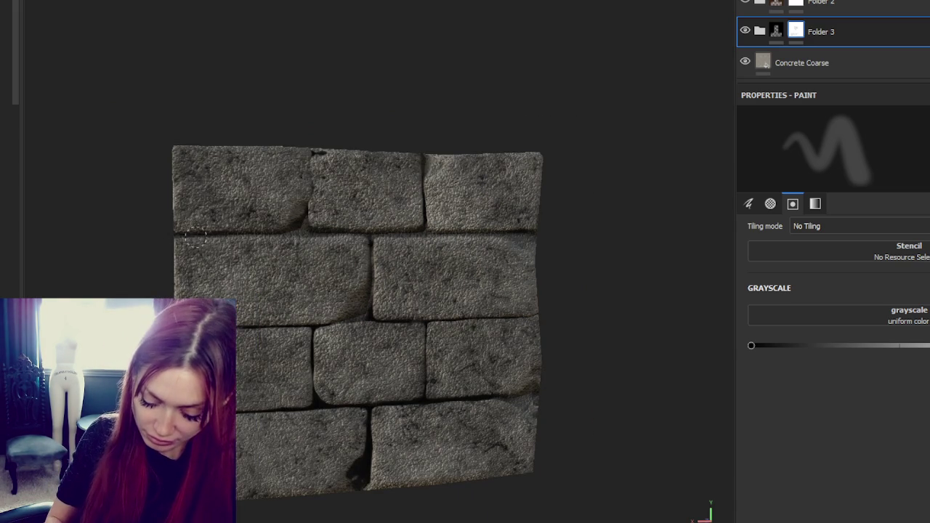
drag(329, 401, 499, 399)
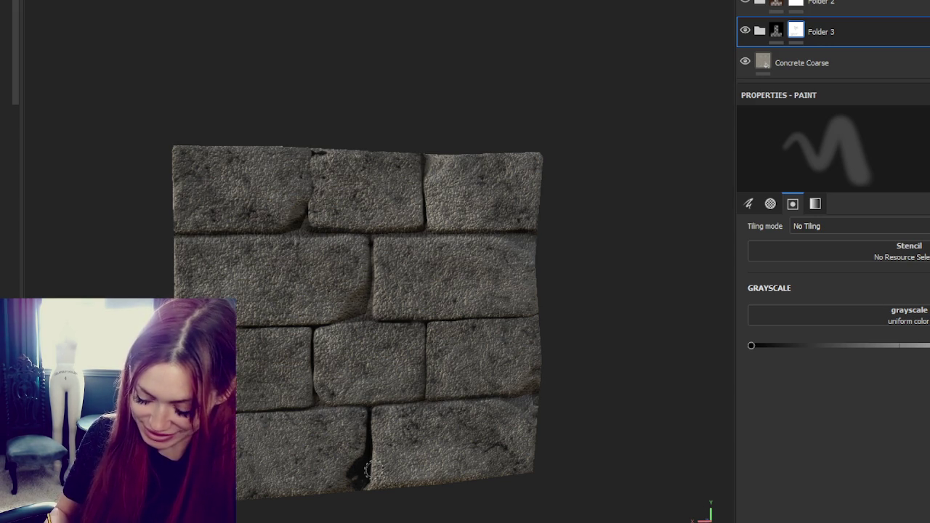
Set the paint value to black on the Grayscale slider and zoom in on the wall face.
alt+drag(409, 474, 352, 471)
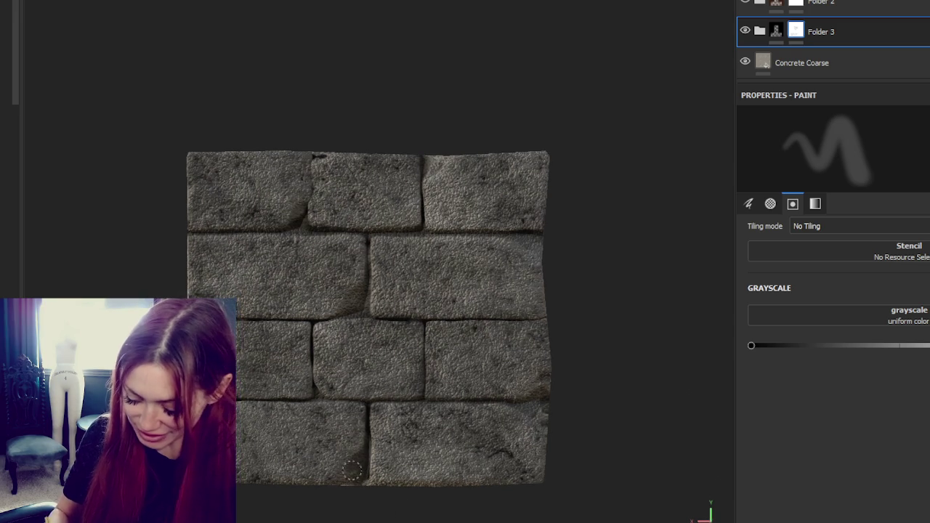
alt+drag(509, 459, 441, 446)
mouse_move(482, 417)
alt+mouse_down()
mouse_move(554, 405)
mouse_move(475, 467)
alt+mouse_up()
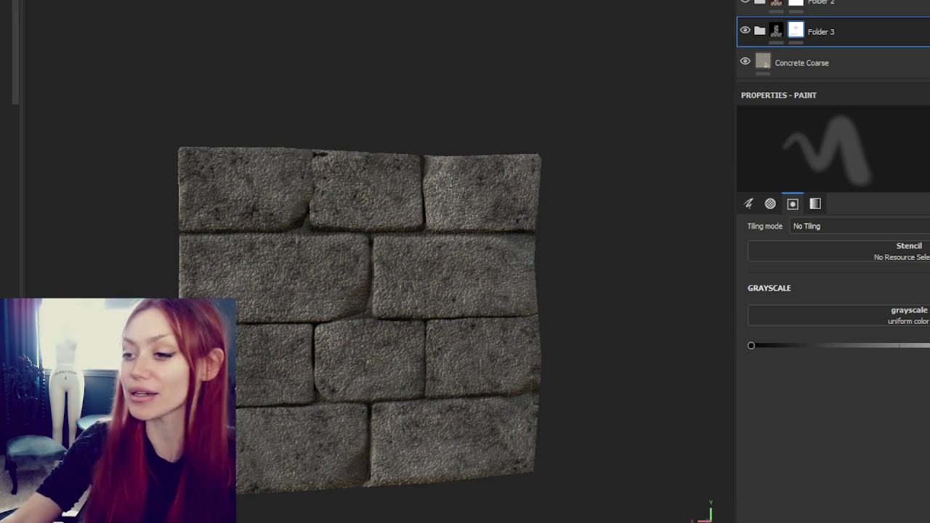
alt+middle_drag(359, 278, 384, 227)
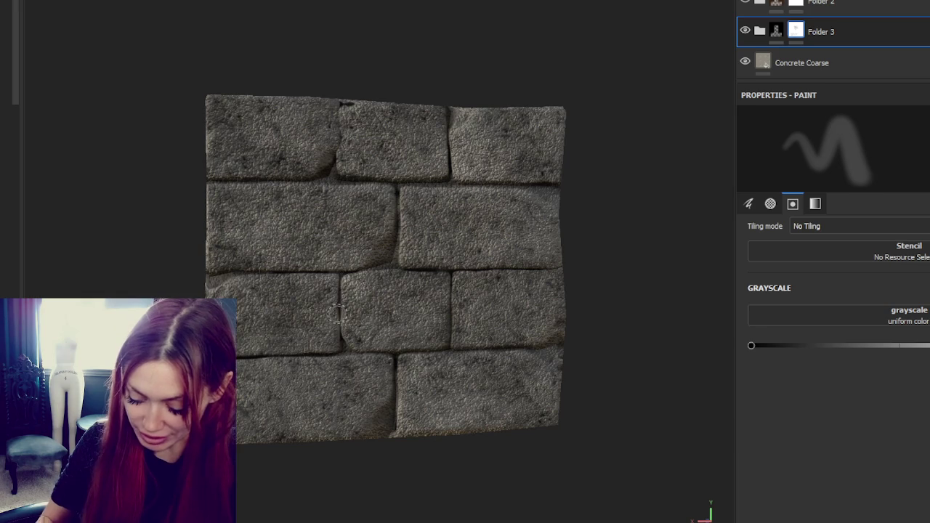
mouse_move(467, 348)
alt+mouse_down()
mouse_move(474, 373)
mouse_move(457, 318)
alt+mouse_up()
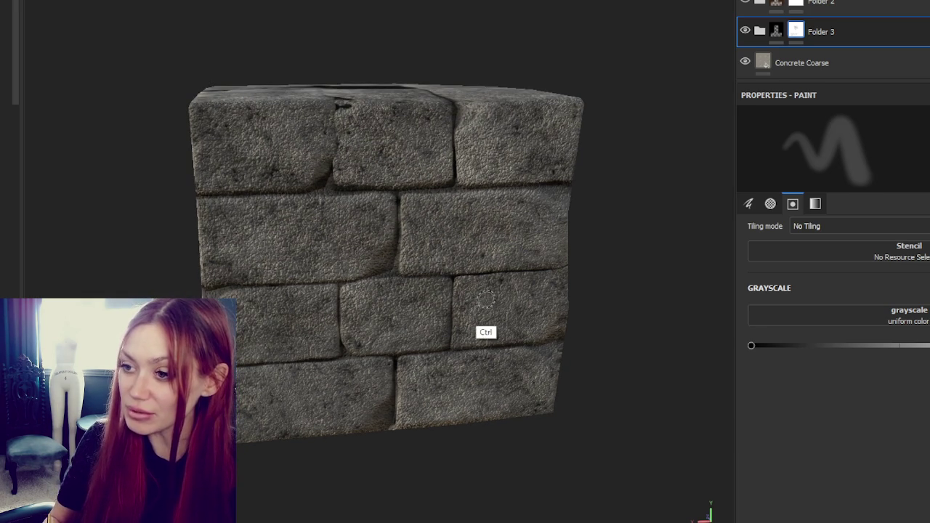
alt+drag(483, 302, 484, 308)
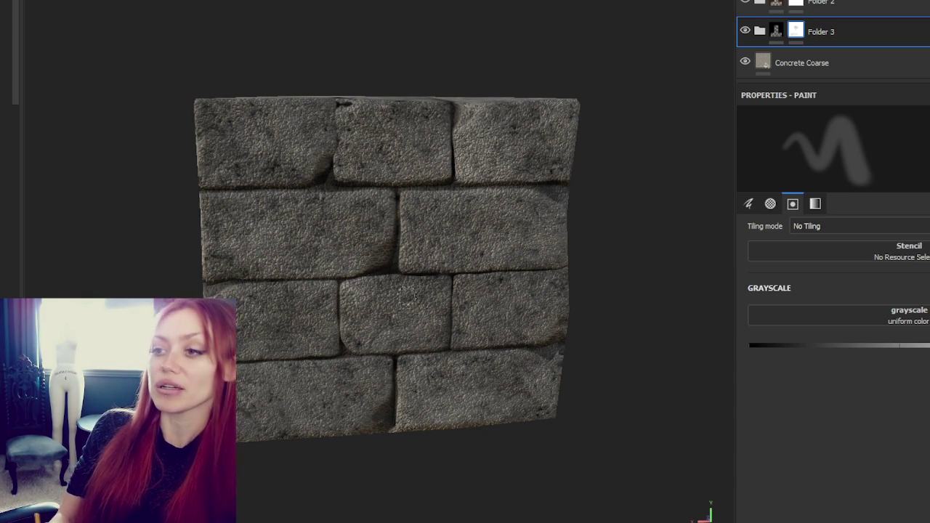
click(751, 345)
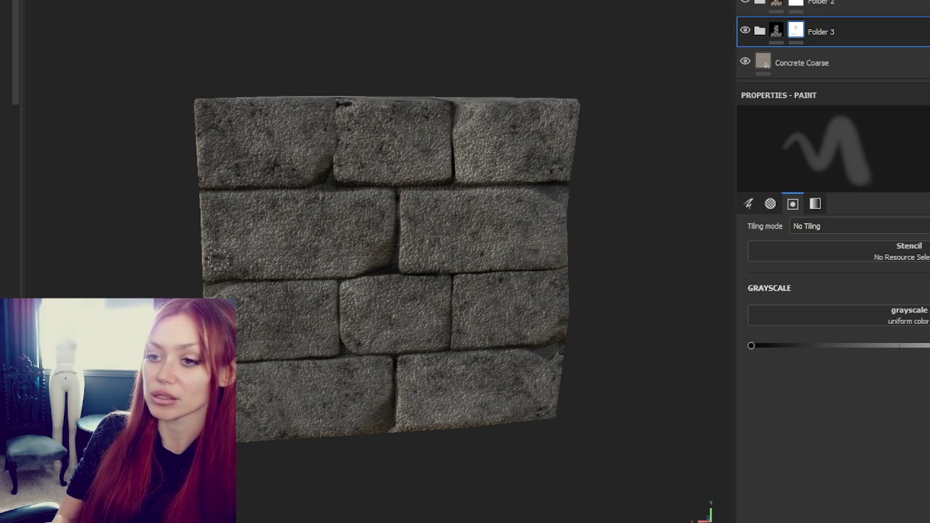
mouse_move(374, 262)
alt+mouse_down()
mouse_move(307, 297)
mouse_move(371, 279)
mouse_move(385, 213)
mouse_move(418, 167)
alt+mouse_up()
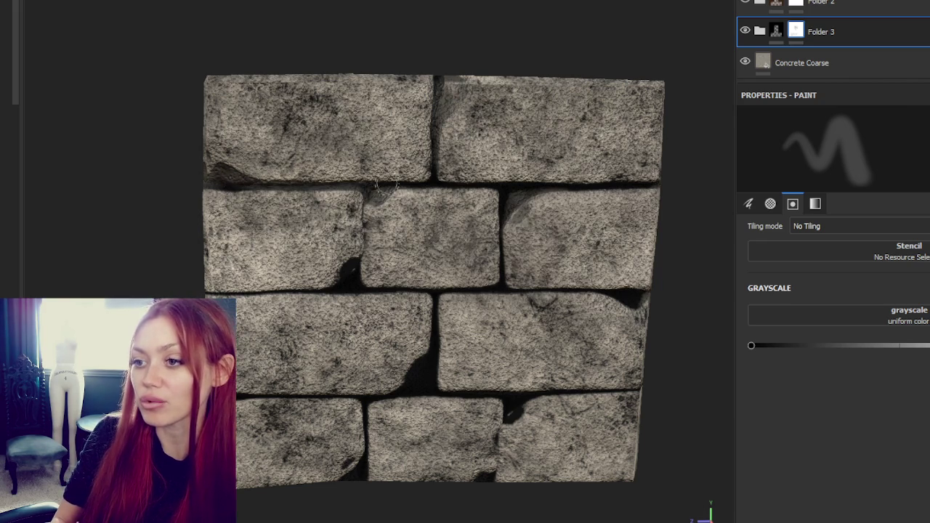
Paint along the seam between brick rows, undoing a stray brightening stroke on a brick corner.
drag(240, 178, 399, 211)
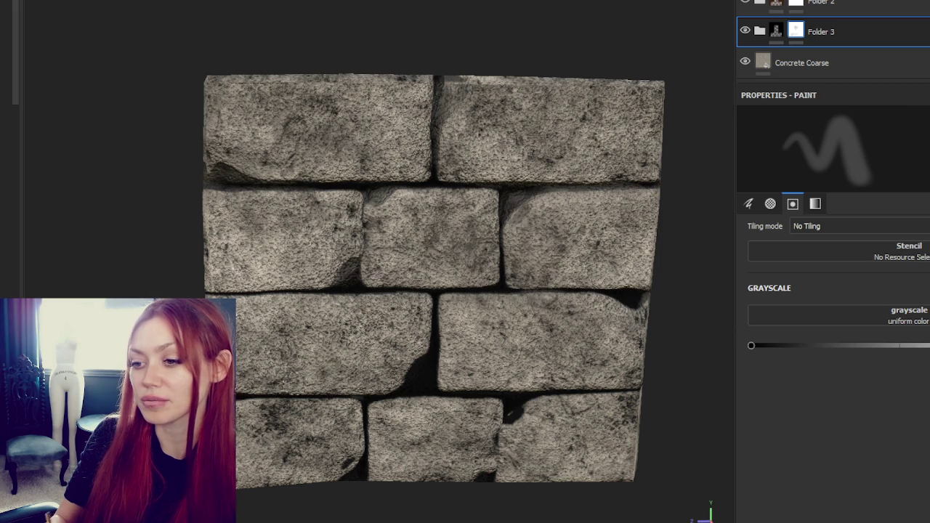
key(ctrl)
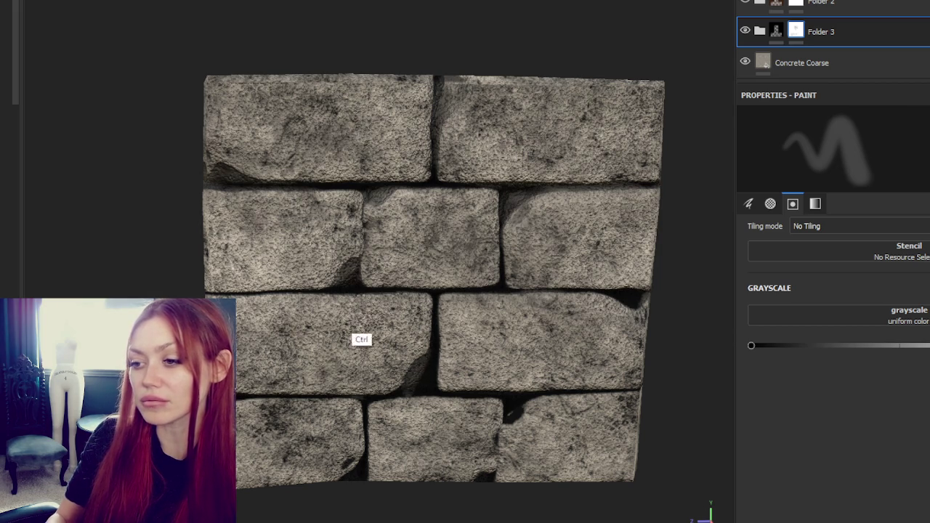
drag(431, 362, 426, 385)
key(ctrl+z)
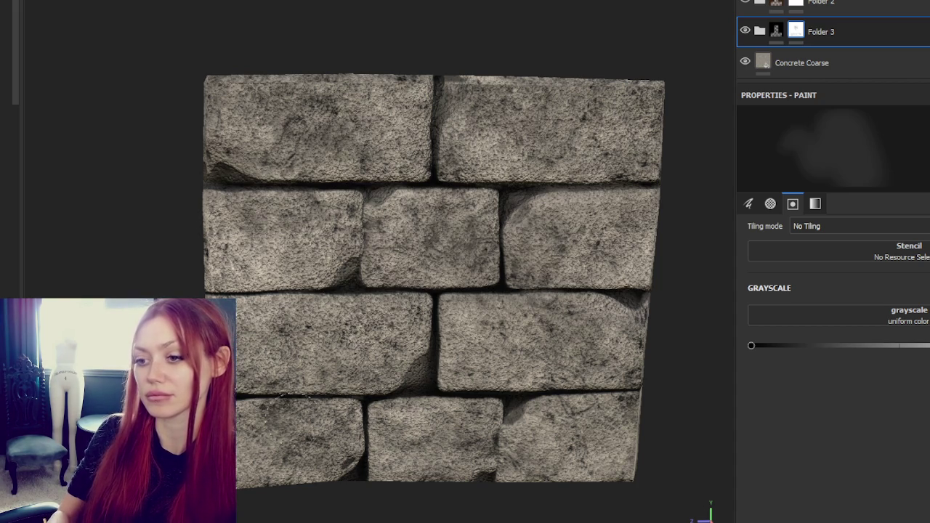
scroll(262, 418, down, 3)
alt+drag(262, 418, 469, 339)
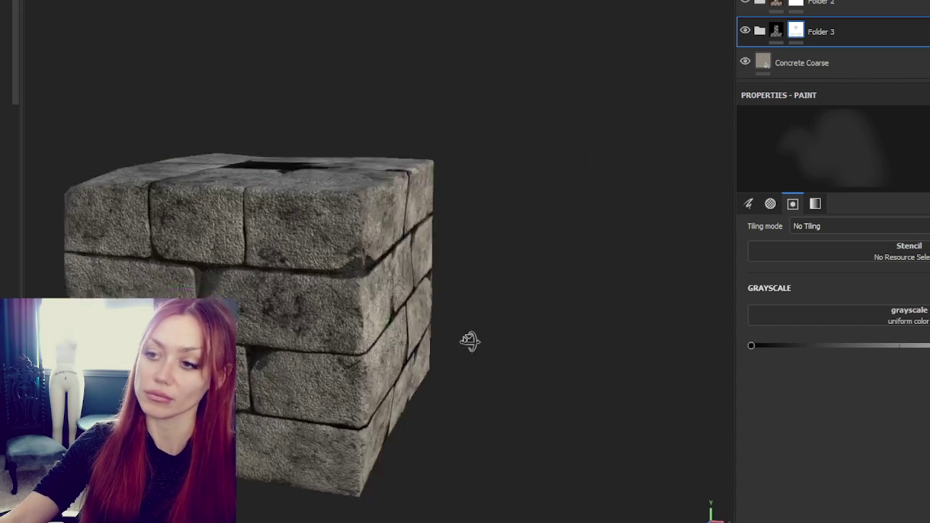
Turn the wall front-on and paint over the dark crack in a lower brick.
scroll(357, 291, up, 3)
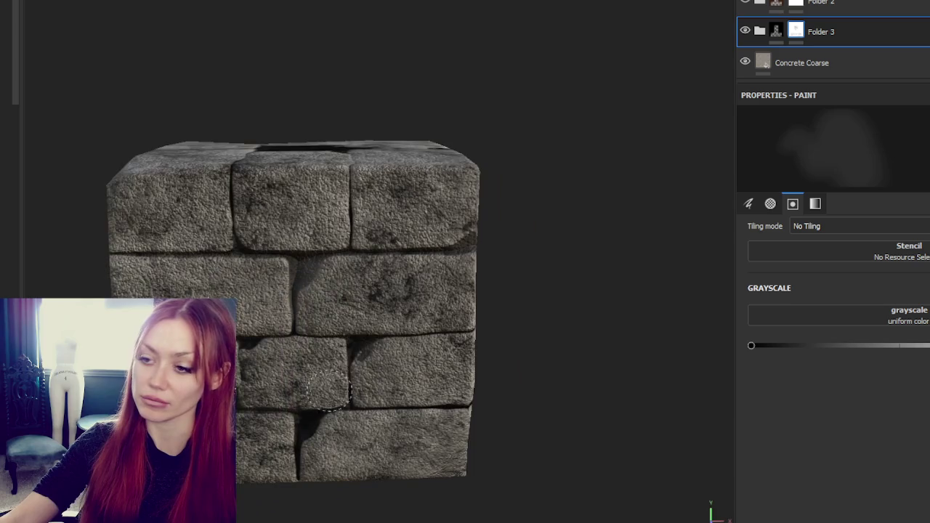
alt+drag(327, 392, 349, 342)
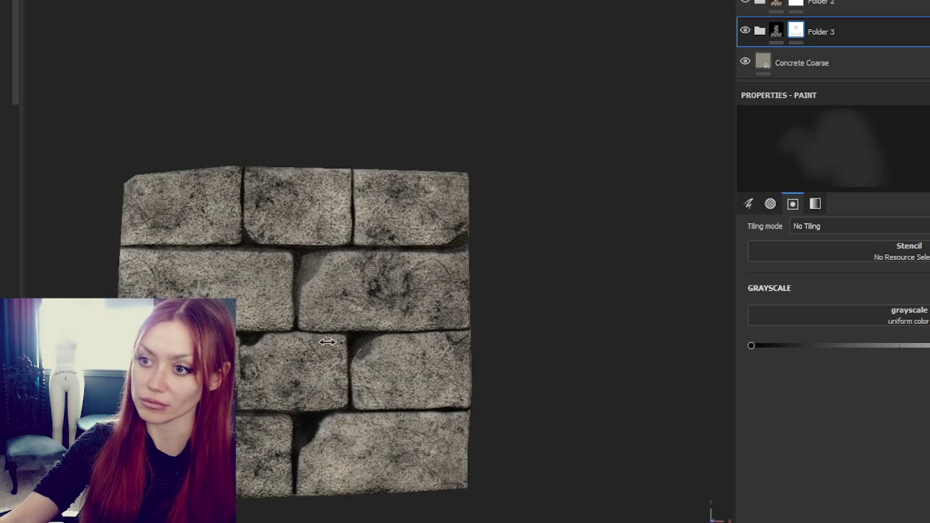
mouse_move(320, 422)
mouse_down()
mouse_move(298, 494)
mouse_move(305, 430)
mouse_up()
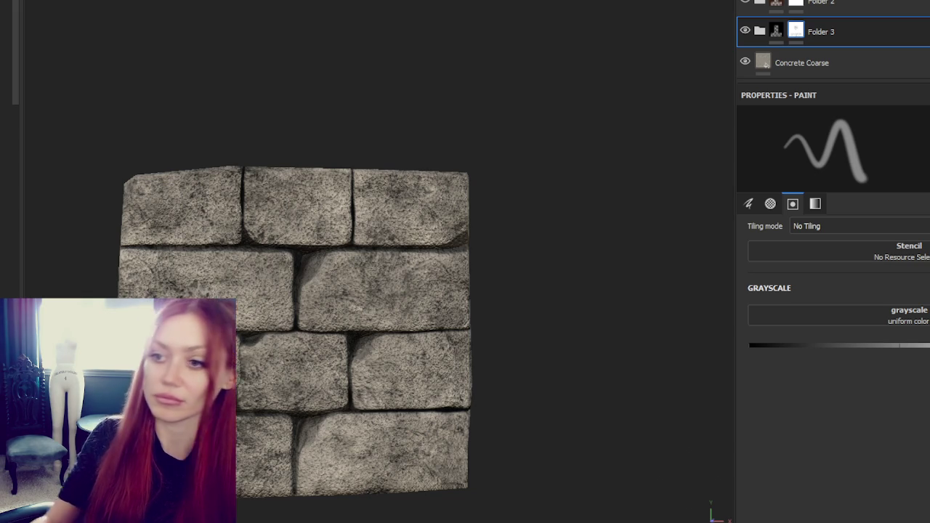
scroll(245, 68, down, 3)
Reframe the wall at an angle and rotate the environment lighting across it.
mouse_move(290, 182)
alt+mouse_down()
mouse_move(408, 340)
mouse_move(491, 320)
alt+mouse_up()
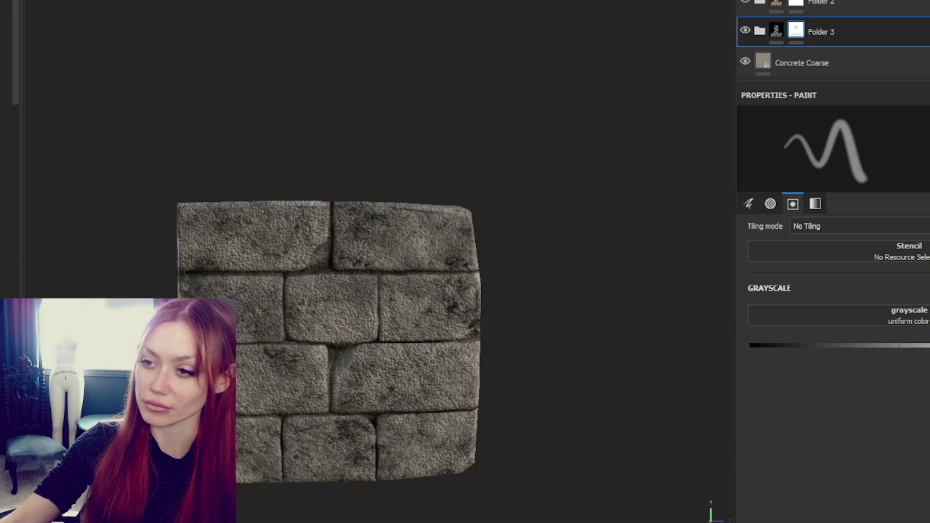
scroll(491, 321, up, 3)
key(f)
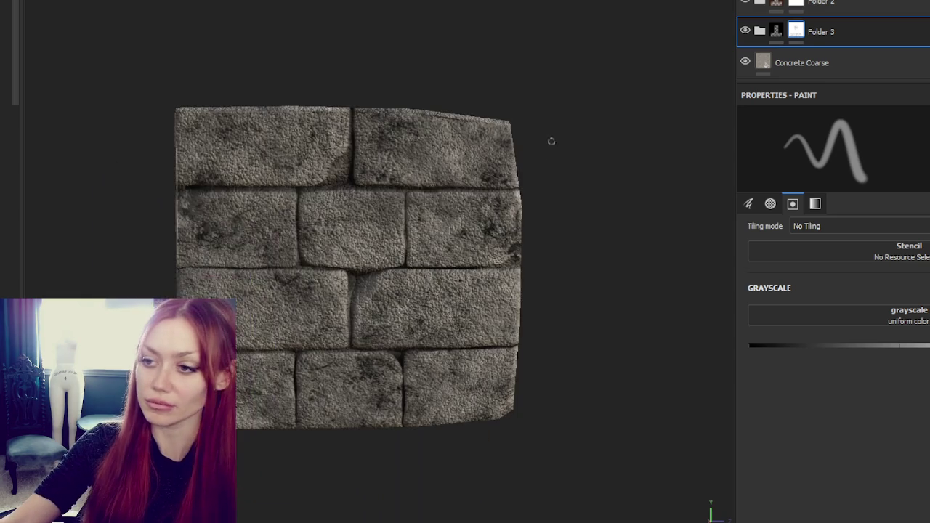
shift+right_drag(550, 141, 530, 145)
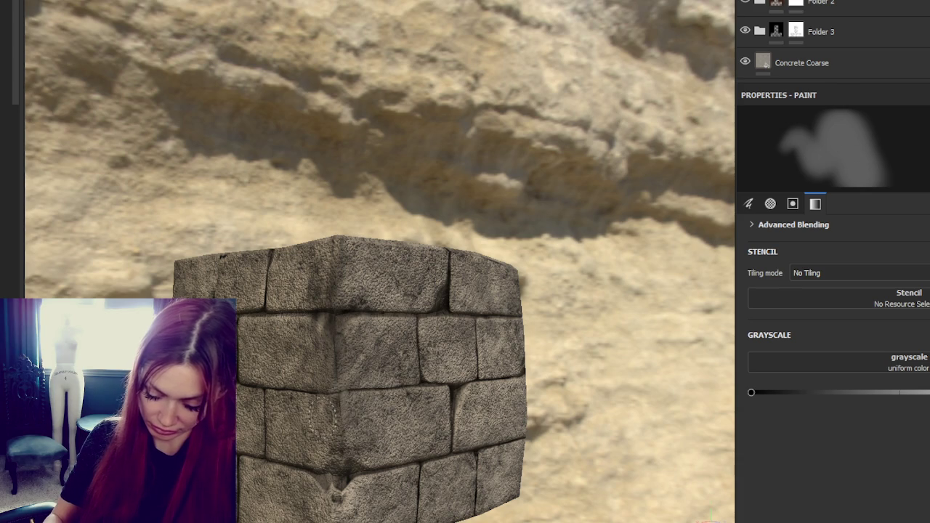
Duplicate Folder 2 with its Dirt layer as Folder 1 copy 1.
alt+drag(393, 471, 382, 433)
mouse_move(473, 448)
alt+mouse_down()
mouse_move(298, 298)
mouse_move(539, 374)
mouse_move(362, 295)
mouse_move(388, 312)
alt+mouse_up()
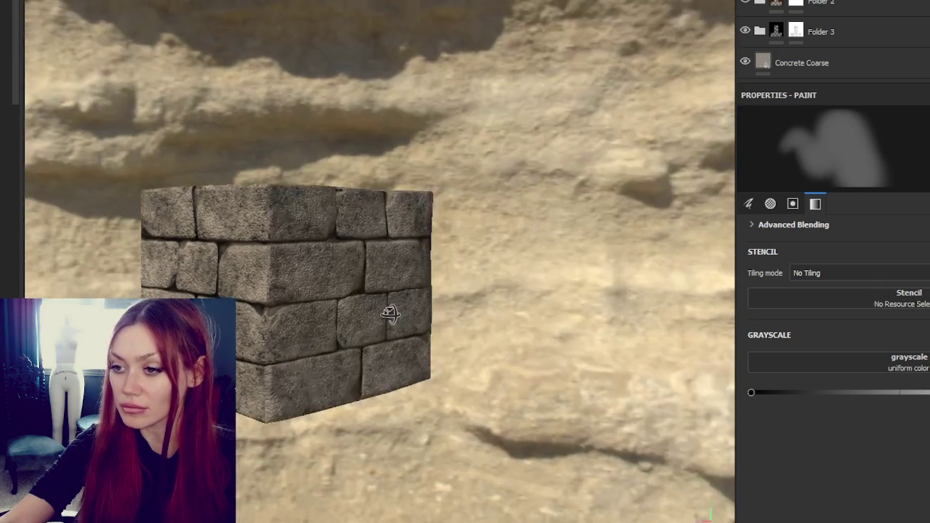
alt+middle_drag(393, 301, 436, 309)
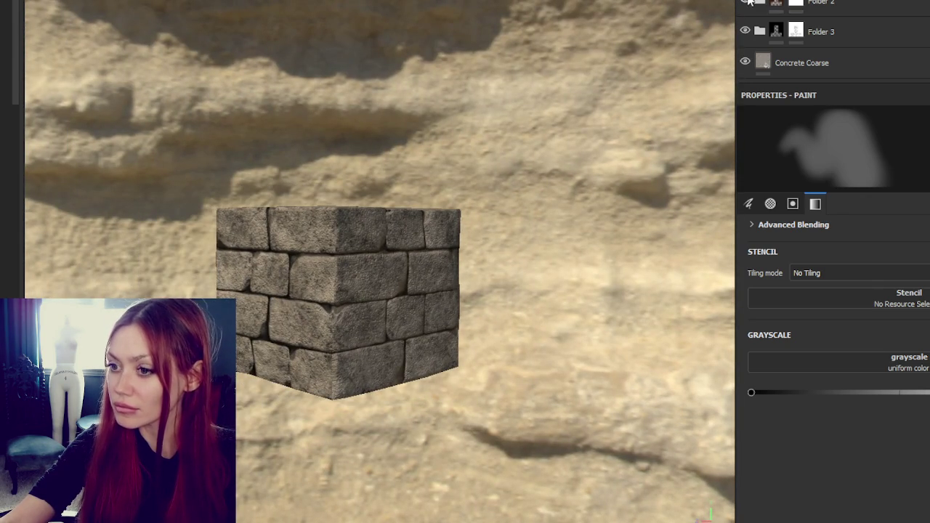
click(747, 2)
click(799, 3)
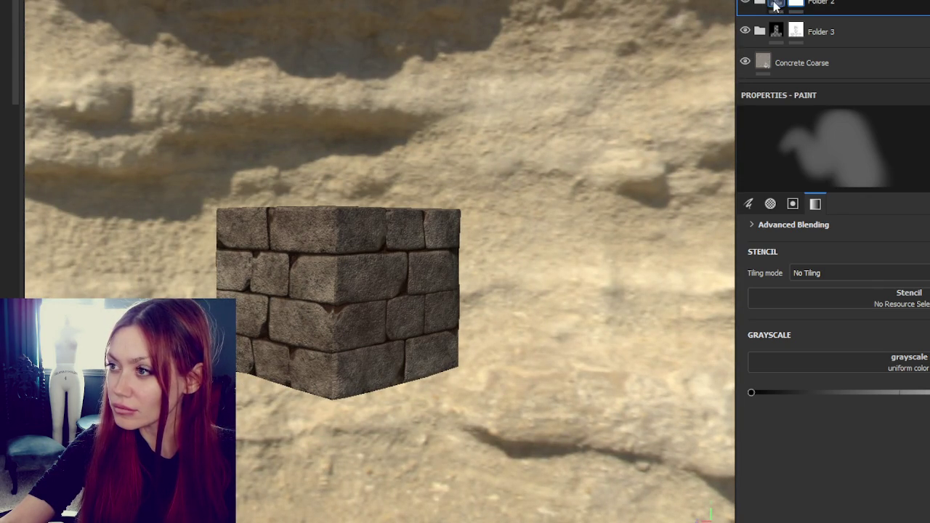
key(ctrl+d)
text(1)
key(Return)
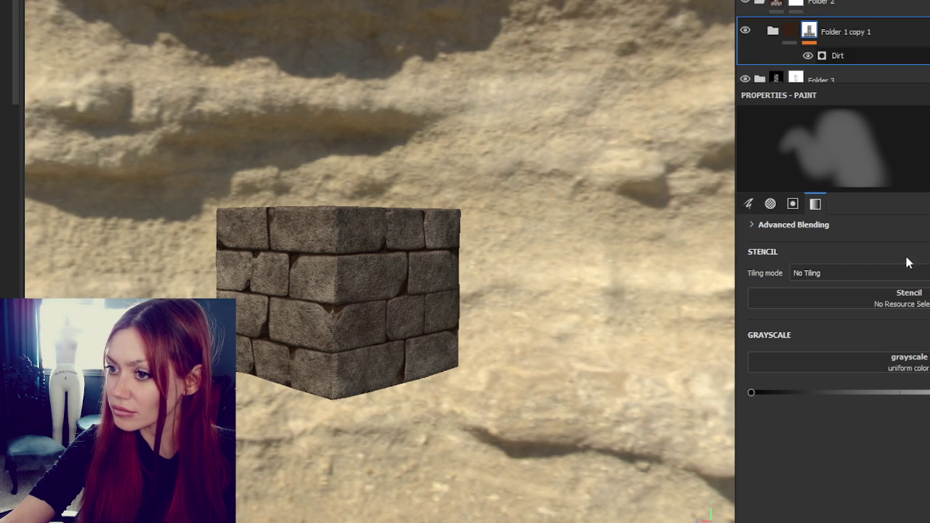
Lower the copy's Dirt Level and push its Dirt Contrast much higher.
click(837, 55)
scroll(894, 276, down, 5)
scroll(908, 273, down, 1)
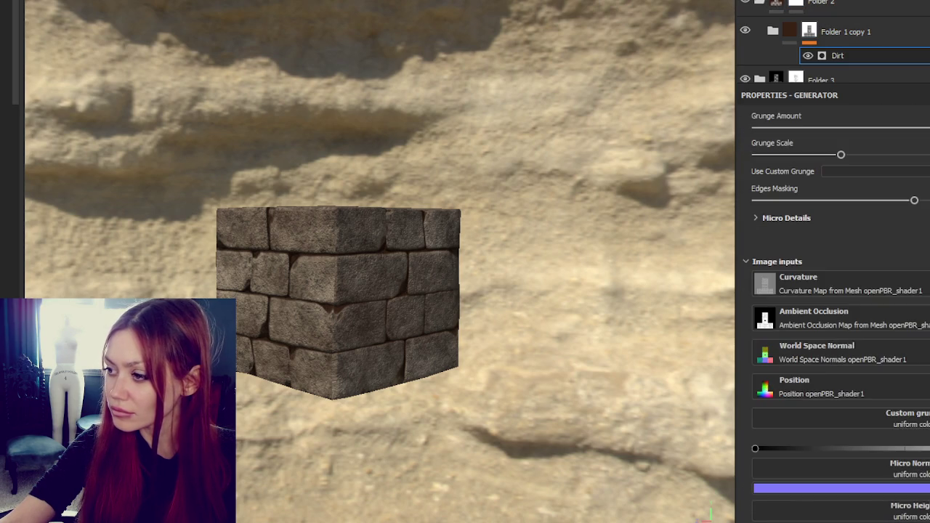
scroll(918, 269, up, 6)
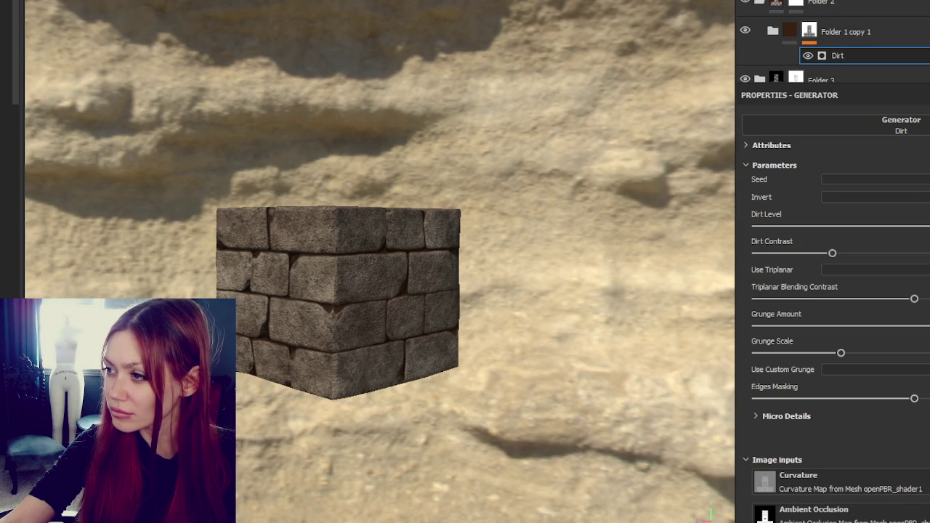
drag(904, 226, 877, 228)
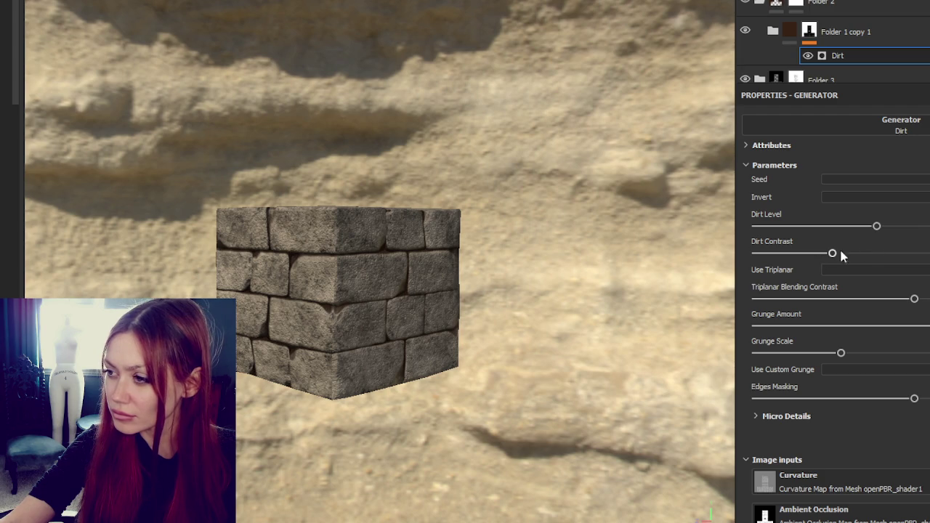
drag(833, 253, 798, 254)
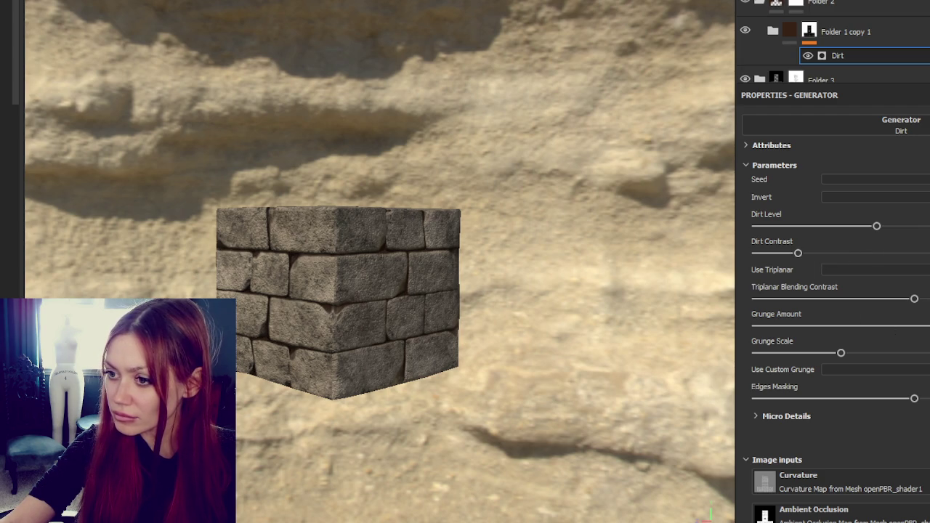
drag(798, 252, 929, 254)
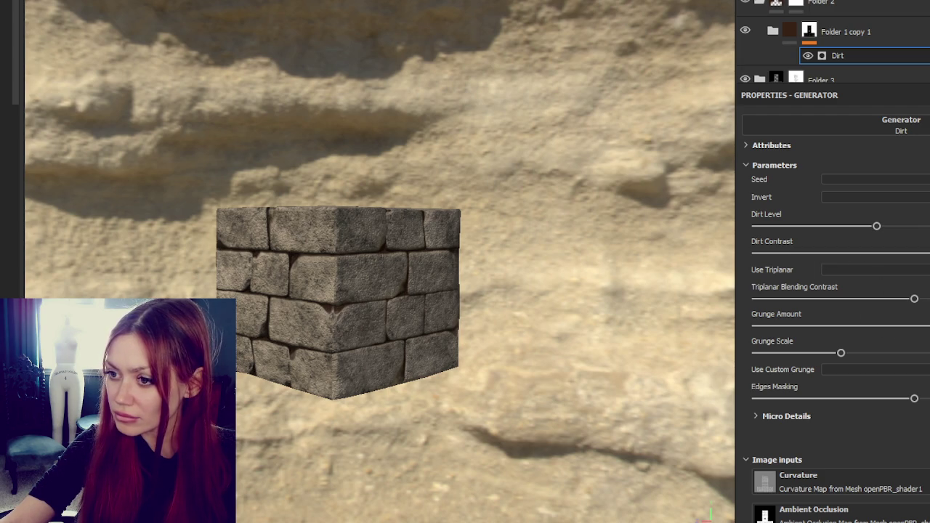
click(835, 4)
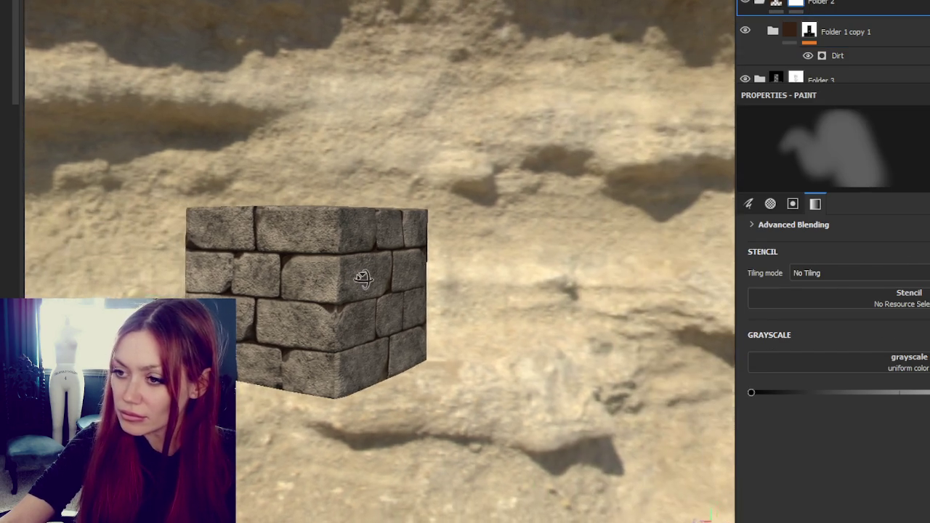
alt+drag(174, 312, 287, 260)
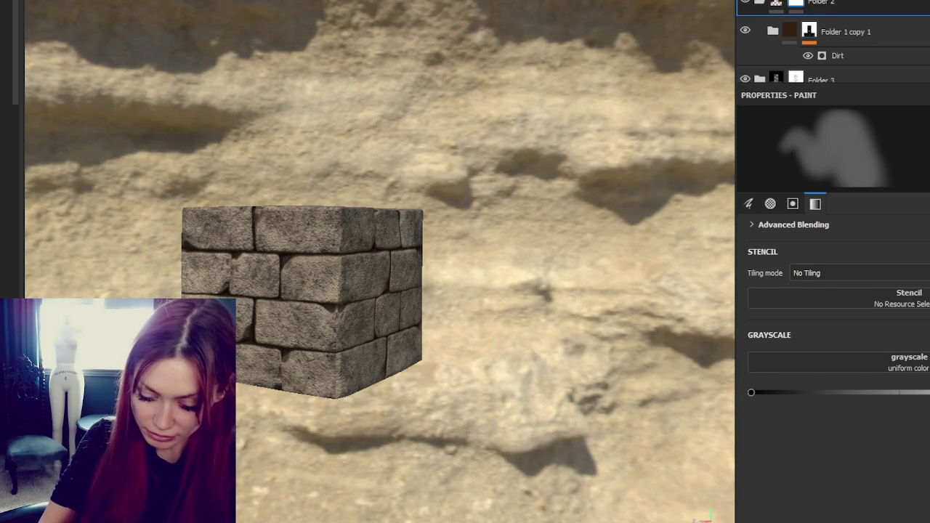
Compare the cube with Folder 2 toggled on and off, leaving Folder 2 hidden.
mouse_move(247, 320)
alt+mouse_down()
mouse_move(258, 354)
mouse_move(356, 396)
alt+mouse_up()
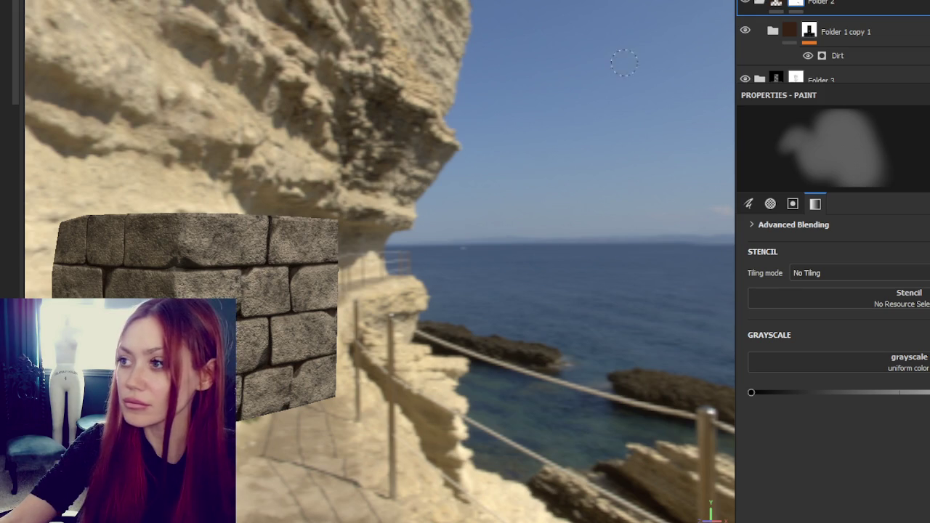
click(748, 4)
click(748, 5)
scroll(384, 247, up, 3)
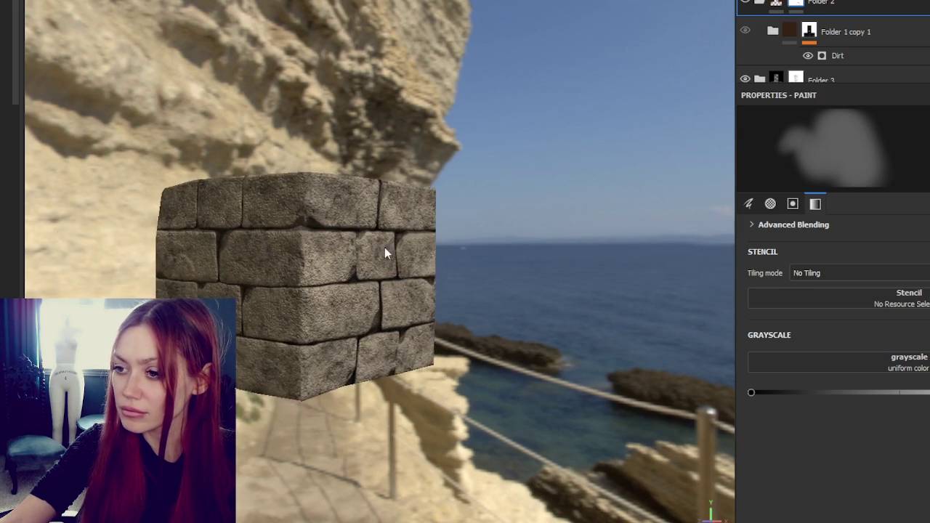
alt+drag(384, 247, 759, 46)
click(749, 5)
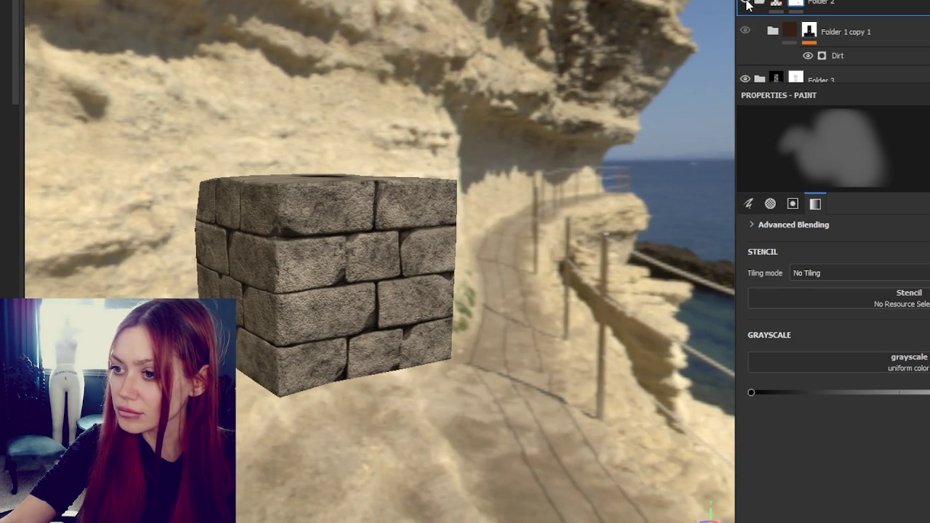
scroll(782, 62, down, 2)
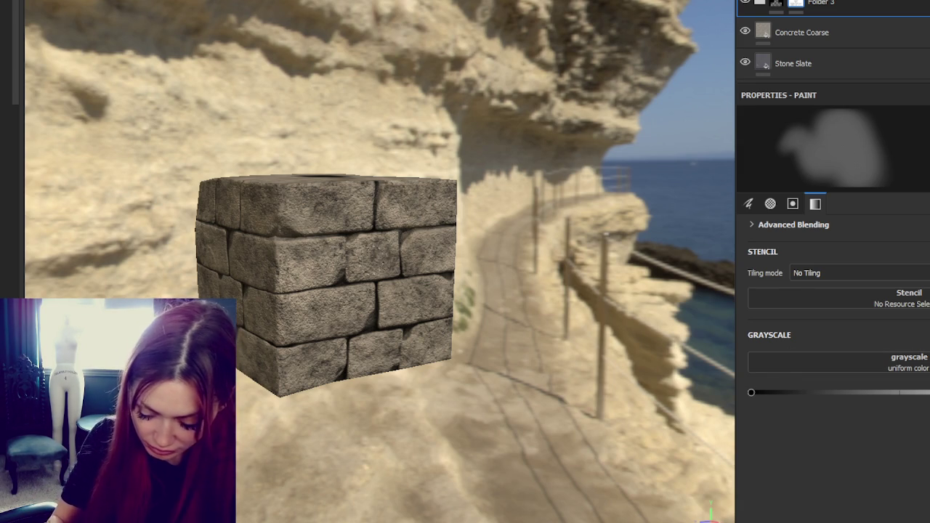
Turn the cube toward the camera and bring up Export Textures with Ctrl+Shift+E.
alt+shift+drag(404, 229, 359, 298)
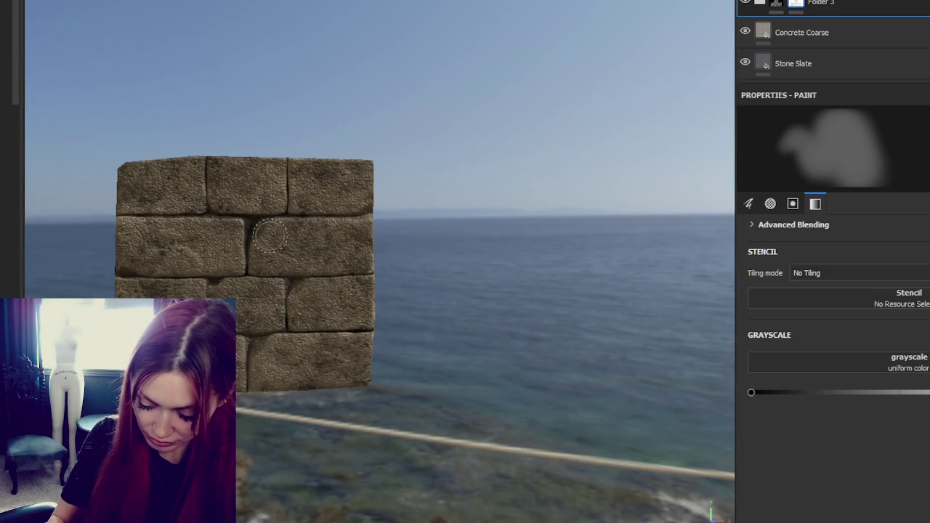
mouse_move(271, 231)
alt+mouse_down()
mouse_move(262, 241)
mouse_move(272, 280)
alt+mouse_up()
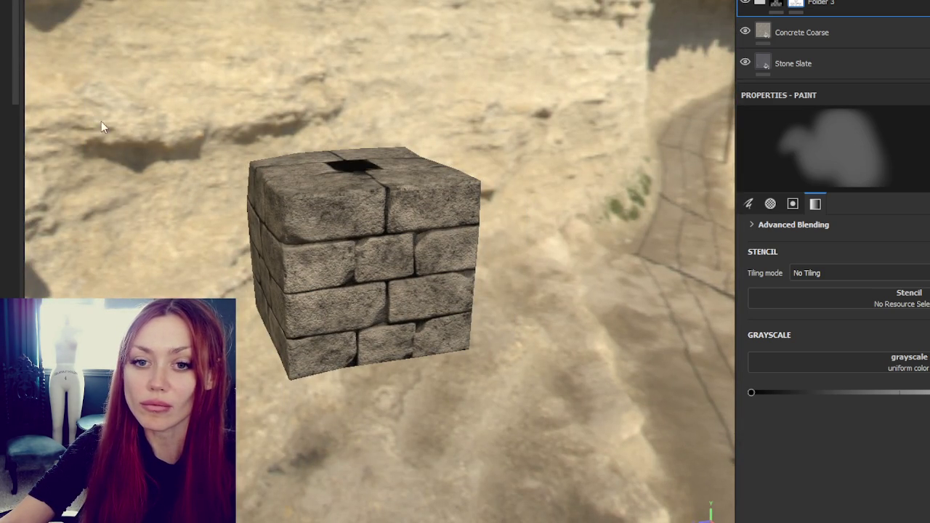
key(ctrl+shift+e)
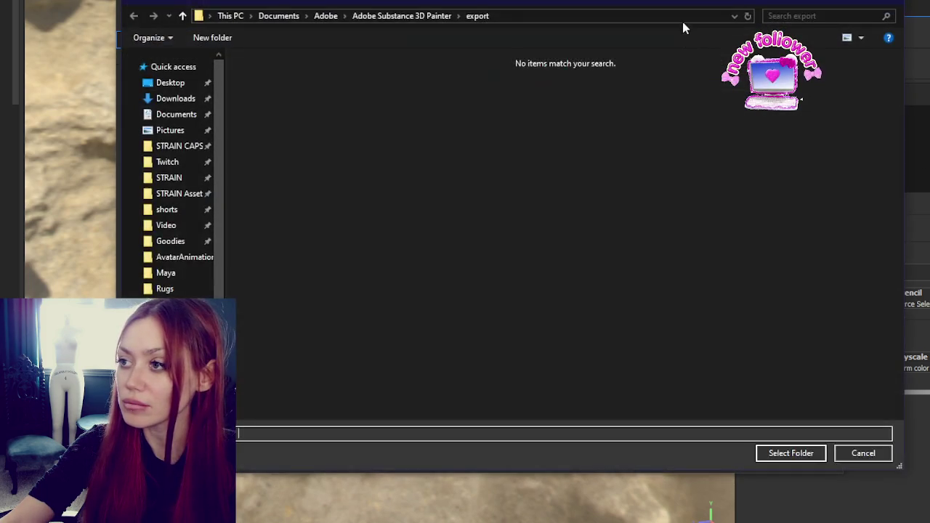
key(Escape)
Export the brick block textures at 2048 with the Unity HD Render Pipeline (Metallic Standard) template.
click(626, 86)
scroll(593, 165, down, 5)
click(590, 140)
click(582, 131)
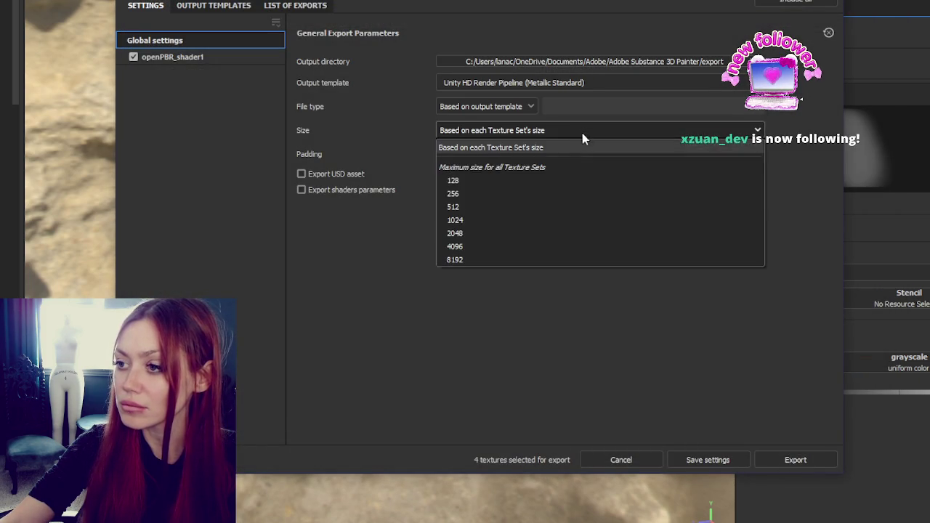
click(540, 234)
click(795, 459)
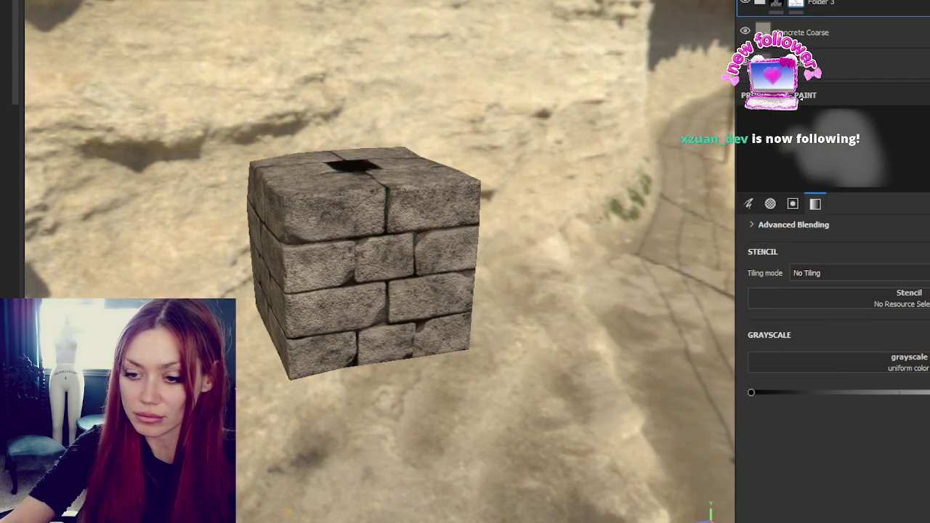
Return to Maya and clear the current selection.
key(alt+Tab)
click(129, 155)
scroll(129, 156, up, 3)
Select the low-poly Brick_Block_Lo1 at the front-left pillar and frame it in view.
scroll(128, 158, down, 1)
scroll(290, 218, down, 4)
alt+drag(457, 297, 382, 313)
scroll(411, 193, up, 5)
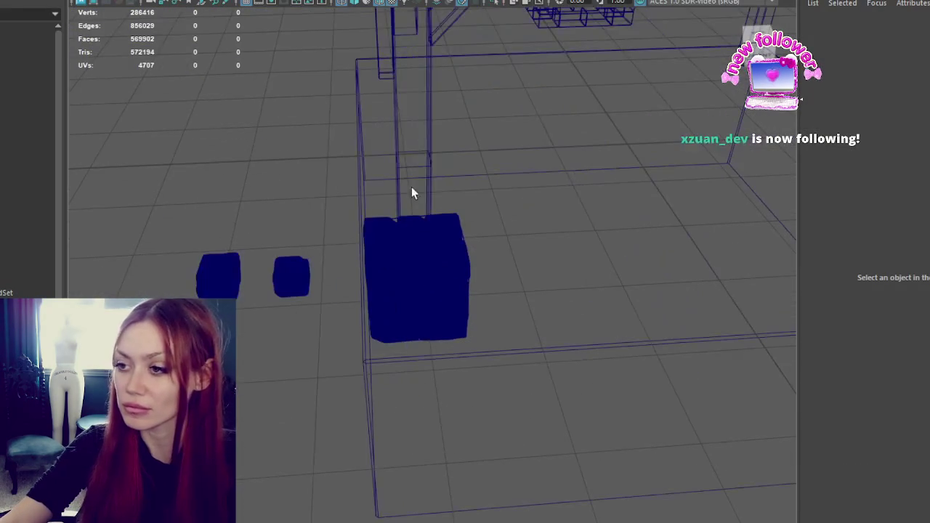
click(411, 193)
scroll(465, 222, up, 2)
scroll(448, 301, down, 5)
alt+drag(449, 301, 273, 297)
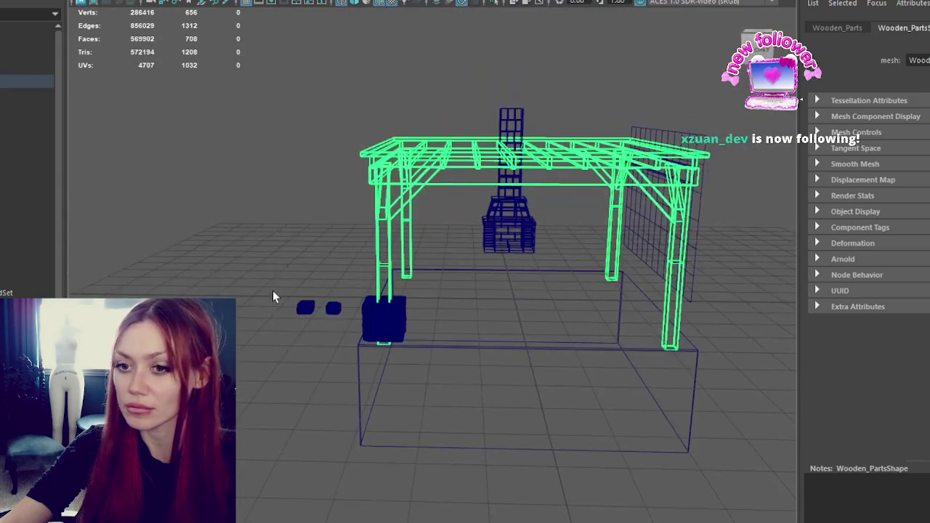
key(Up)
key(4)
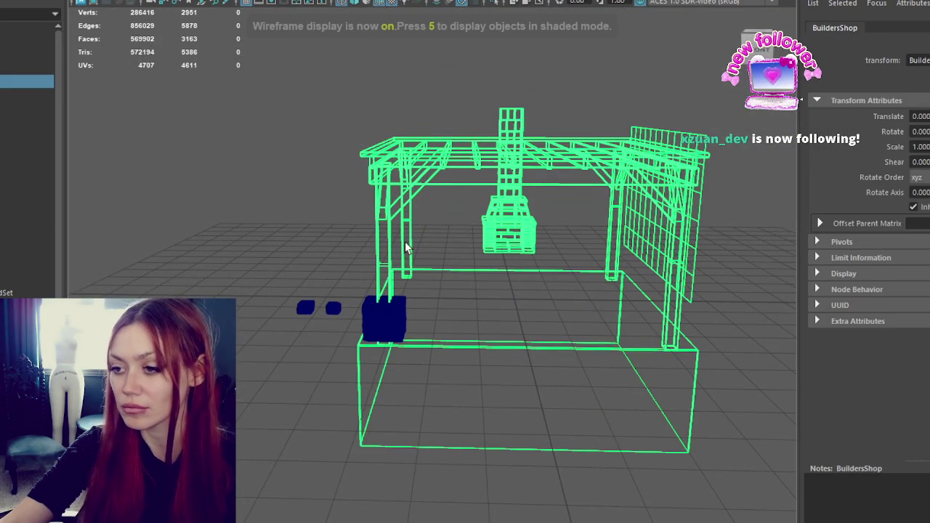
key(Down)
click(26, 231)
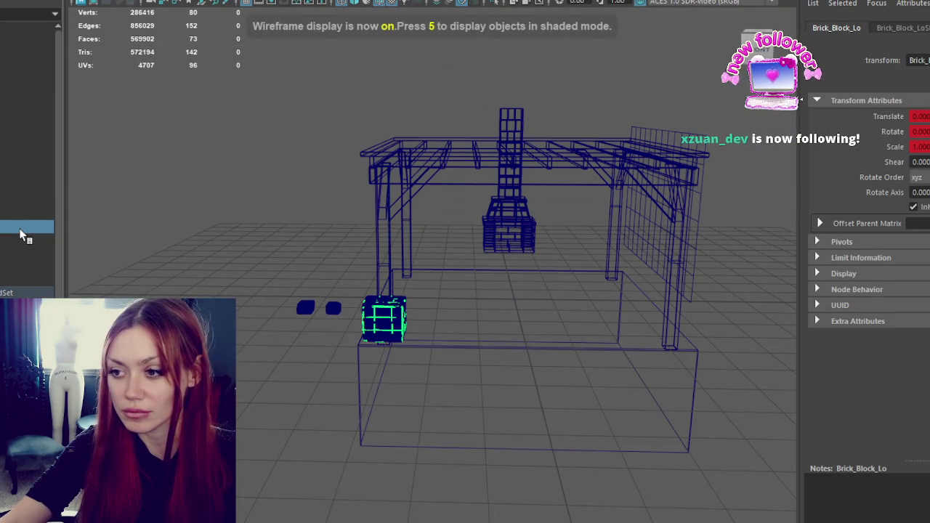
key(Up)
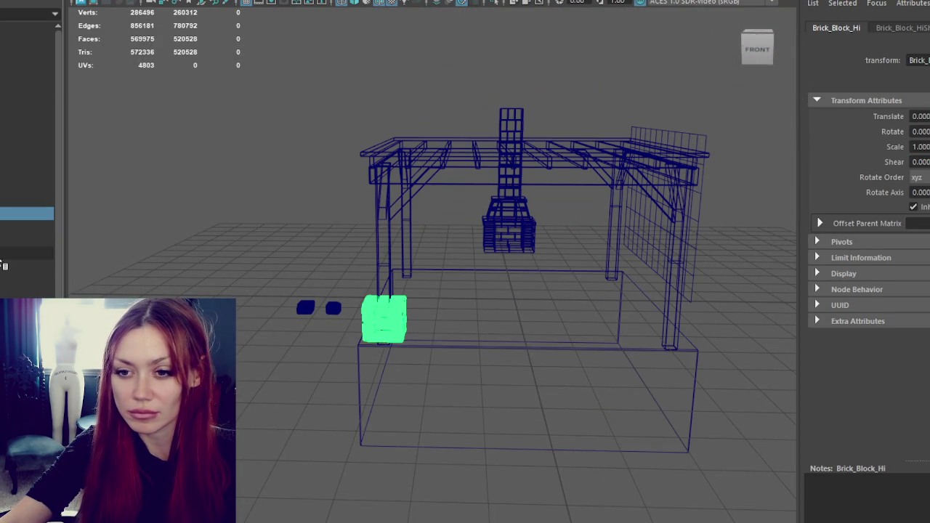
key(Down)
key(Down)
key(Down)
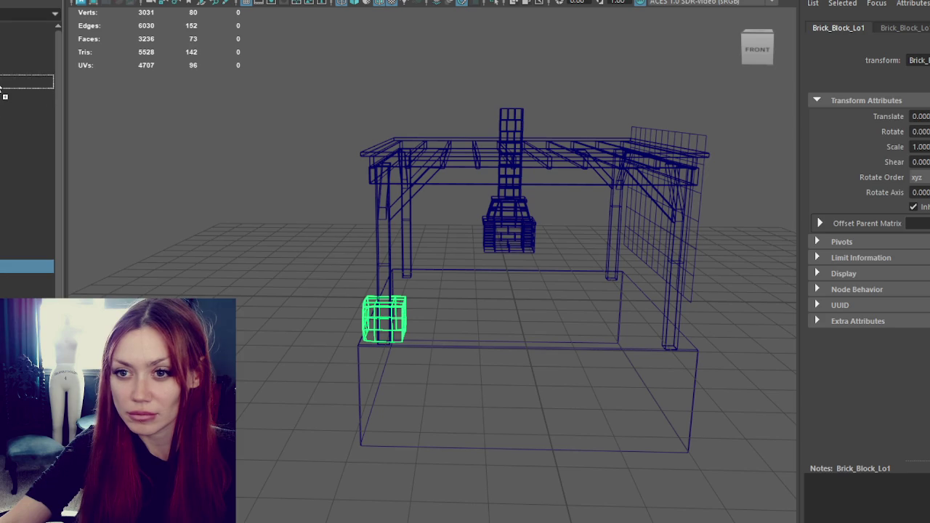
key(f)
key(5)
scroll(469, 338, down, 5)
mouse_move(496, 317)
alt+mouse_down()
mouse_move(346, 342)
mouse_move(547, 366)
mouse_move(693, 363)
alt+mouse_up()
Duplicate Brick_Block_Lo1 and push the copy against the next pillar base.
key(ctrl+d)
key(w)
key(f)
scroll(689, 358, down, 5)
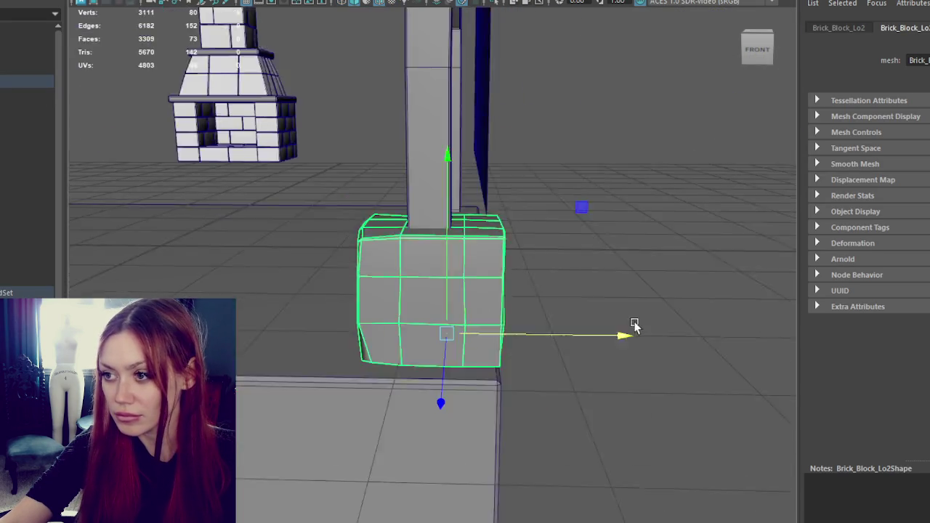
alt+drag(633, 326, 579, 317)
mouse_move(618, 348)
alt+mouse_down()
mouse_move(558, 392)
mouse_move(477, 330)
mouse_move(456, 340)
mouse_move(450, 319)
alt+mouse_up()
mouse_move(487, 254)
mouse_down()
mouse_move(465, 279)
mouse_move(581, 249)
mouse_move(618, 253)
mouse_up()
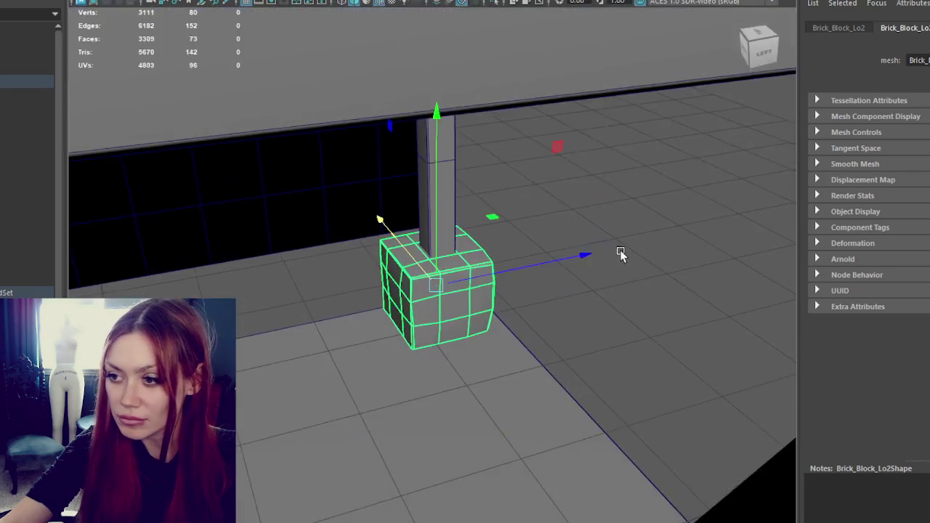
click(508, 261)
scroll(508, 260, up, 3)
click(501, 262)
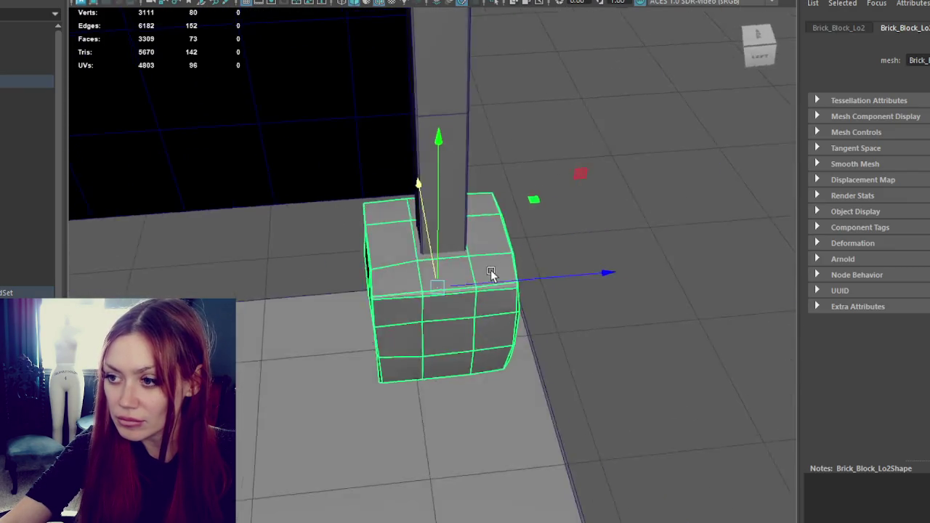
key(f)
mouse_move(483, 292)
alt+mouse_down()
mouse_move(444, 268)
mouse_move(584, 256)
alt+mouse_up()
mouse_move(583, 256)
alt+right_down()
mouse_move(488, 247)
mouse_move(500, 280)
mouse_move(459, 328)
alt+right_up()
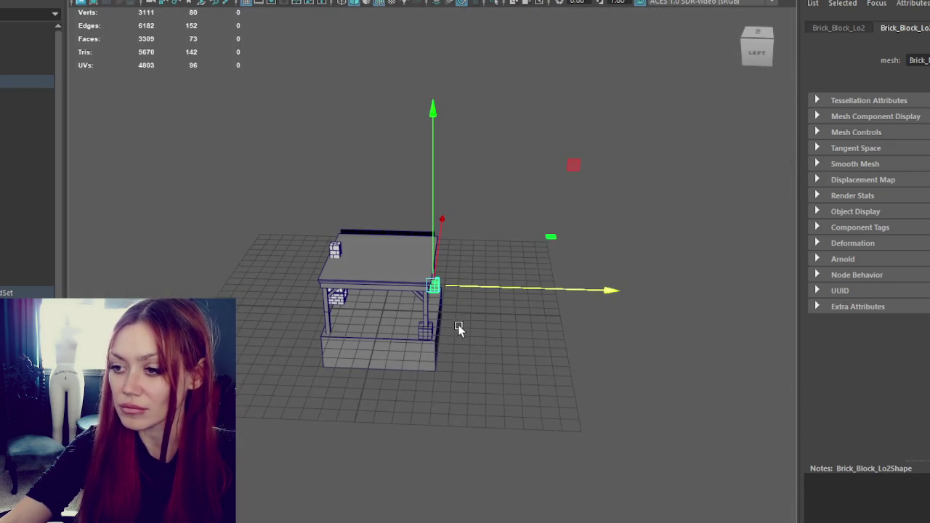
Duplicate the brick block again, moving and rotating the copy onto another pillar base.
key(ctrl+d)
drag(473, 339, 376, 344)
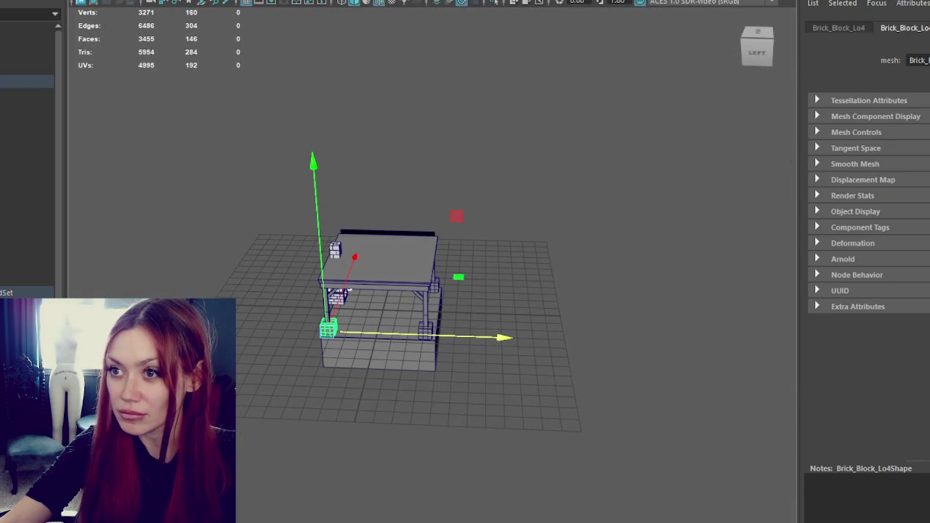
key(f)
key(e)
drag(536, 509, 576, 472)
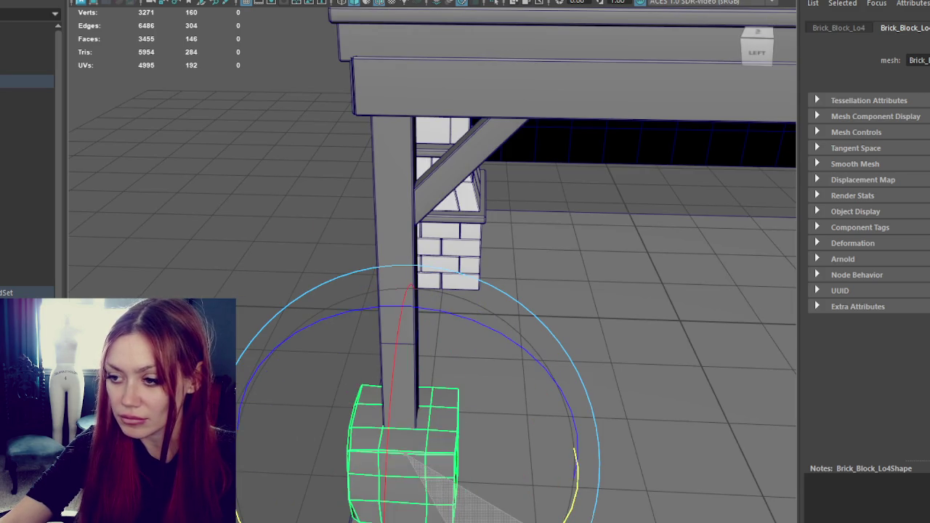
alt+drag(311, 415, 487, 415)
key(w)
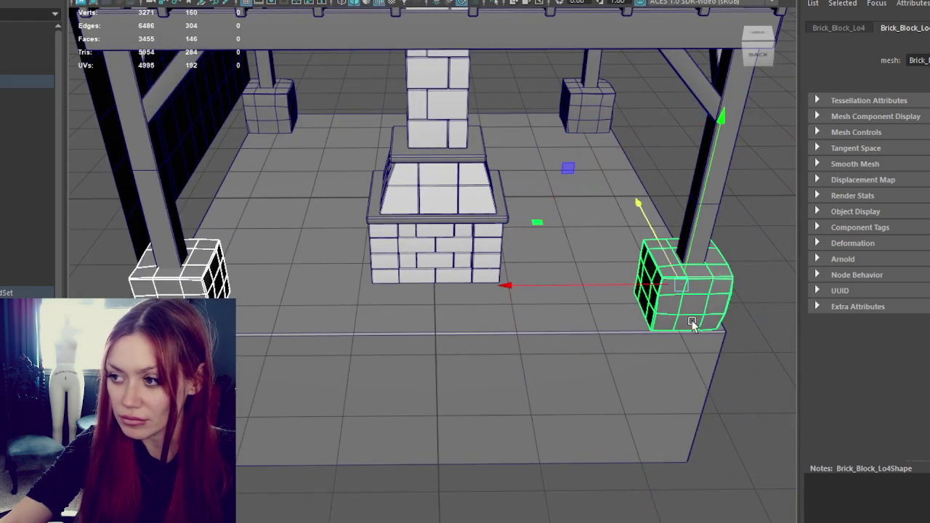
drag(658, 256, 659, 250)
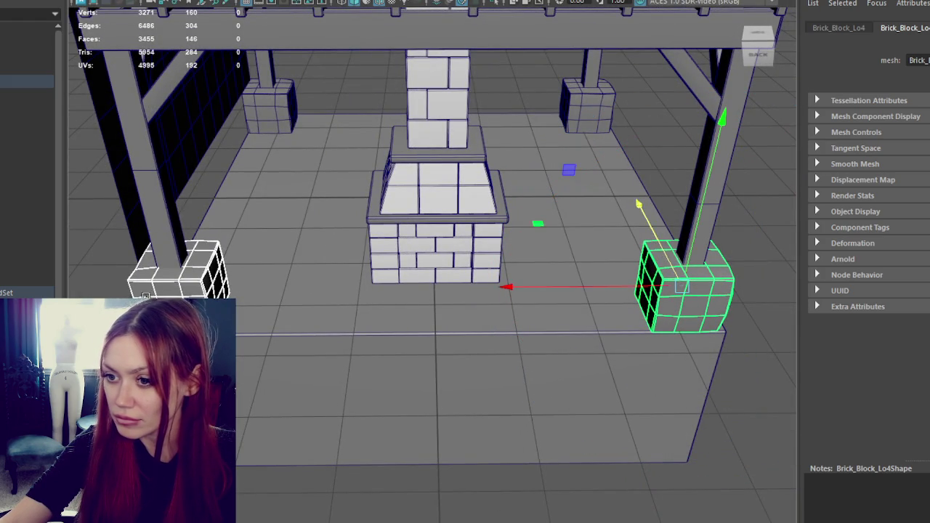
Select the Bricks group and unhide it to show the brick walls again.
click(155, 286)
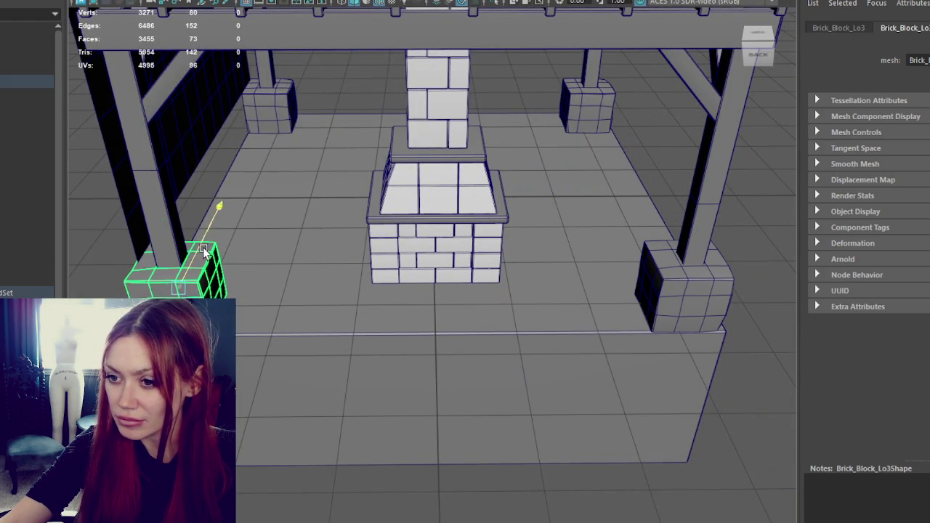
key(f)
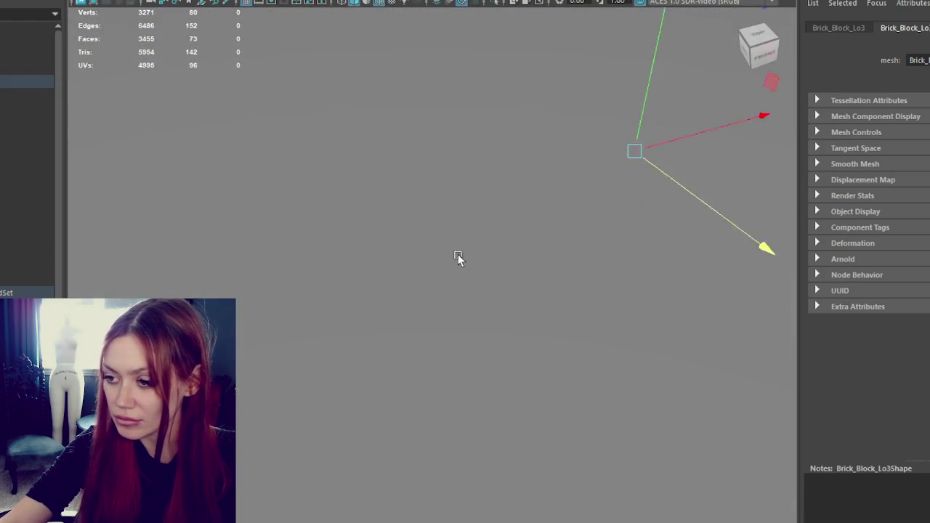
scroll(437, 120, down, 5)
click(416, 405)
alt+drag(415, 405, 227, 229)
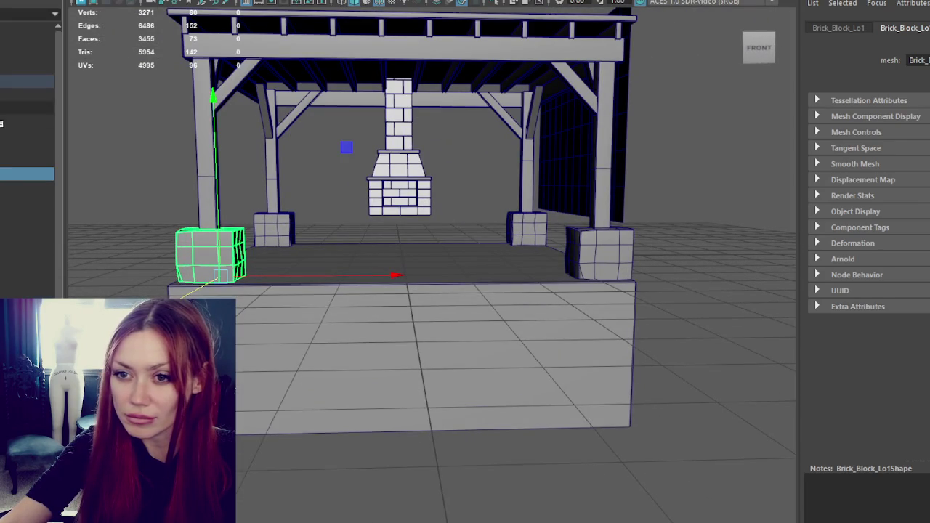
click(27, 120)
key(shift+h)
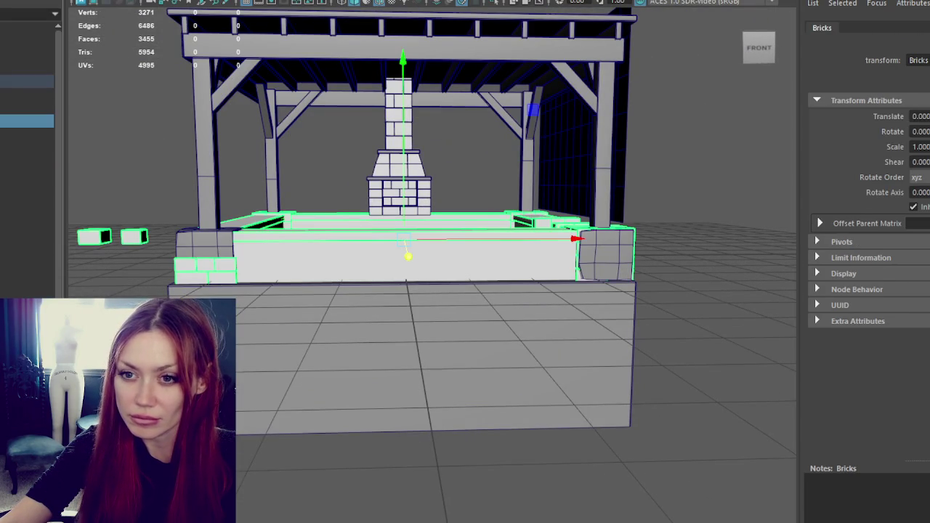
Select the front, back and bench wall pieces and group them together.
click(328, 247)
alt+drag(328, 247, 384, 293)
key(q)
click(346, 200)
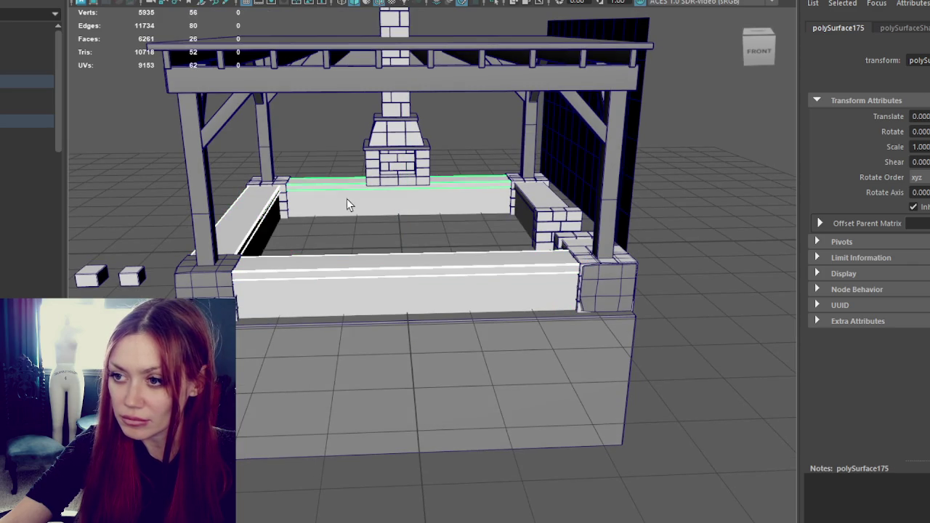
click(533, 212)
alt+drag(533, 212, 491, 232)
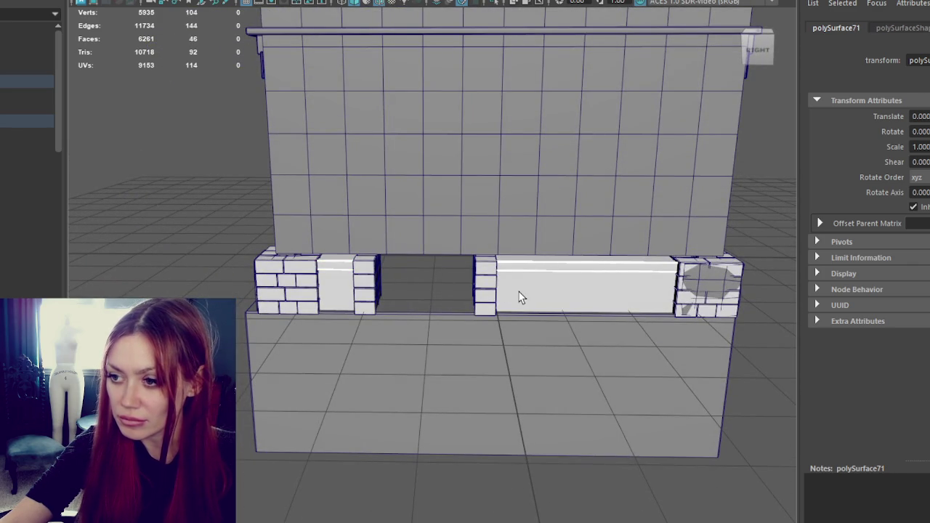
key(4)
alt+drag(447, 291, 327, 269)
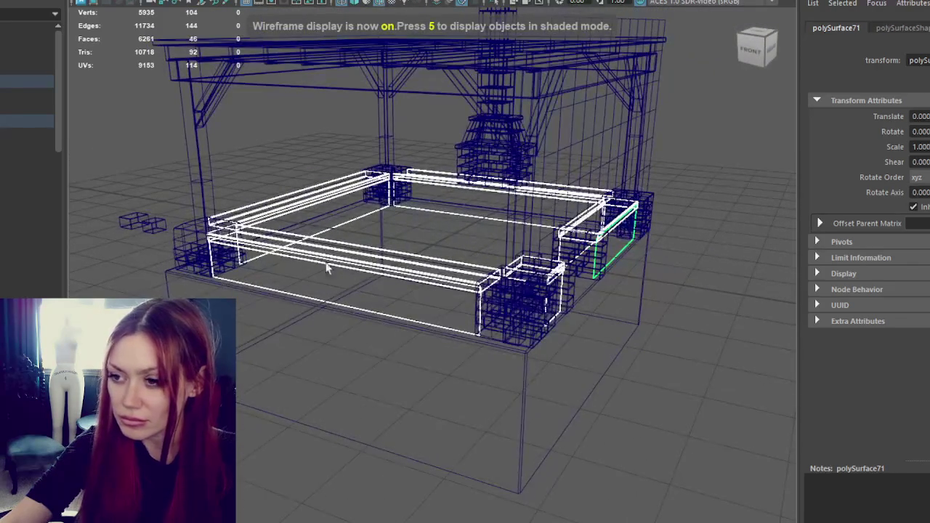
key(5)
alt+drag(243, 285, 476, 269)
mouse_move(276, 308)
alt+mouse_down()
mouse_move(360, 348)
mouse_move(451, 320)
alt+mouse_up()
click(360, 347)
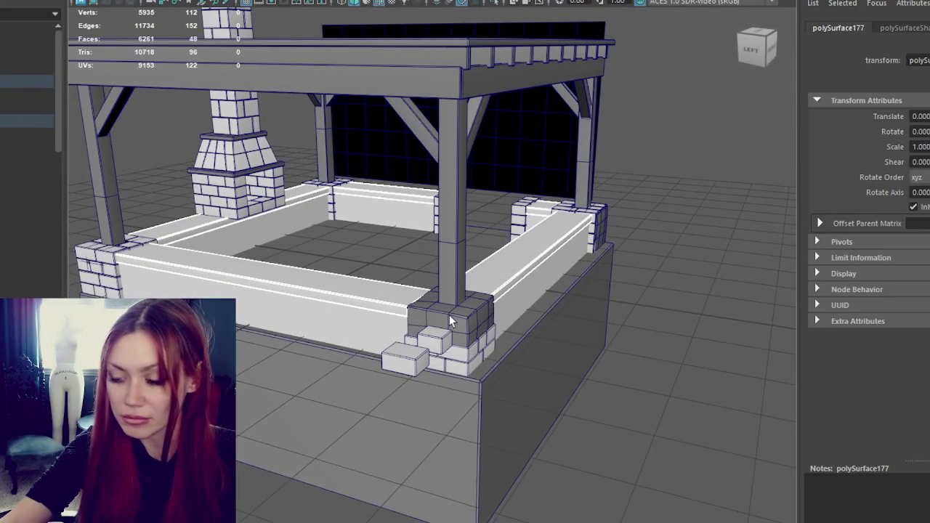
key(ctrl+g)
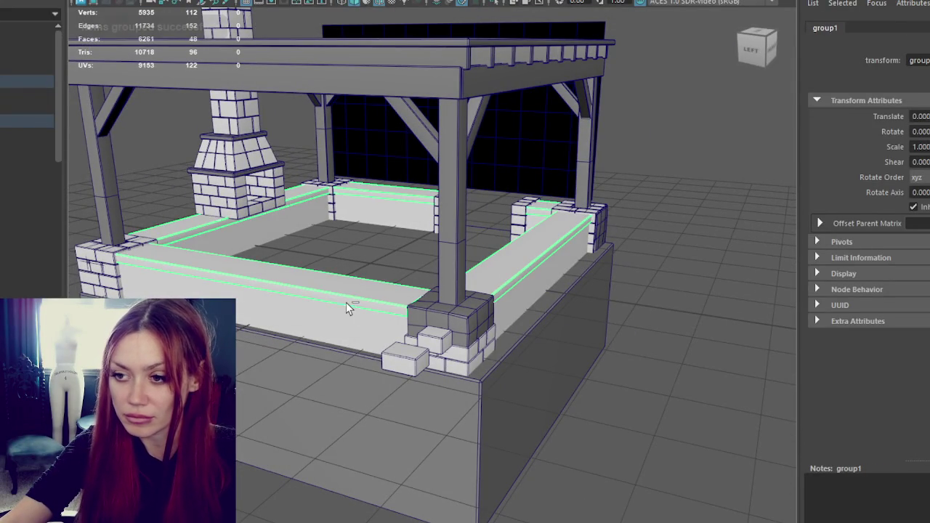
Hide the wall group, group the brick items, and move group2 in the Outliner hierarchy.
key(ctrl+h)
click(26, 120)
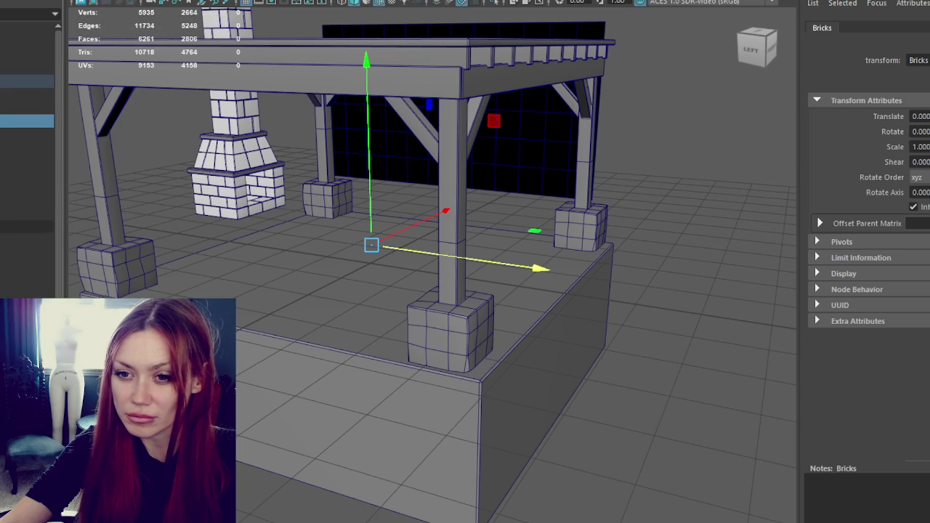
click(26, 82)
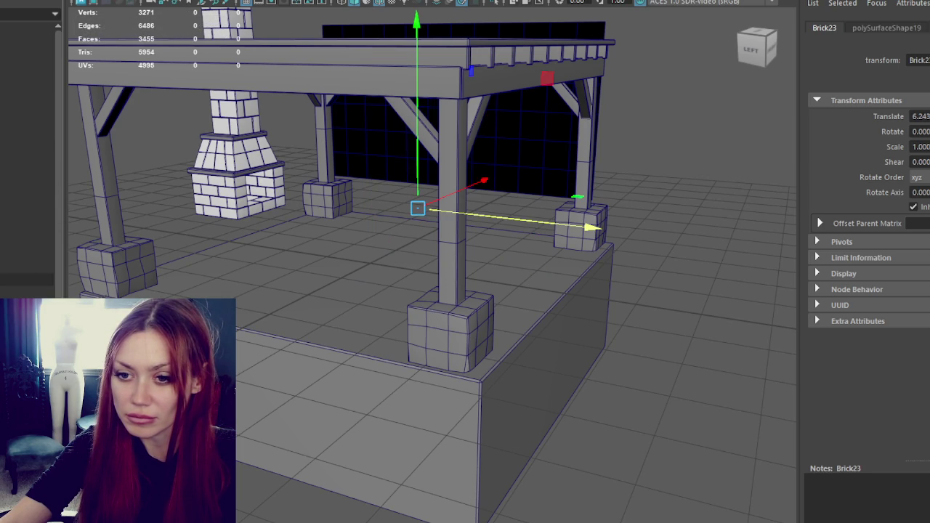
click(26, 279)
click(26, 108)
click(27, 279)
click(26, 121)
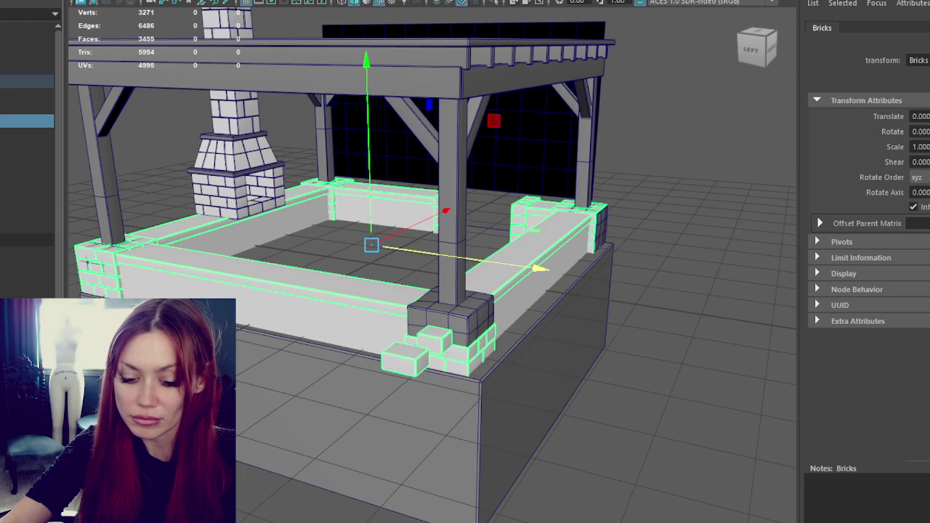
key(ctrl+g)
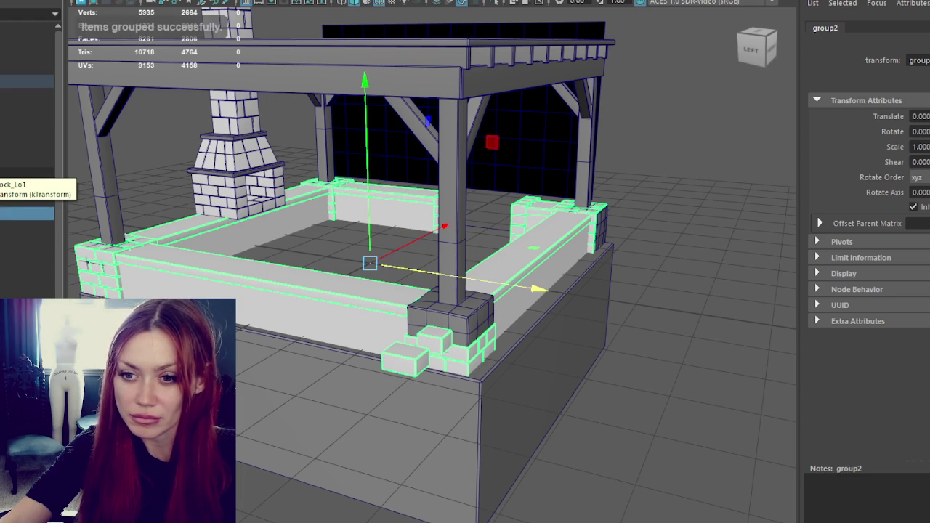
middle_drag(26, 215, 26, 128)
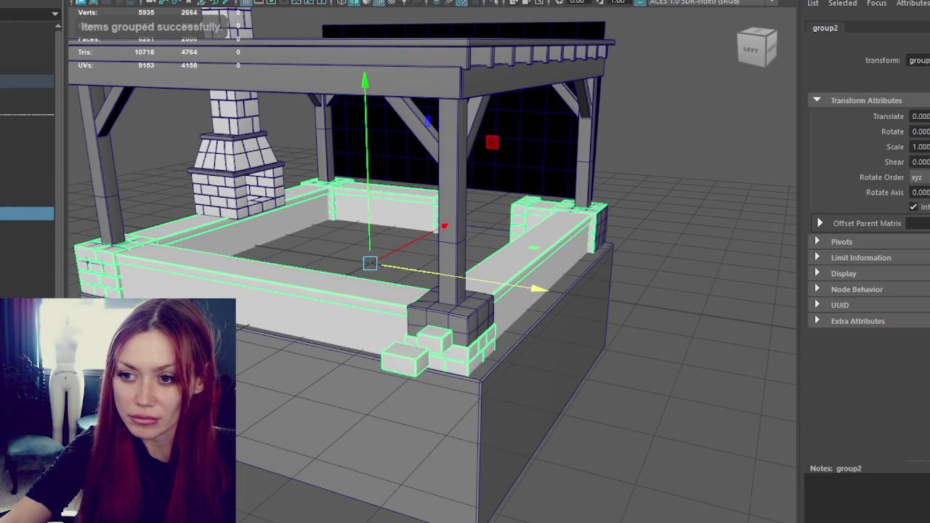
Select the Bricks group in the Outliner and pick the bench wall piece.
click(27, 120)
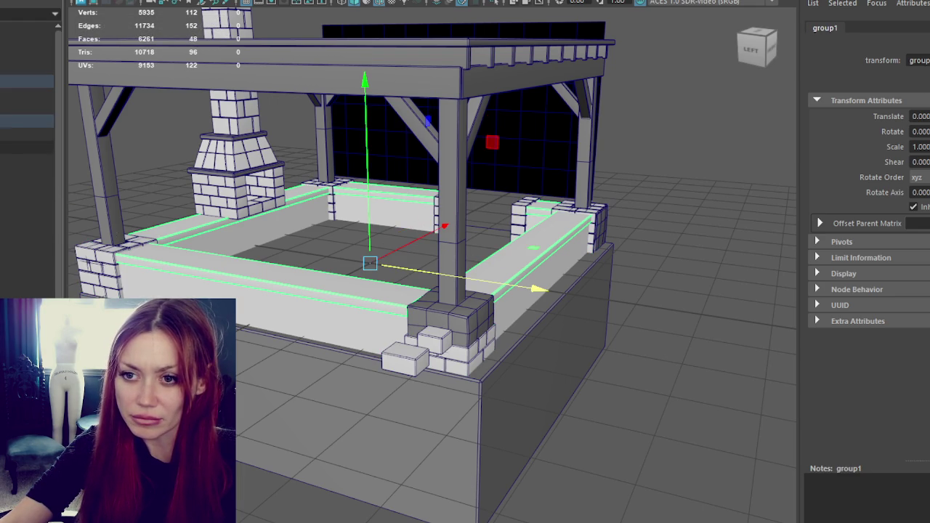
scroll(26, 182, up, 5)
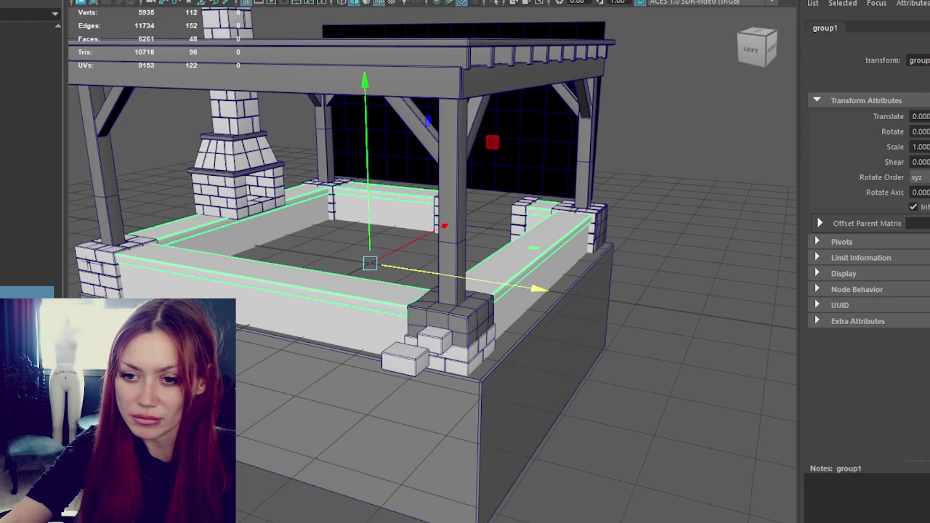
scroll(26, 181, up, 5)
scroll(27, 182, up, 2)
scroll(27, 182, up, 1)
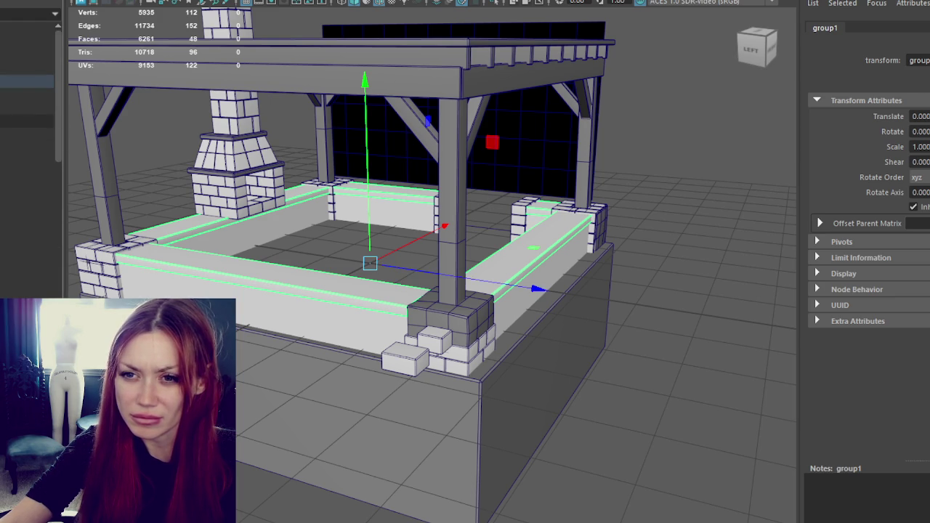
click(27, 121)
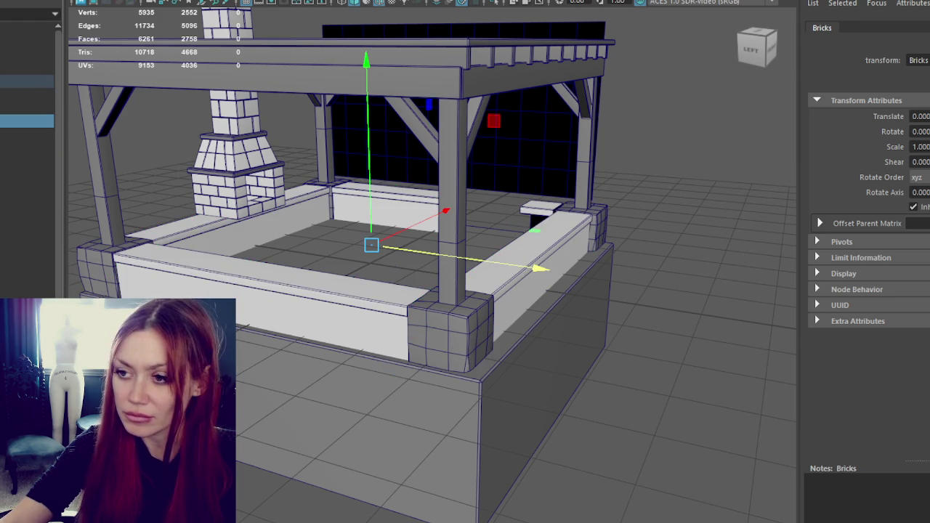
click(291, 295)
Orbit and zoom in close to inspect the gap in the bench wall.
mouse_move(384, 303)
alt+mouse_down()
mouse_move(266, 307)
mouse_move(133, 288)
mouse_move(156, 291)
alt+mouse_up()
alt+right_drag(155, 290, 312, 255)
mouse_move(311, 255)
alt+mouse_down()
mouse_move(332, 280)
mouse_move(269, 224)
mouse_move(385, 259)
mouse_move(473, 270)
alt+mouse_up()
alt+right_drag(473, 270, 611, 205)
mouse_move(611, 204)
alt+mouse_down()
mouse_move(348, 249)
mouse_move(239, 249)
mouse_move(370, 249)
mouse_move(417, 297)
alt+mouse_up()
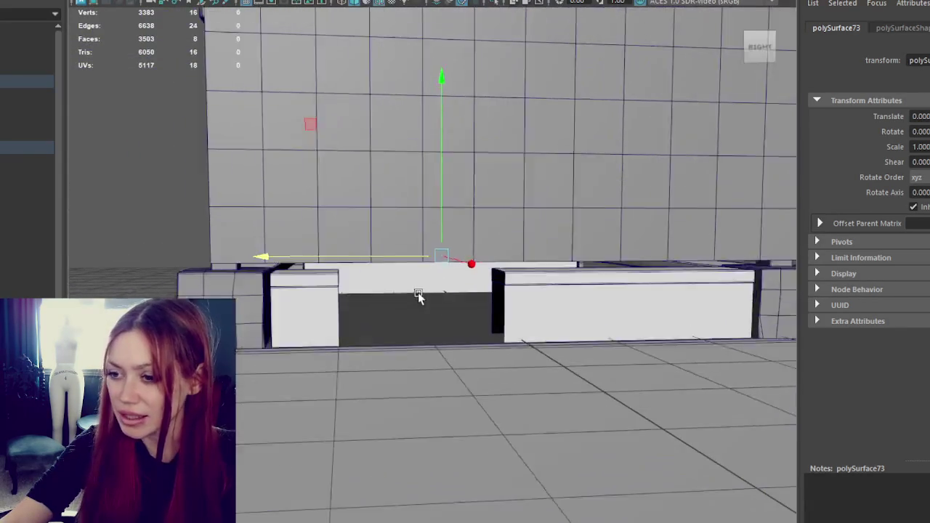
alt+right_drag(417, 297, 262, 288)
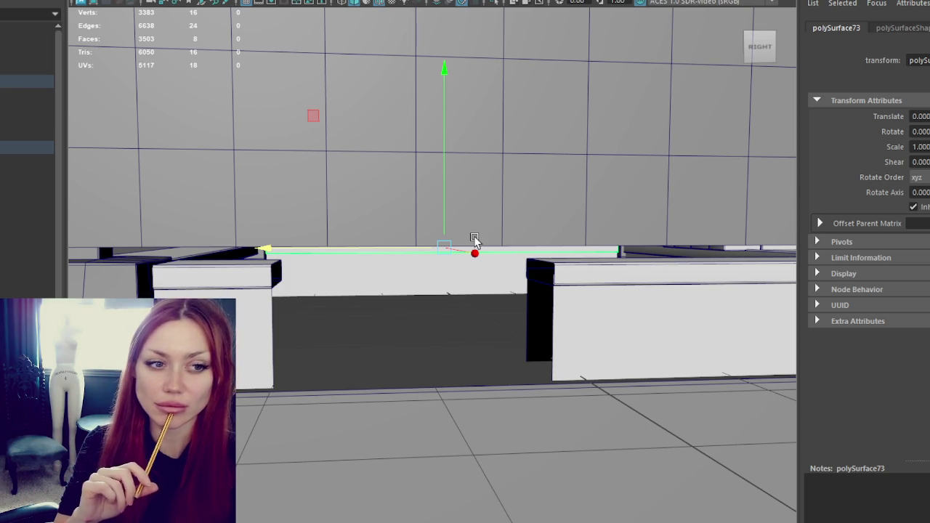
scroll(475, 240, up, 2)
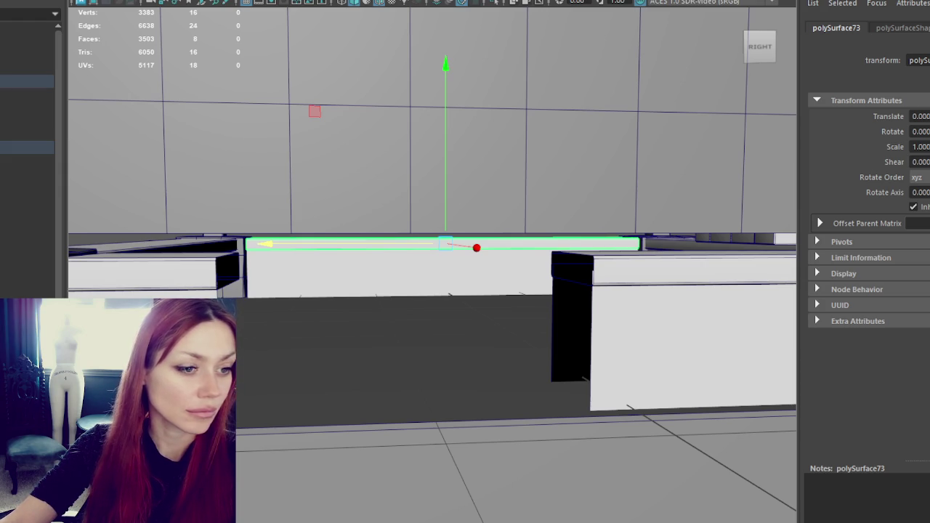
alt+right_drag(413, 391, 373, 331)
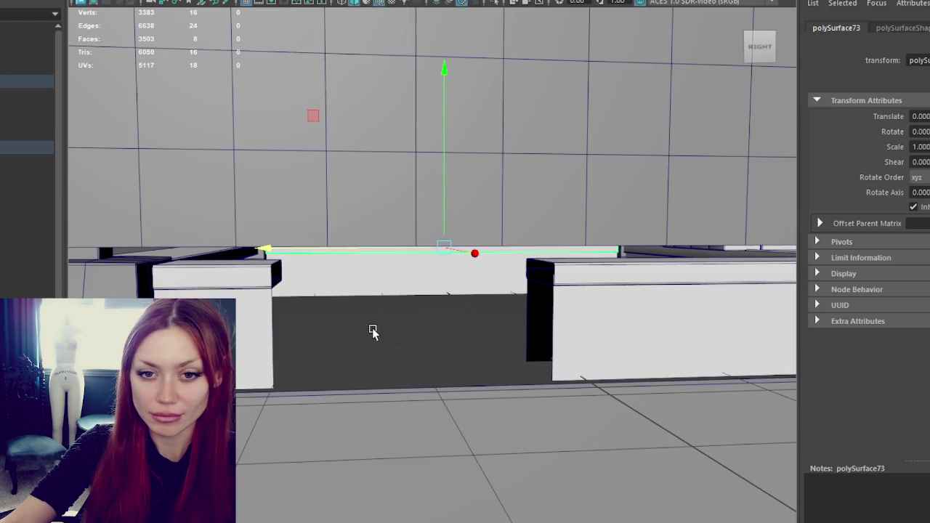
scroll(370, 322, up, 1)
alt+drag(369, 322, 344, 320)
scroll(343, 321, up, 2)
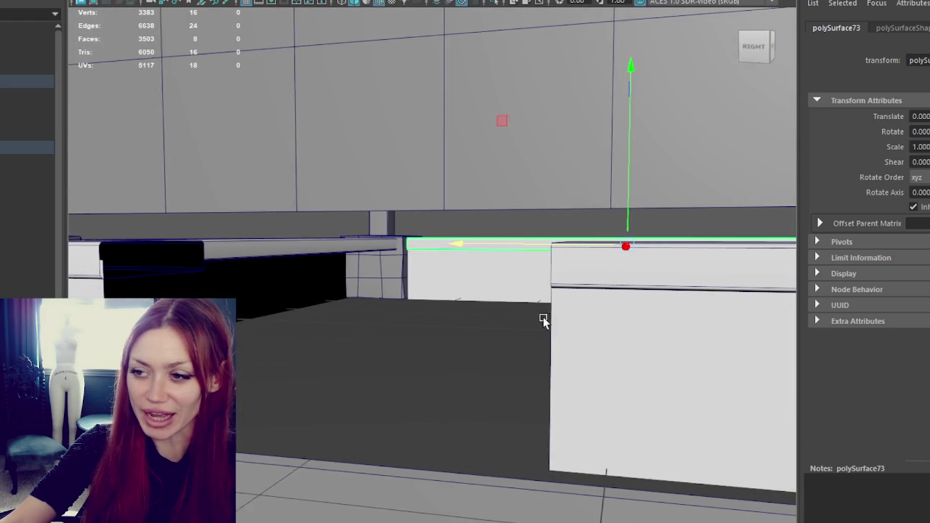
alt+drag(542, 318, 528, 311)
Bring back the stacked block column beside the bench wall, then select and hide it.
key(ctrl+z)
key(ctrl+z)
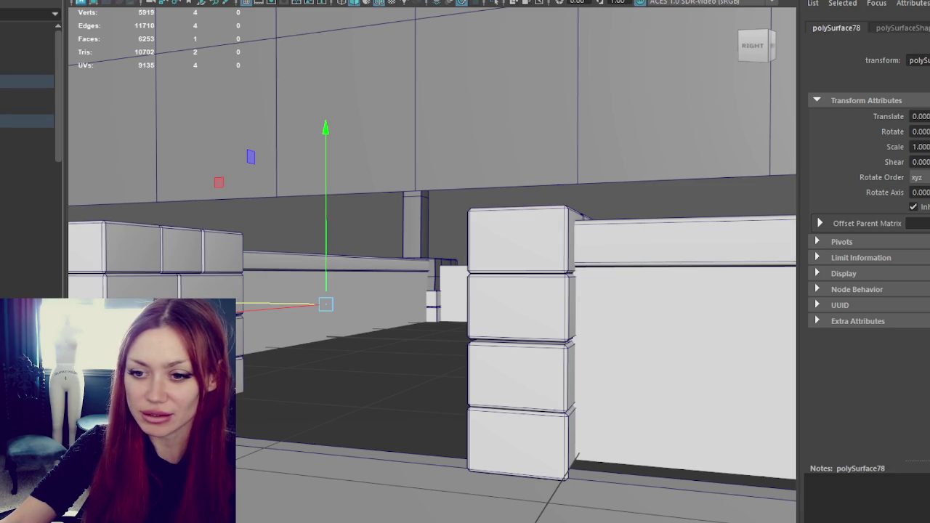
click(27, 109)
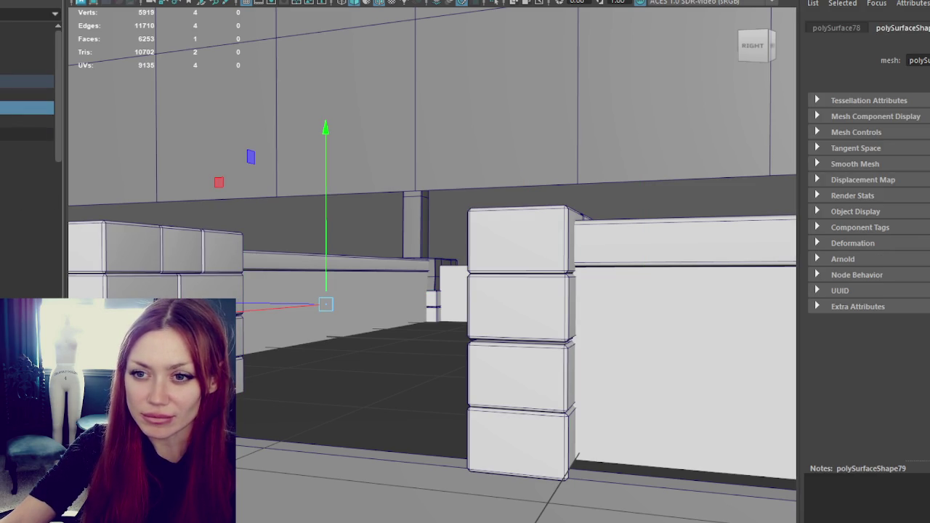
click(27, 134)
key(ctrl+h)
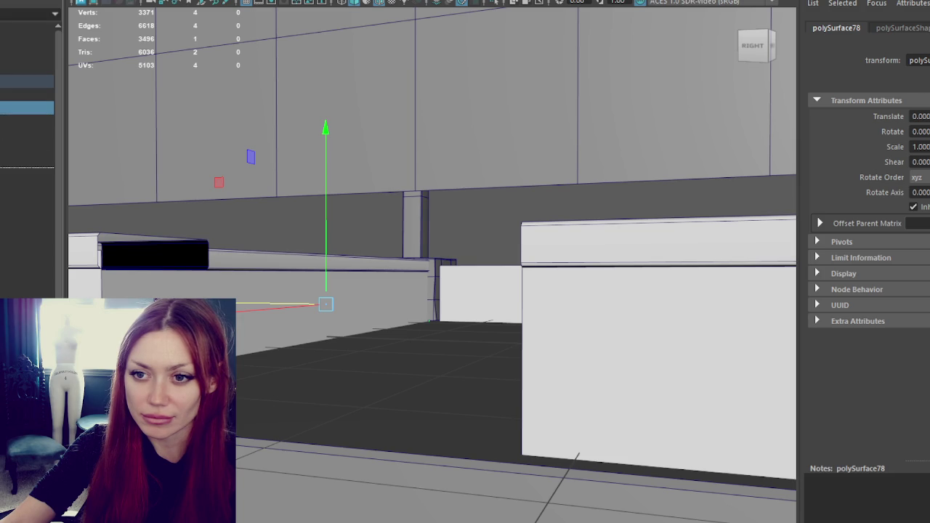
click(26, 148)
From the left side, hide the walls, reveal the bricks and hide the stray plain block.
key(f)
alt+drag(494, 240, 241, 251)
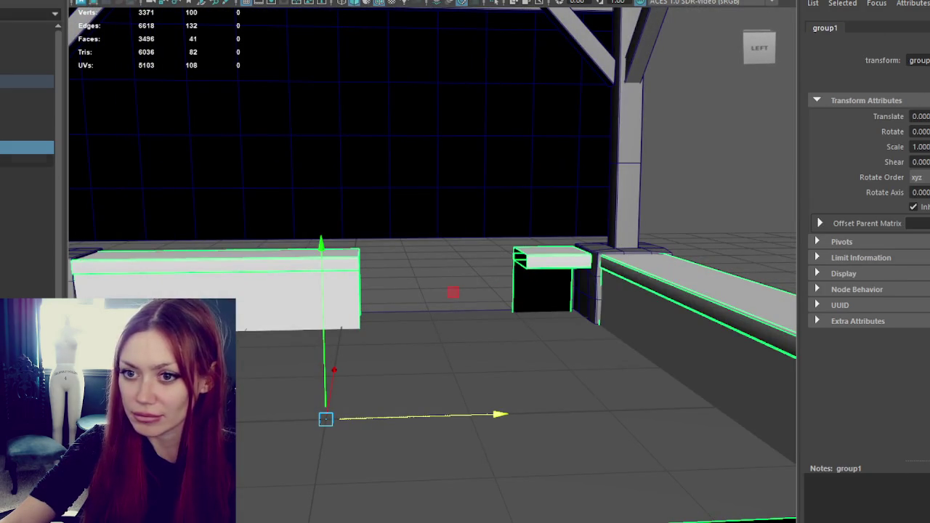
key(ctrl+h)
click(27, 121)
key(shift+h)
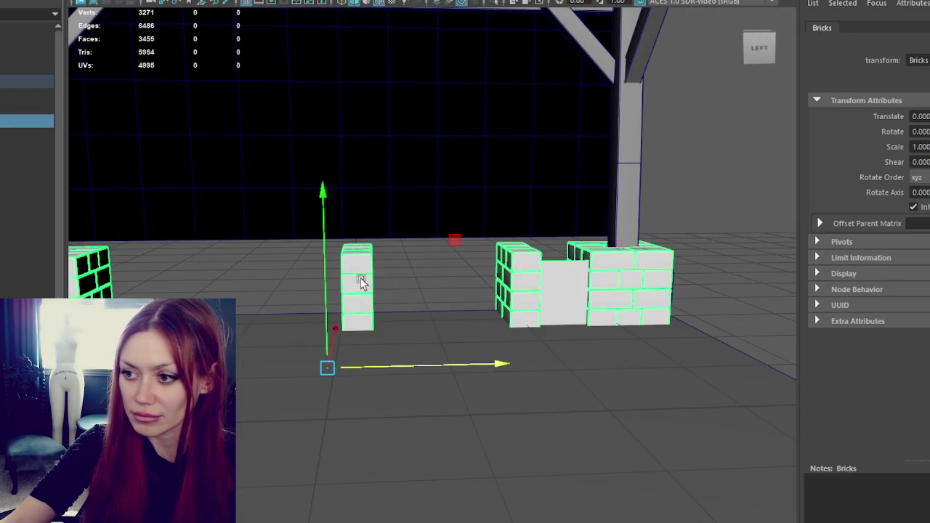
click(558, 292)
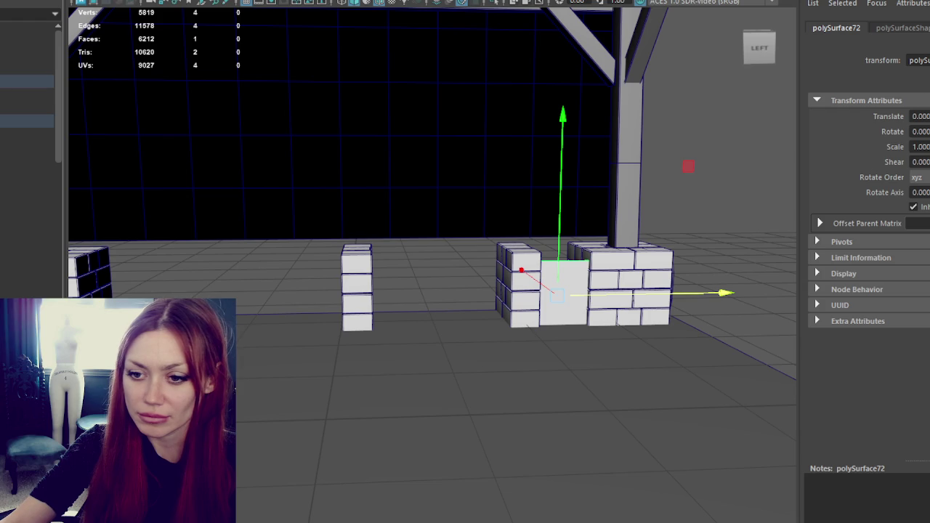
click(901, 28)
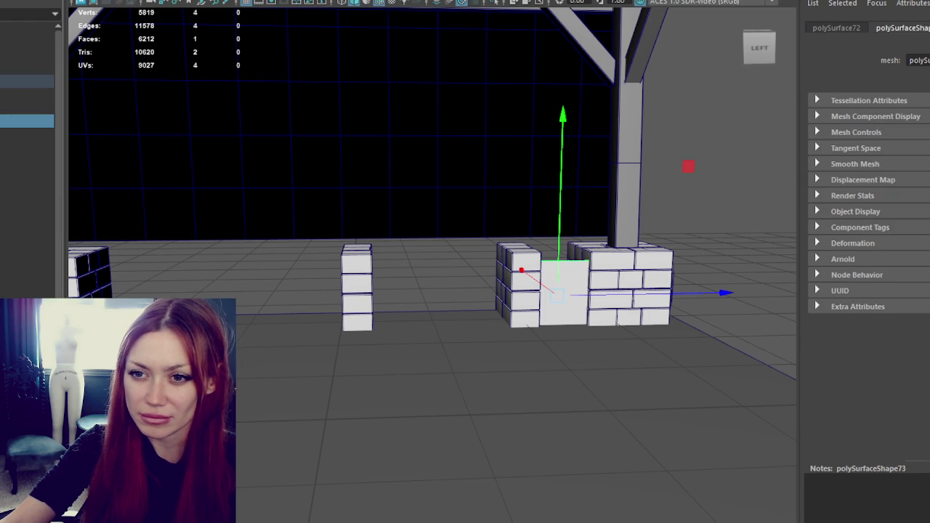
key(ctrl+h)
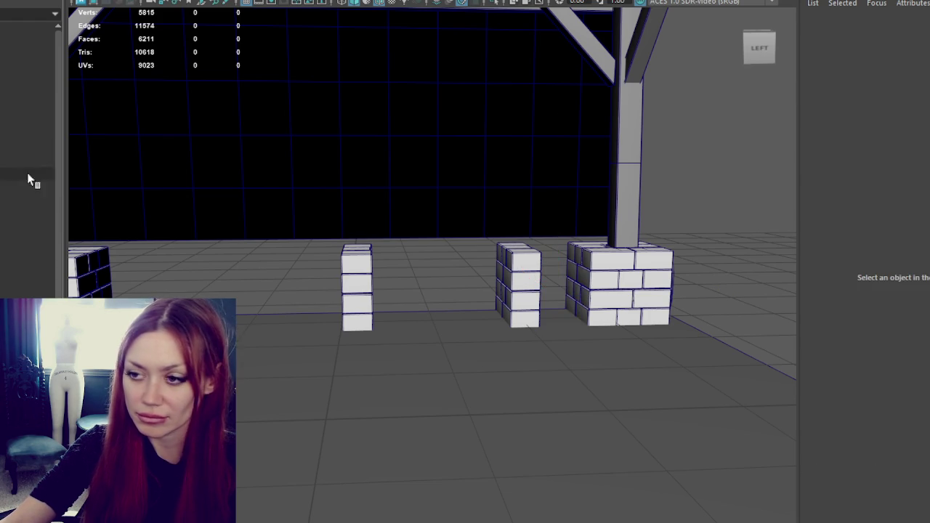
key(ctrl+h)
click(15, 120)
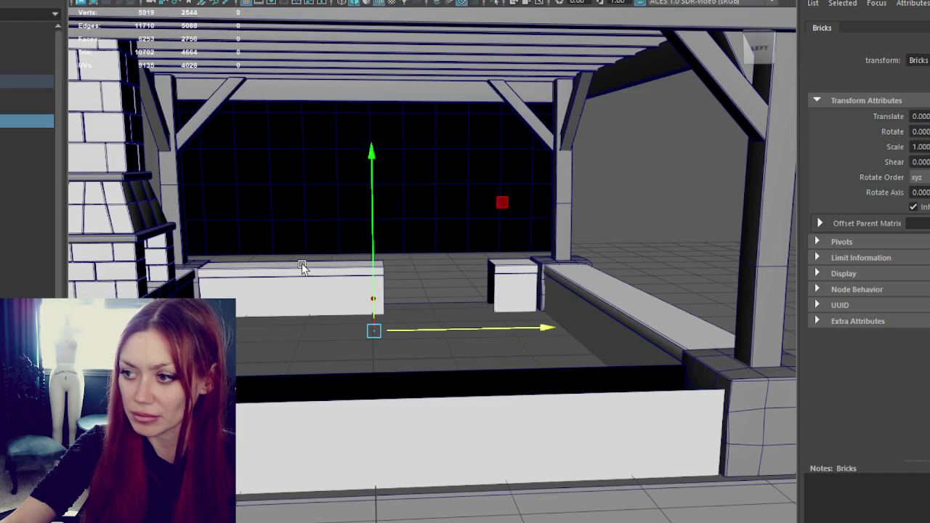
From the front, toggle wall slab and Bricks visibility and hide the Curtain.
mouse_move(303, 267)
alt+mouse_down()
mouse_move(457, 259)
mouse_move(364, 265)
mouse_move(457, 286)
mouse_move(384, 250)
alt+mouse_up()
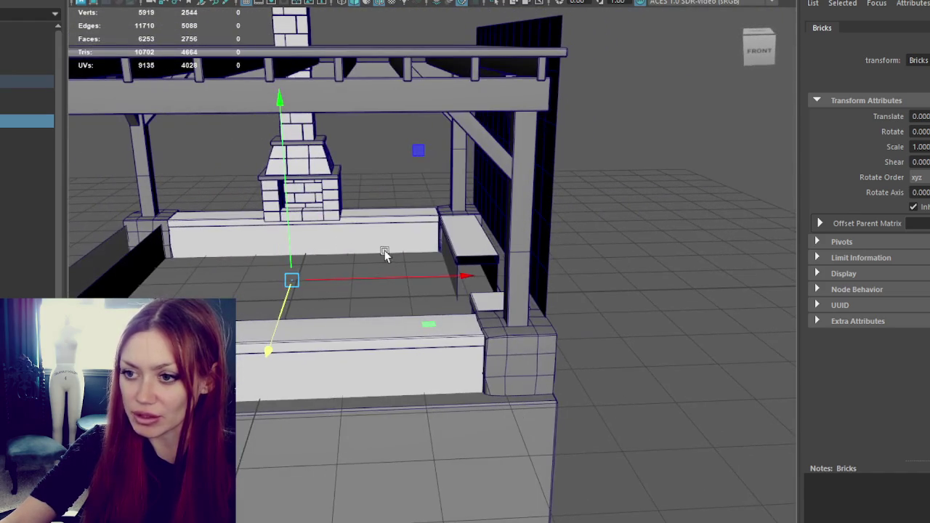
mouse_move(209, 253)
alt+mouse_down()
mouse_move(289, 253)
mouse_move(263, 241)
alt+mouse_up()
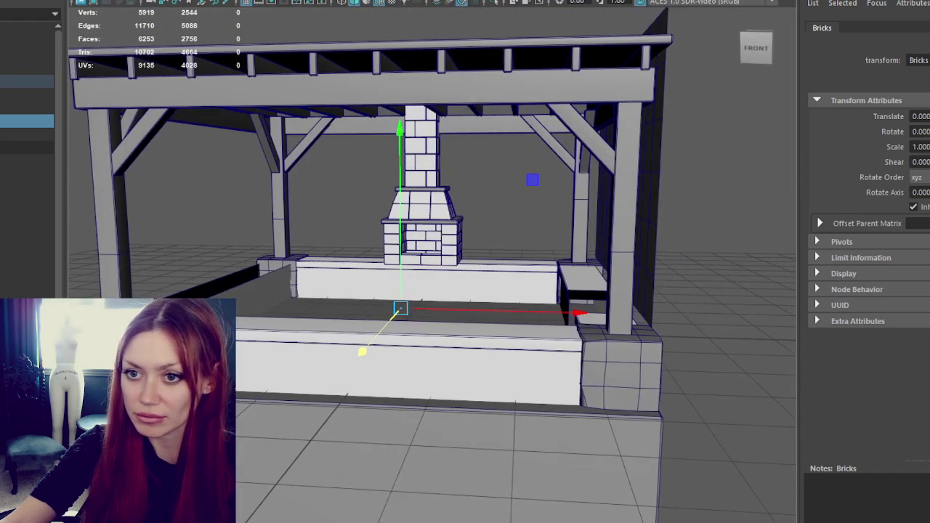
key(Up)
key(ctrl+h)
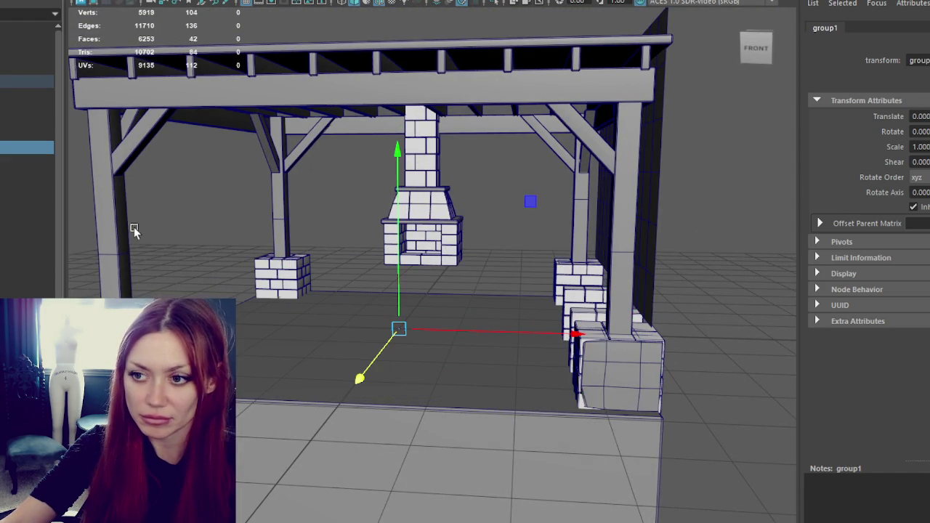
key(Up)
key(ctrl+h)
click(175, 242)
click(27, 134)
key(ctrl+h)
key(Up)
key(shift+h)
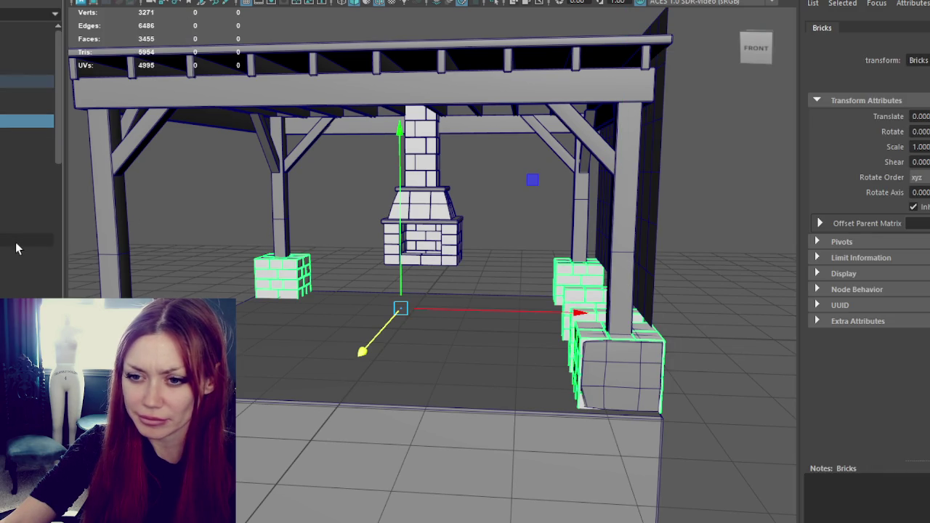
Check polySurface138 and polySurface127, then reselect the group1 walls group.
click(27, 107)
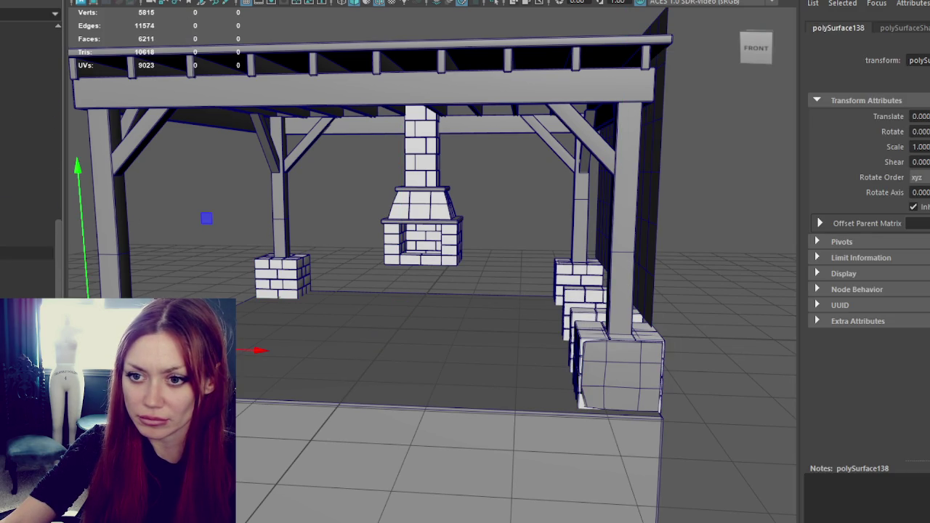
click(27, 292)
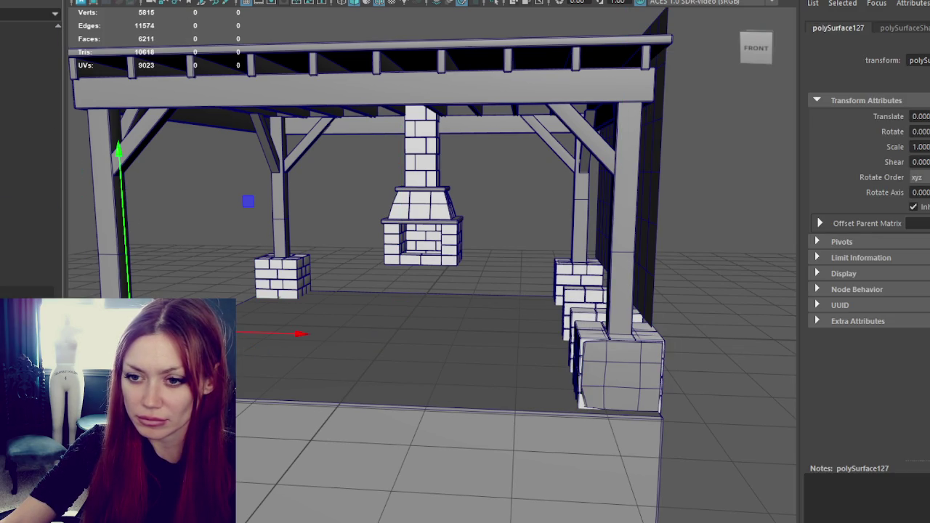
scroll(26, 182, up, 5)
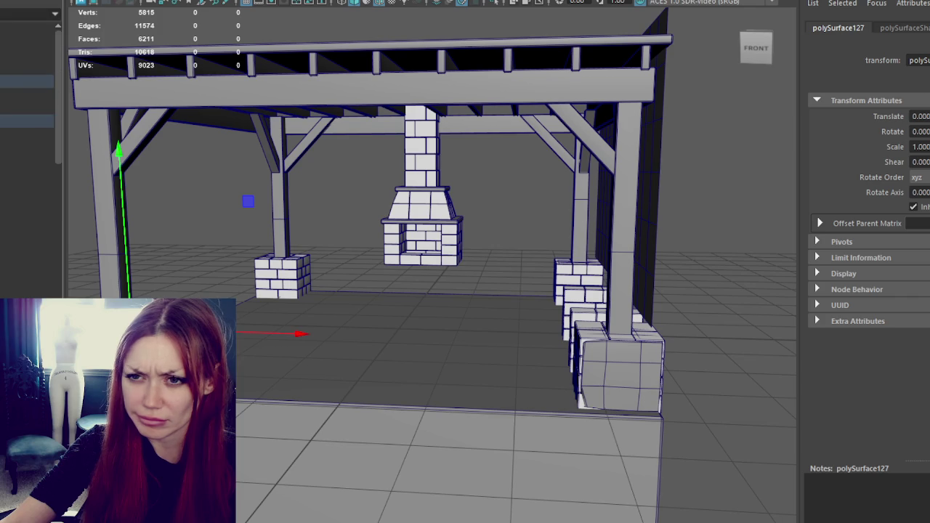
click(27, 120)
click(27, 147)
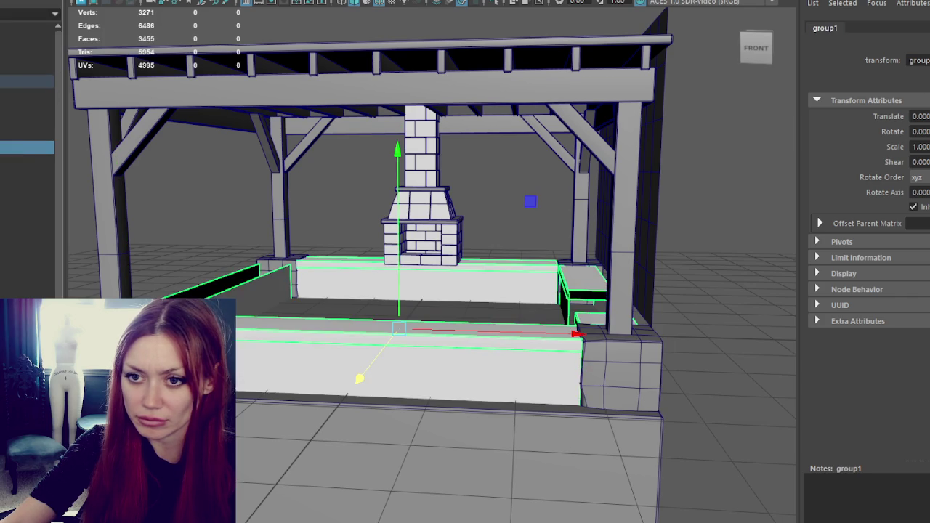
Combine the group1 wall slabs into a single mesh named Bricks.
click(27, 187)
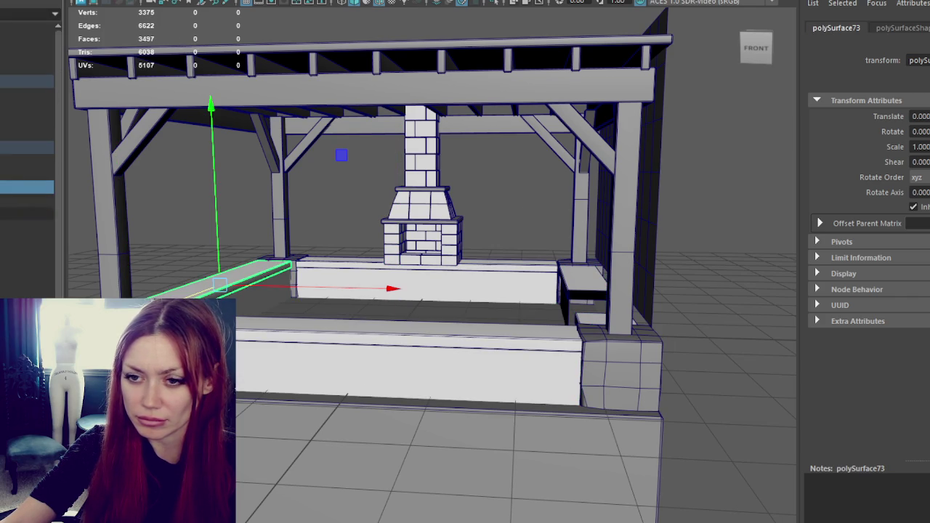
mouse_move(396, 294)
alt+mouse_down()
mouse_move(483, 305)
mouse_move(406, 307)
mouse_move(436, 305)
alt+mouse_up()
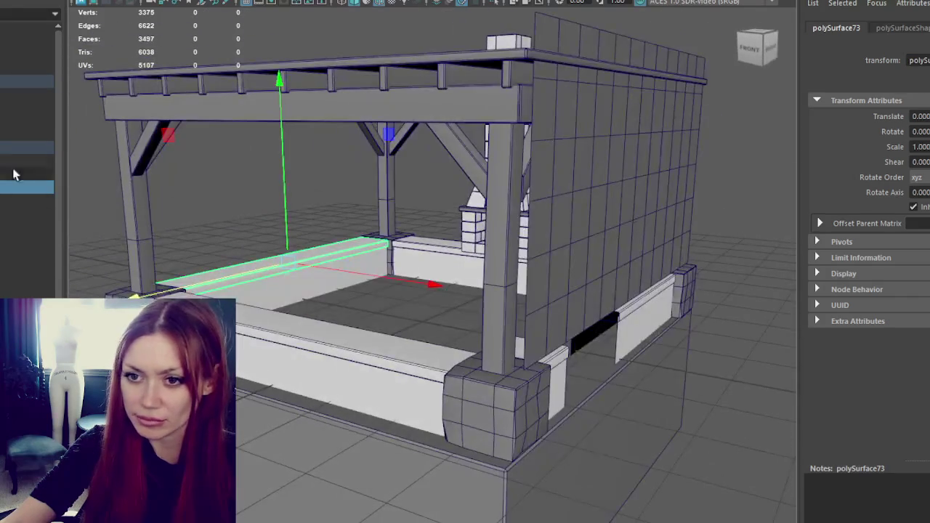
click(27, 146)
click(102, 1)
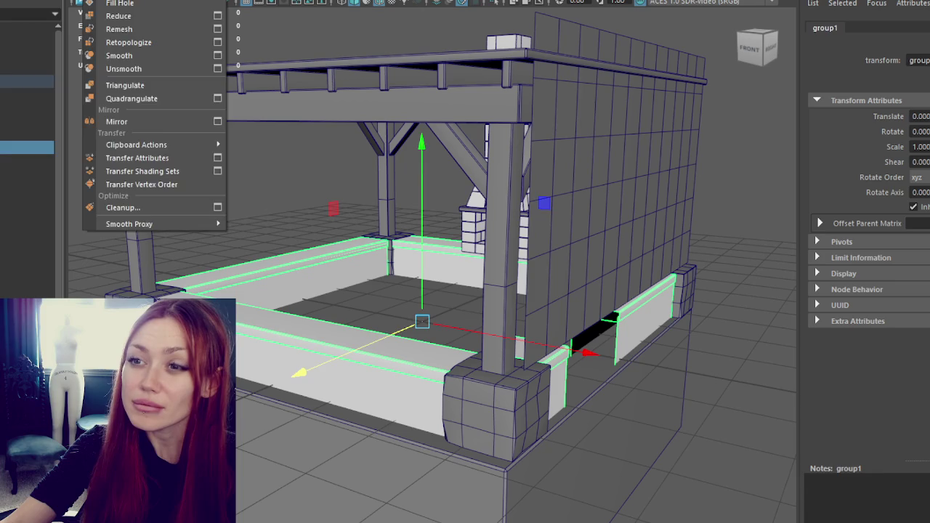
click(120, 0)
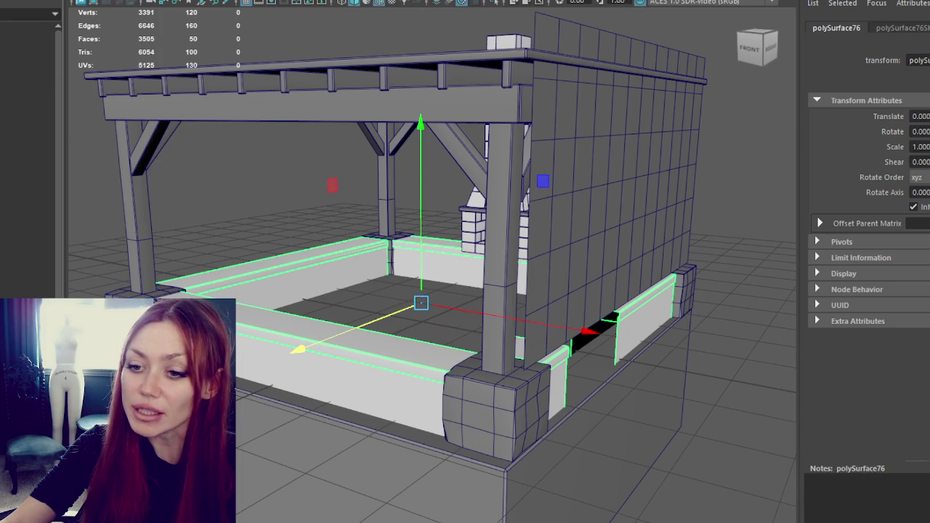
text(Bricks)
key(Return)
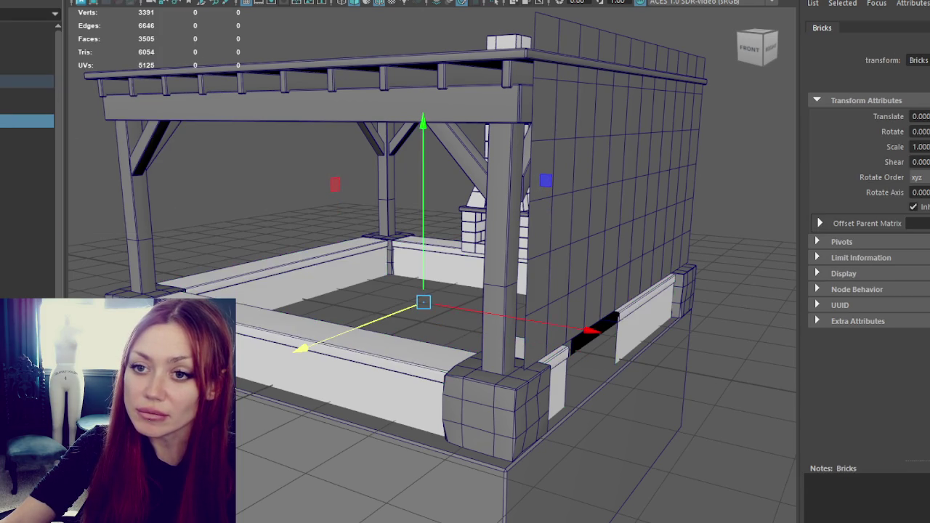
Select the combined base rail mesh along with all the brick corner blocks.
click(27, 212)
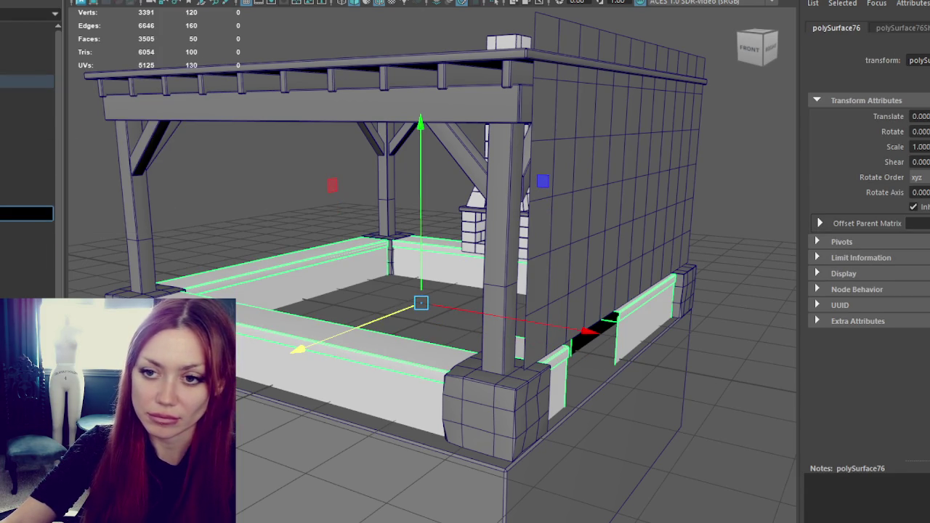
click(27, 160)
shift+click(27, 200)
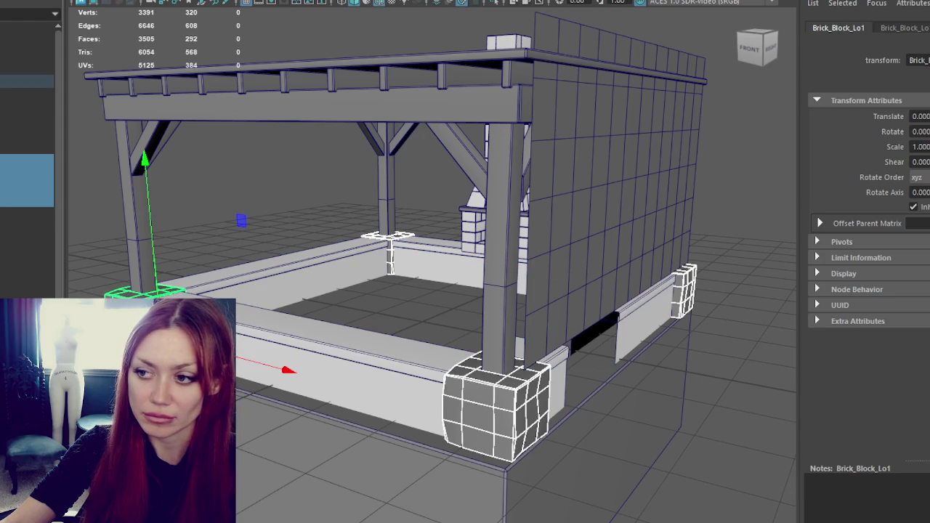
Combine the brick corner blocks into Brick_Block_Lo4, then inspect the Pergola's Wooden_Parts mesh.
click(109, 1)
click(117, 3)
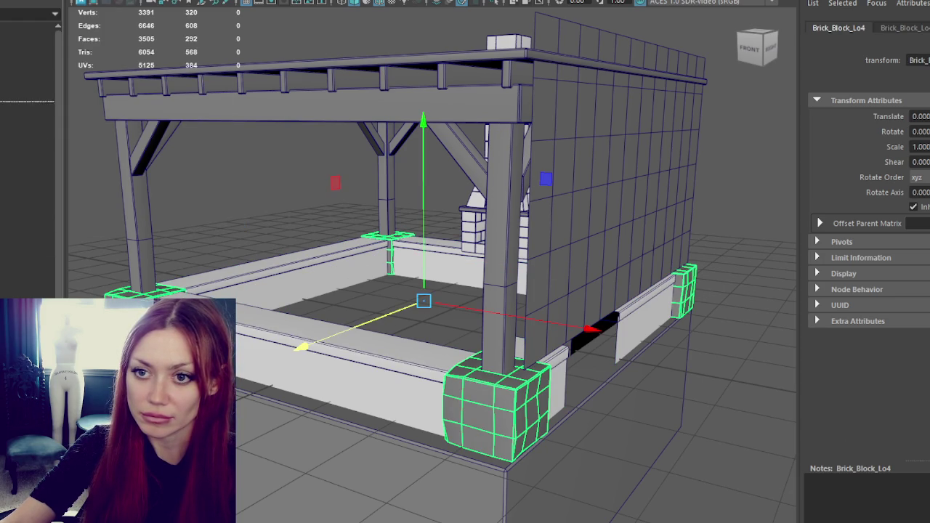
click(27, 107)
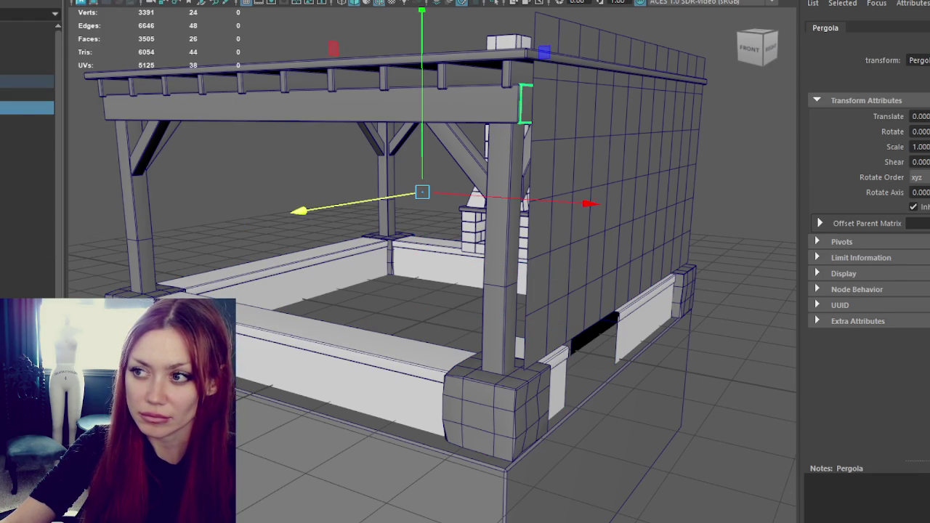
click(195, 95)
click(521, 117)
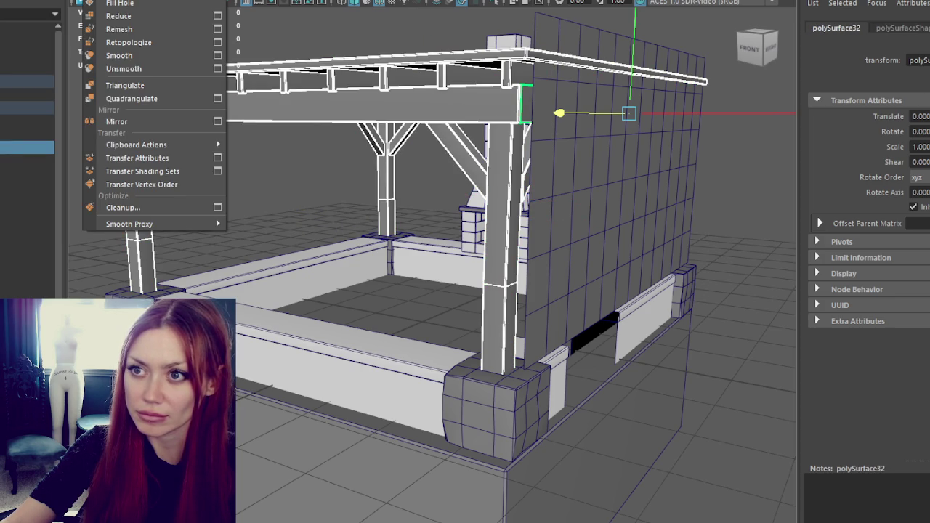
key(ctrl+z)
click(26, 147)
click(26, 108)
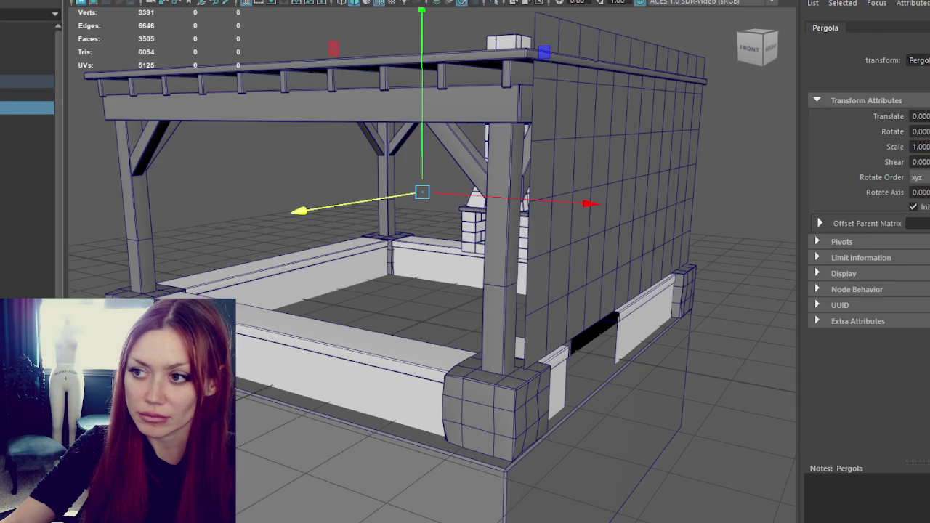
Frame the pergola model, hide it, then unhide it again.
key(f)
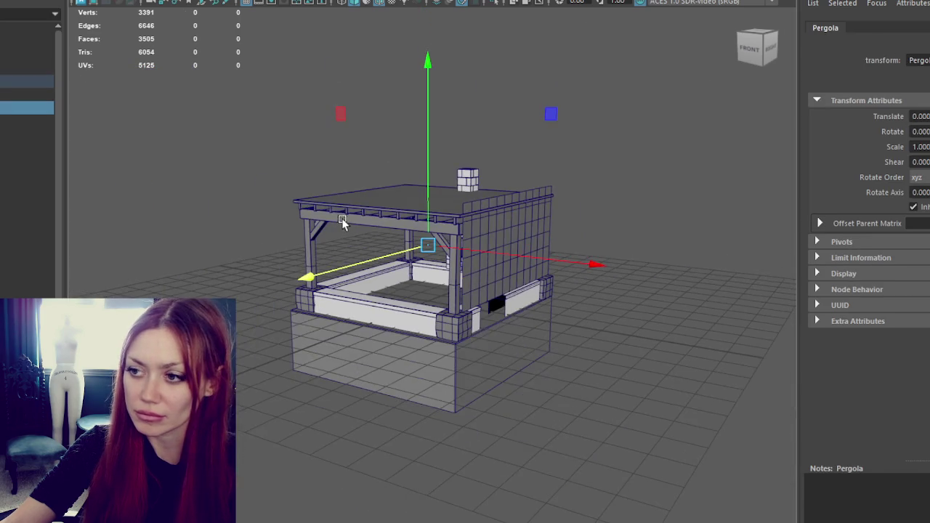
key(ctrl+h)
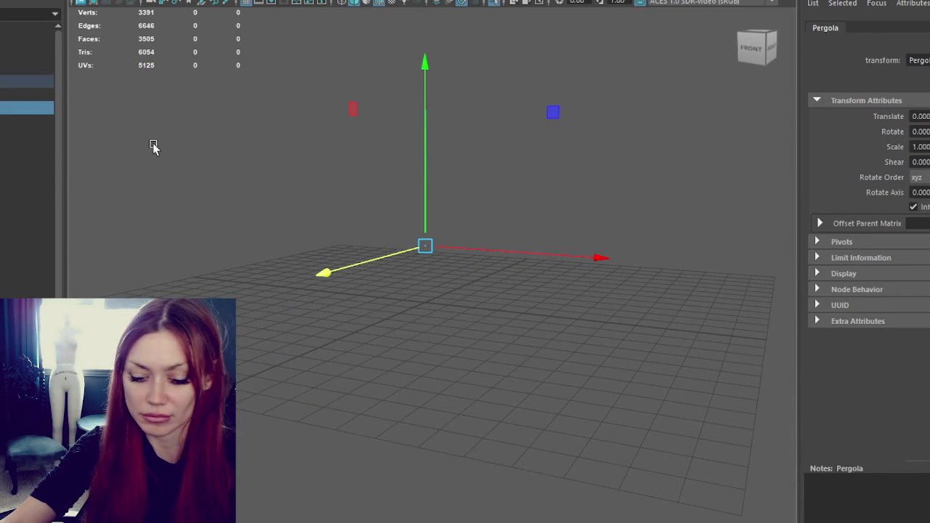
click(146, 146)
key(ctrl+shift+h)
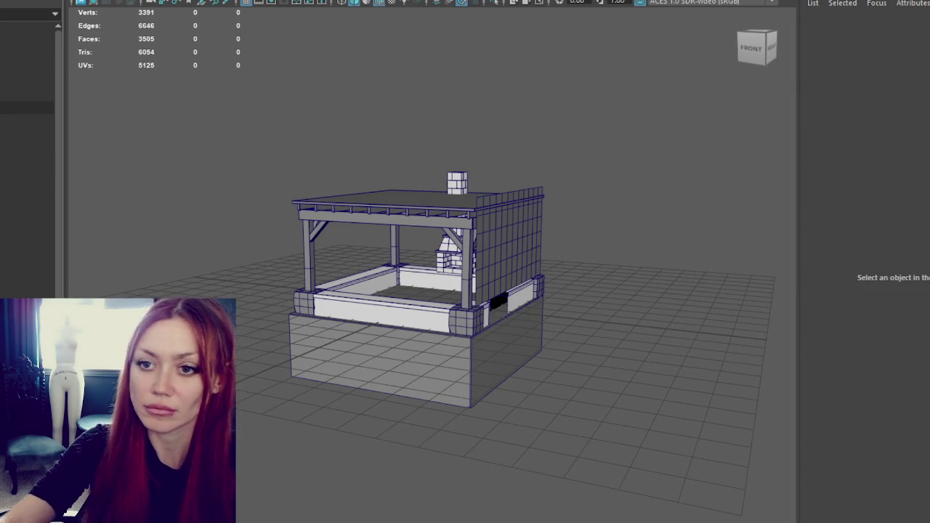
Rename the combined meshes to Brick and Temp, then select the BuildersShop group.
click(27, 161)
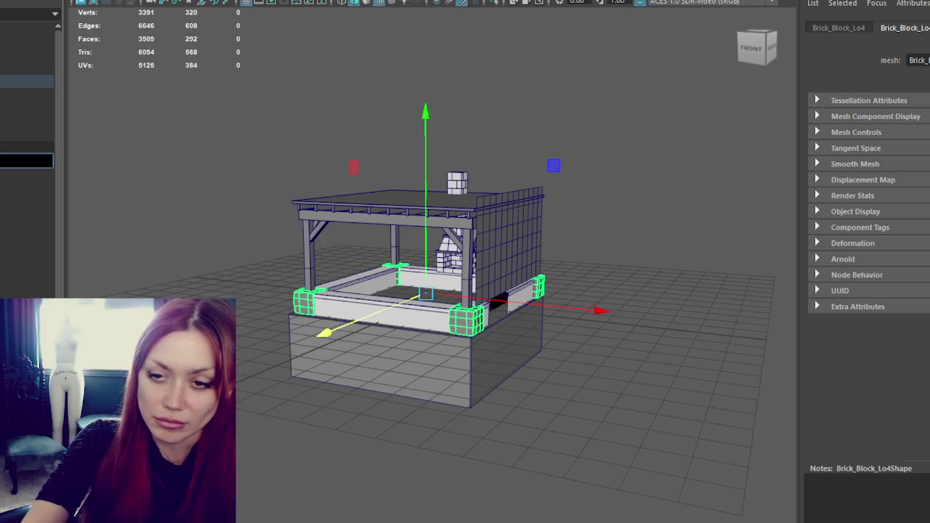
text(Brick)
key(Return)
key(Up)
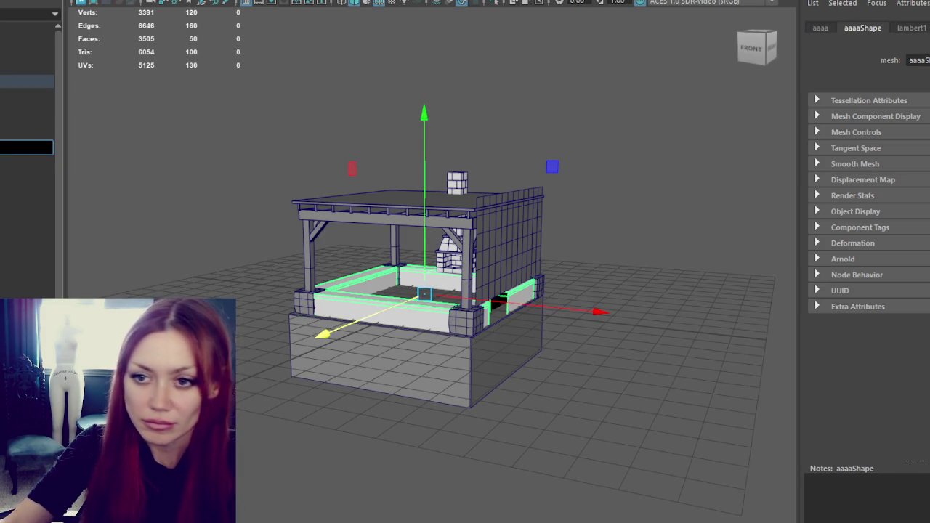
key(Return)
click(27, 107)
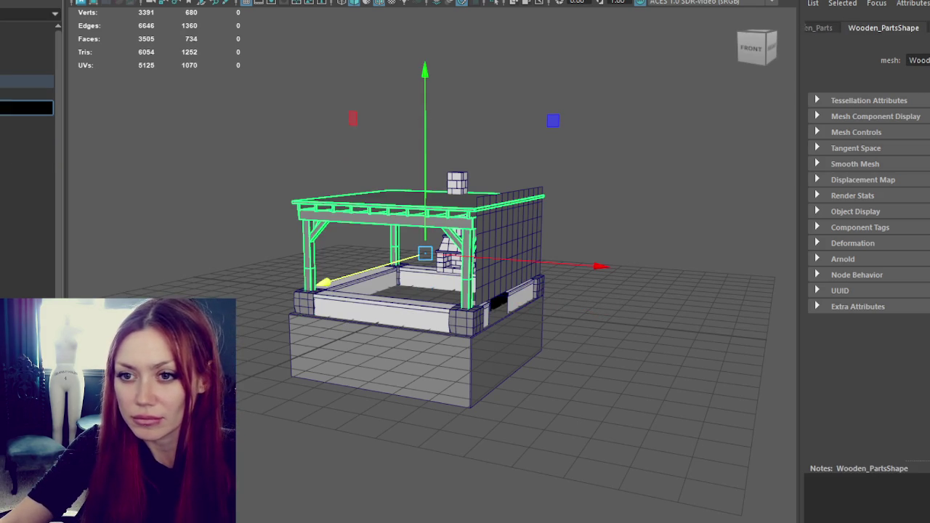
click(27, 95)
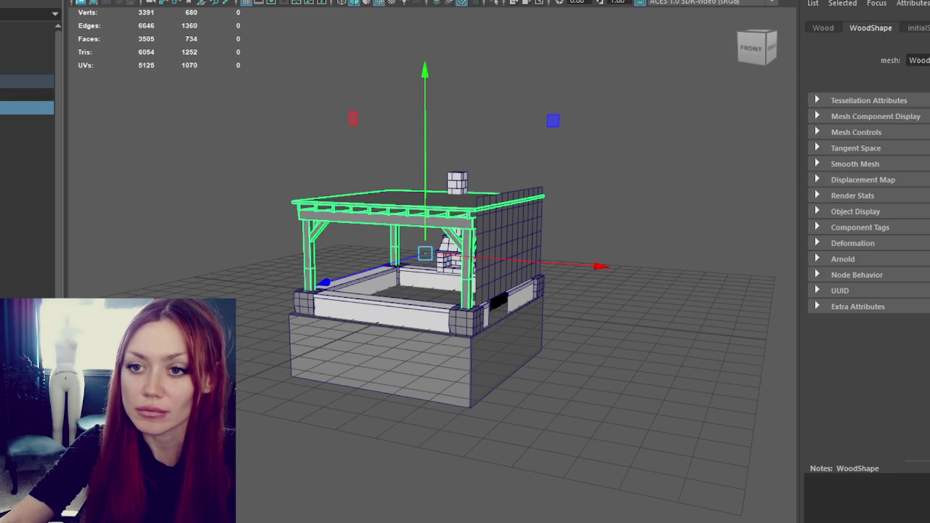
click(27, 82)
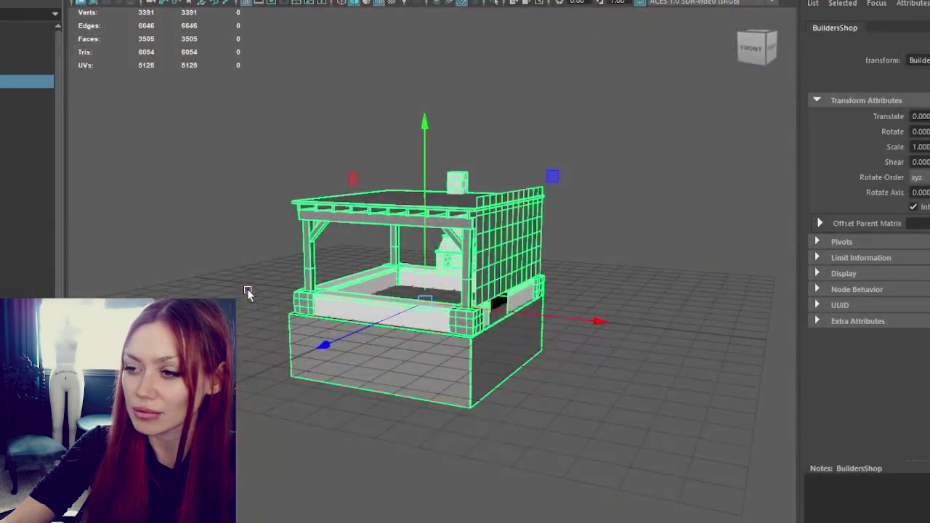
Launch Unity Hub, open the STRAIN2025 project and close the Hub while it loads.
key(super)
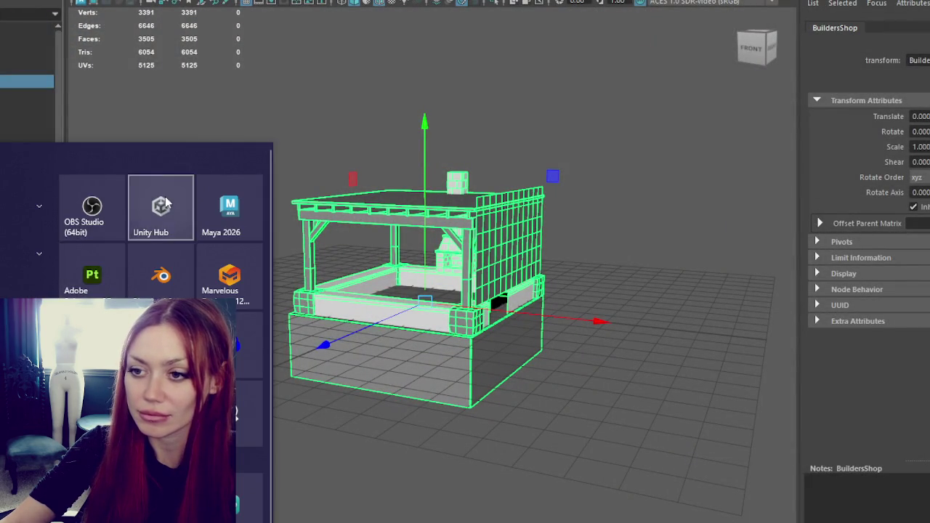
key(super)
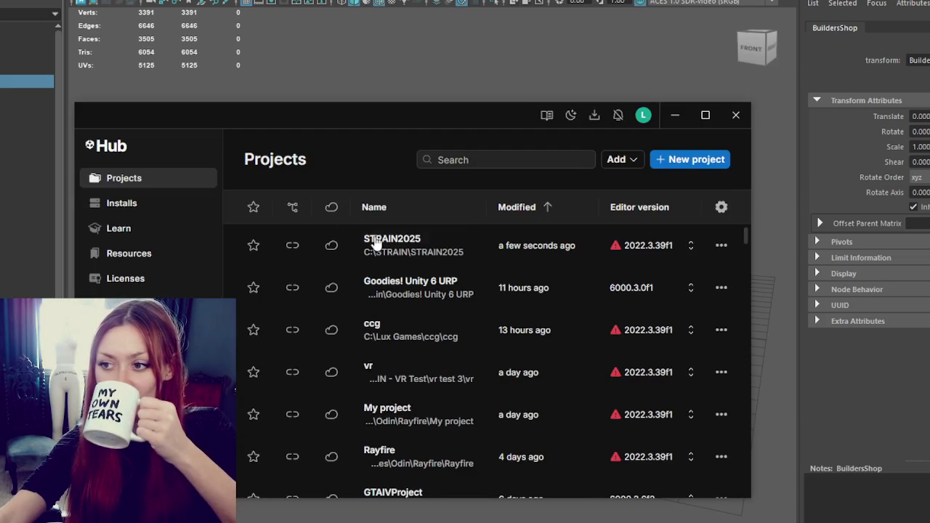
click(425, 251)
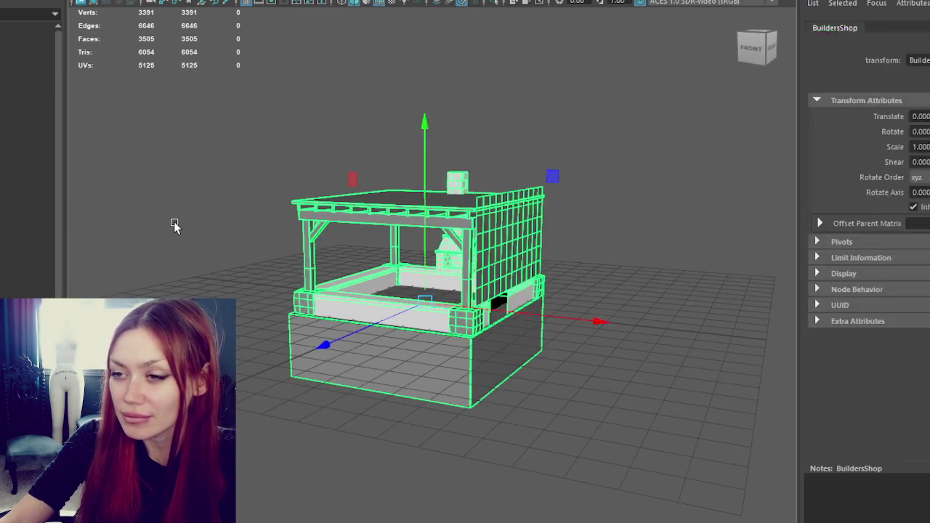
click(174, 221)
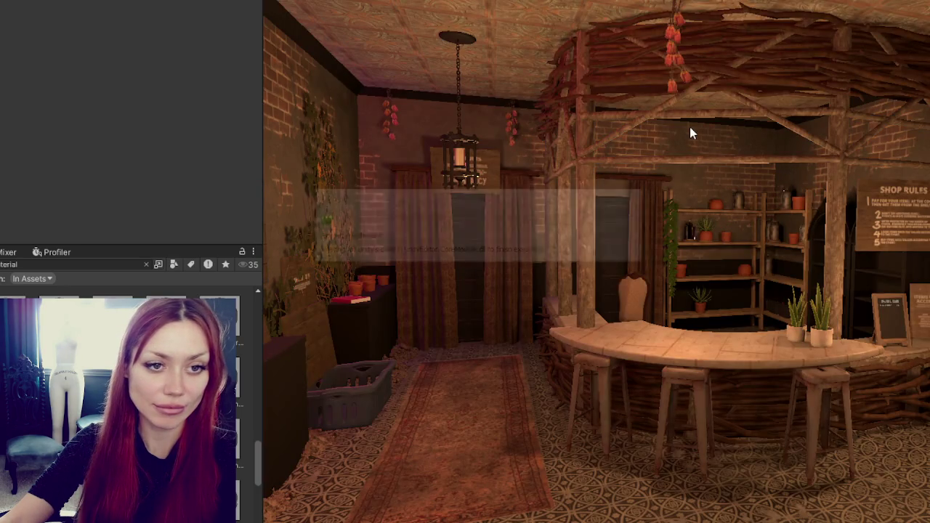
Zoom around the loaded tavern scene, then clear the Project search to show 6-Scenes.
scroll(705, 226, up, 5)
scroll(704, 226, down, 2)
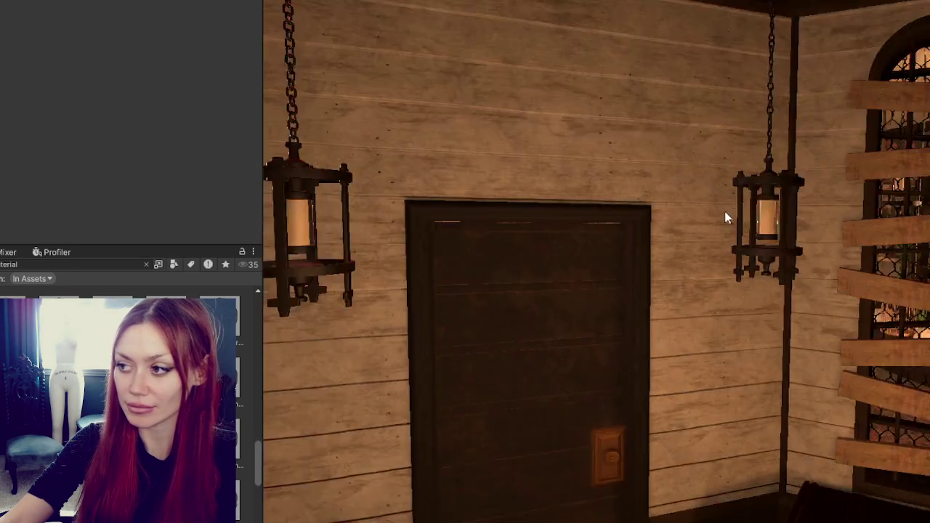
scroll(725, 213, down, 2)
scroll(729, 218, down, 2)
scroll(728, 218, down, 2)
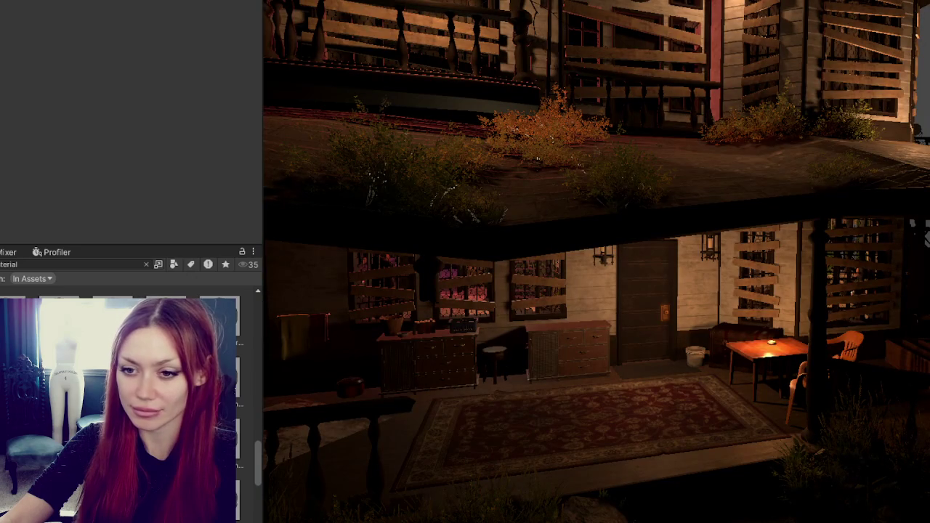
click(146, 264)
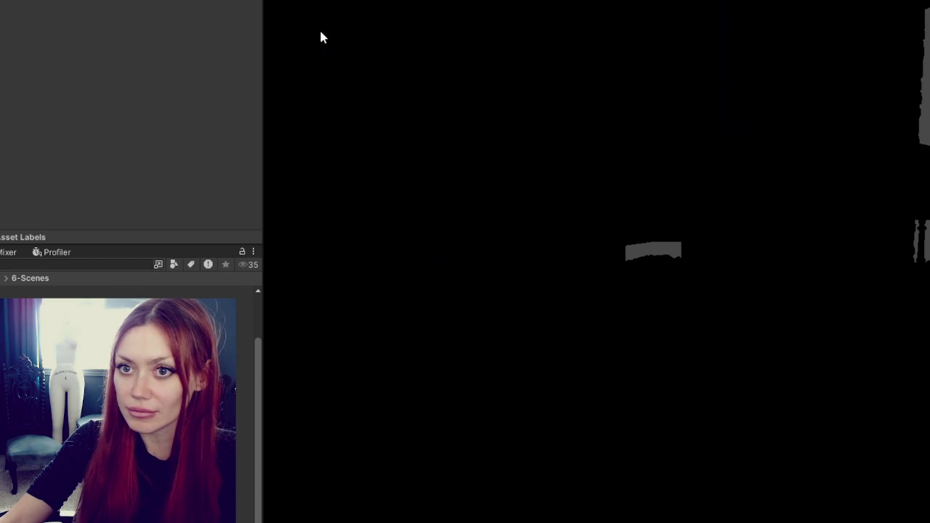
Create a Builders Shop folder inside 2-Materials > Roads.
mouse_move(830, 208)
right_down()
mouse_move(707, 273)
mouse_move(642, 239)
mouse_move(633, 252)
right_up()
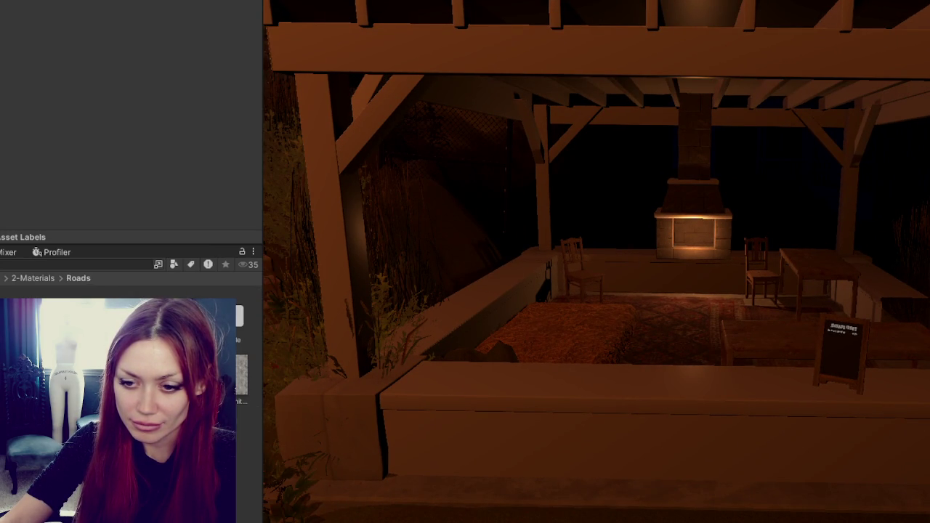
right_click(86, 334)
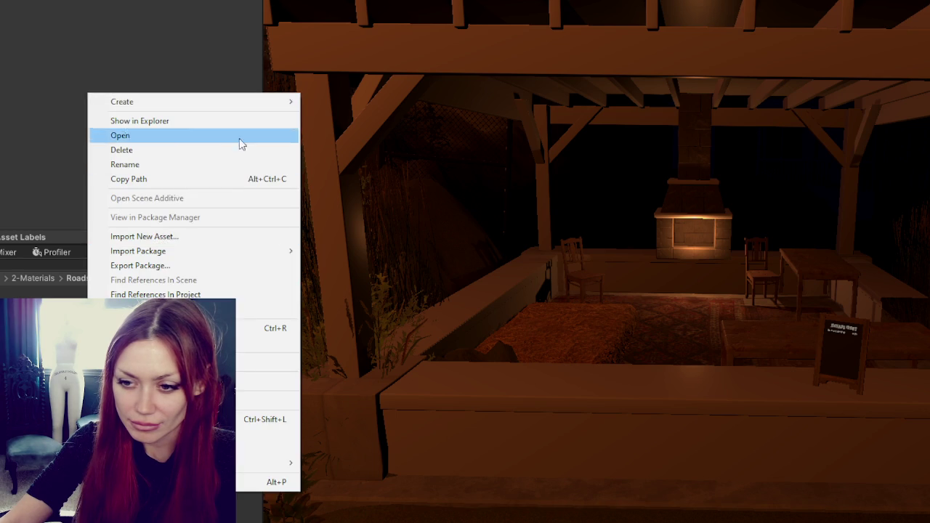
click(332, 343)
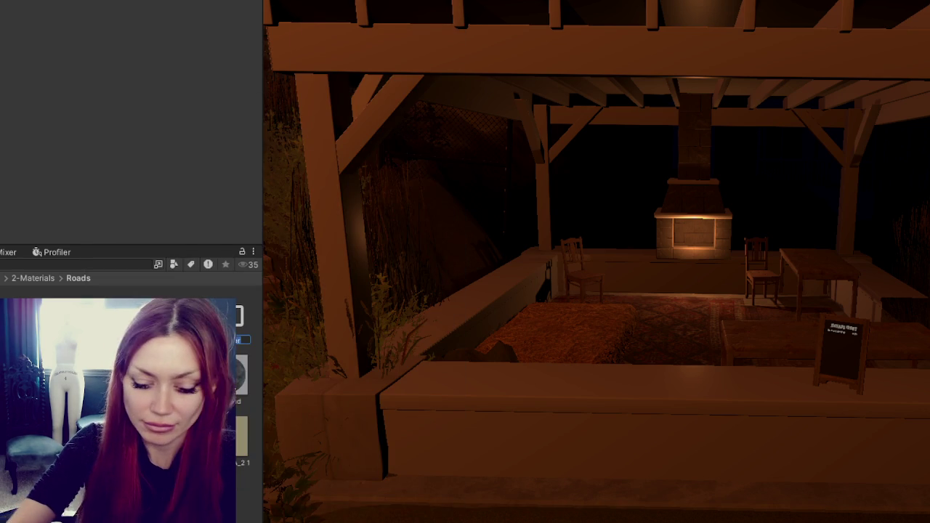
text(Shop)
key(Return)
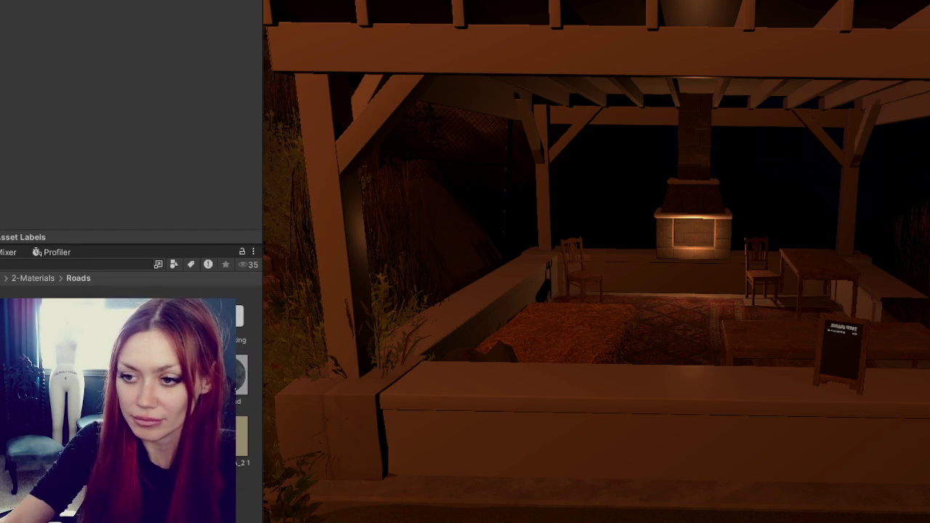
Open the Brick Square subfolder inside Builders Shop.
right_click(249, 102)
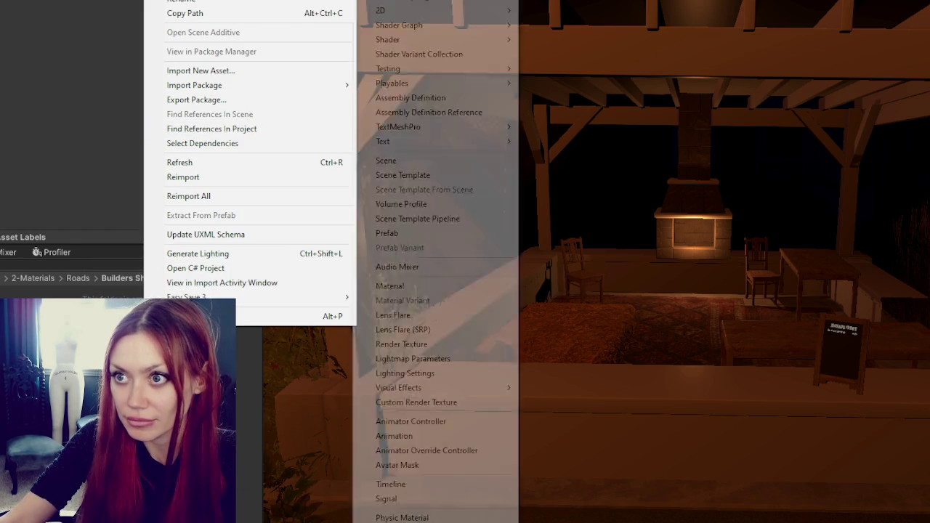
mouse_move(250, 8)
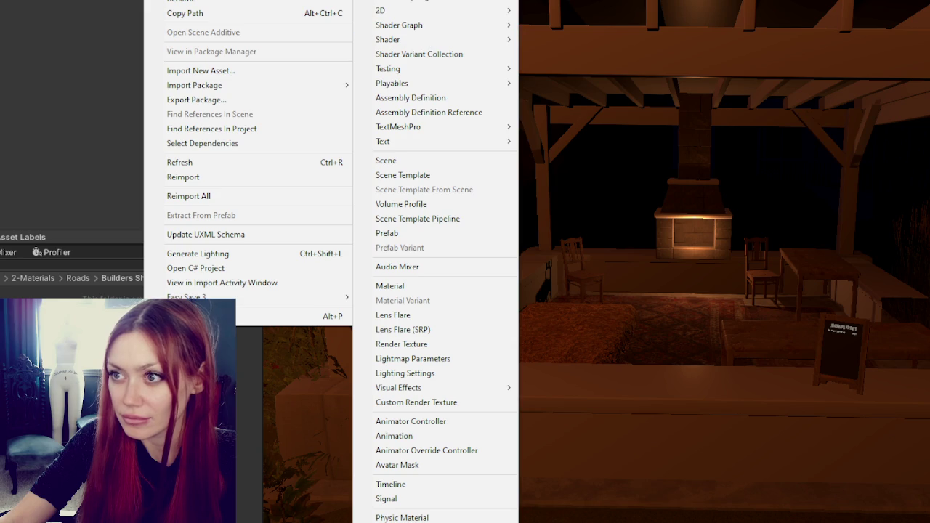
key(Escape)
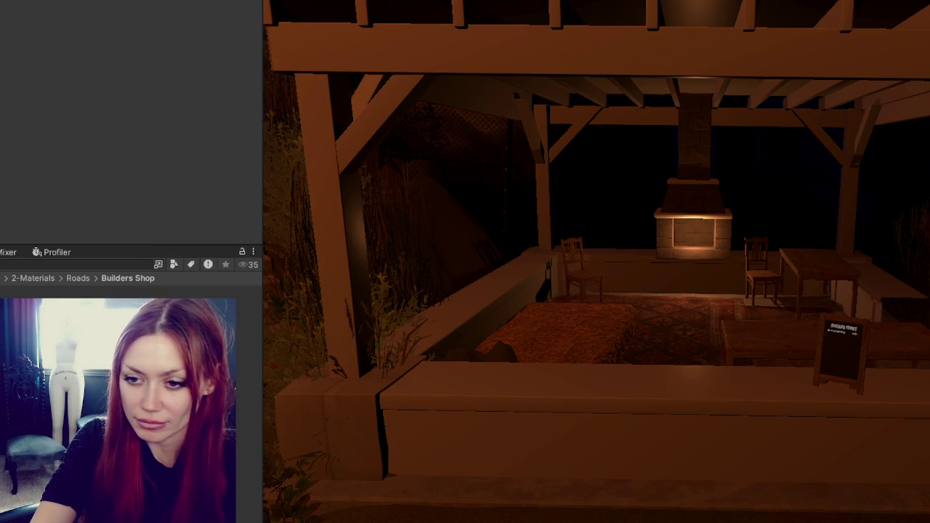
key(Return)
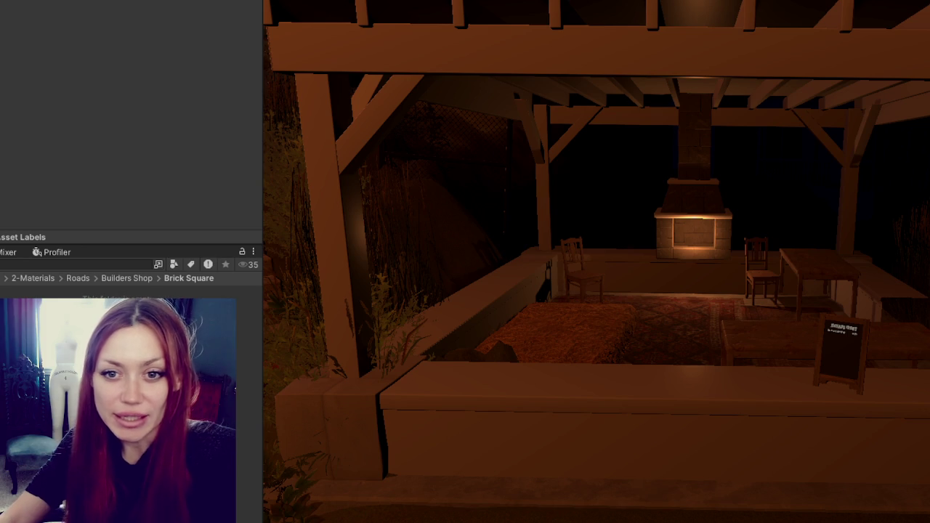
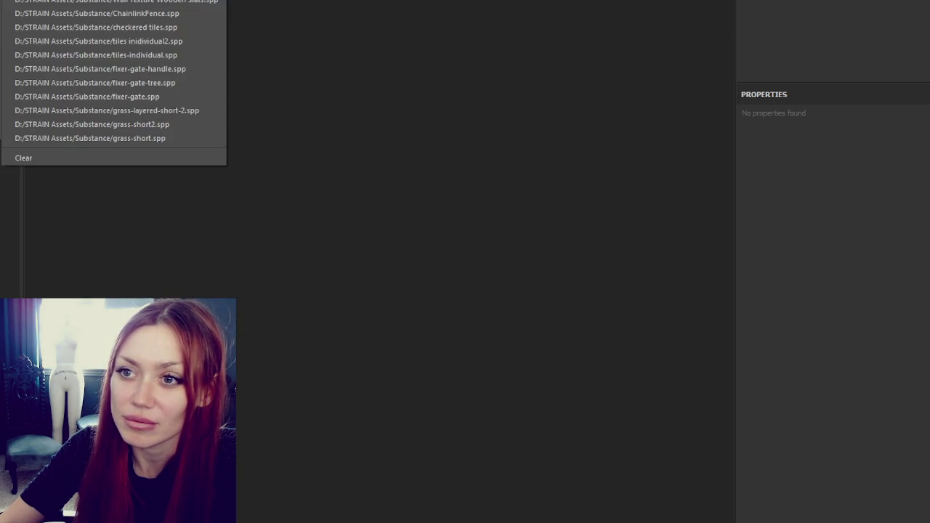
Bring up the brick block texture export and review the four 2048 PNG maps queued for Unity HDRP.
key(Escape)
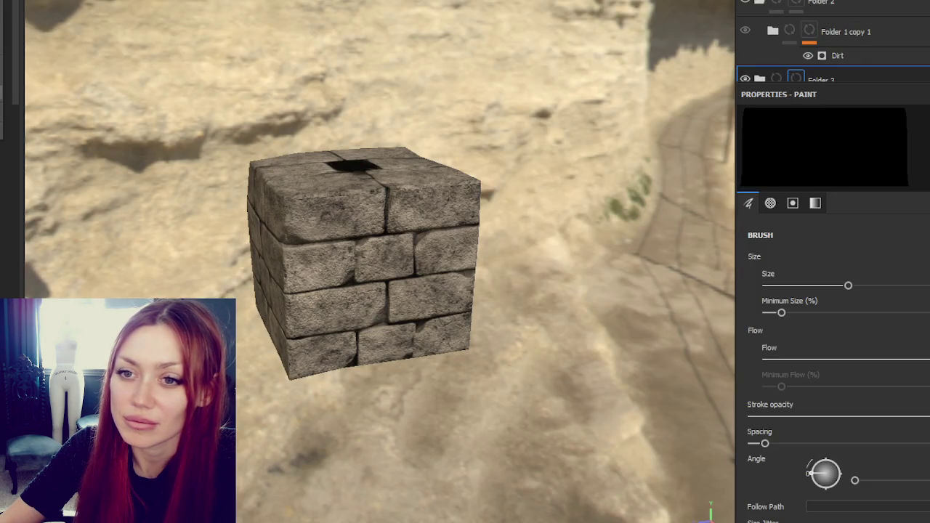
key(ctrl+shift+e)
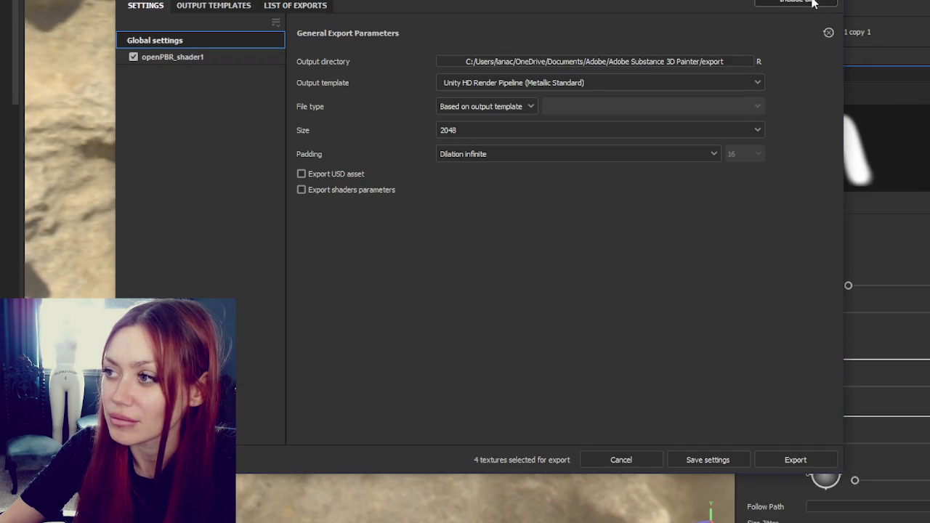
click(295, 6)
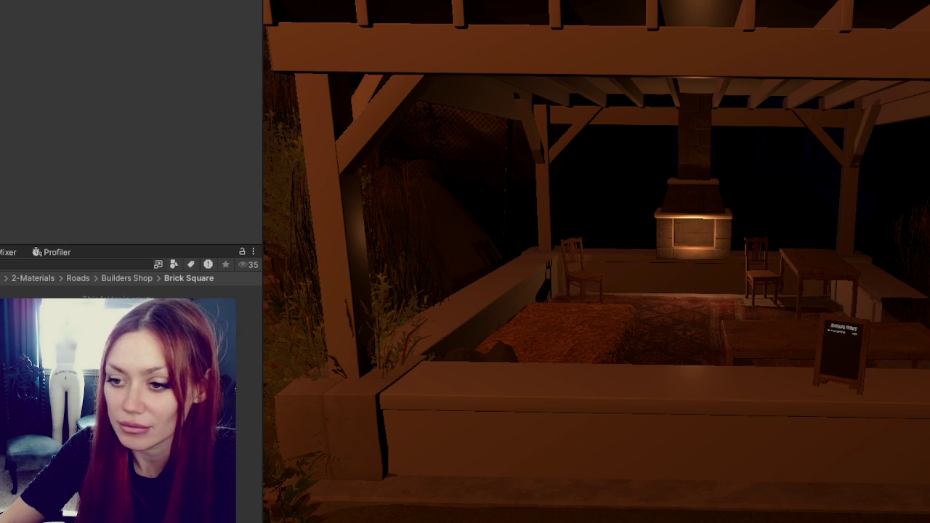
Create a new material in the Brick Square folder and assign the exported base and mask textures.
right_click(109, 326)
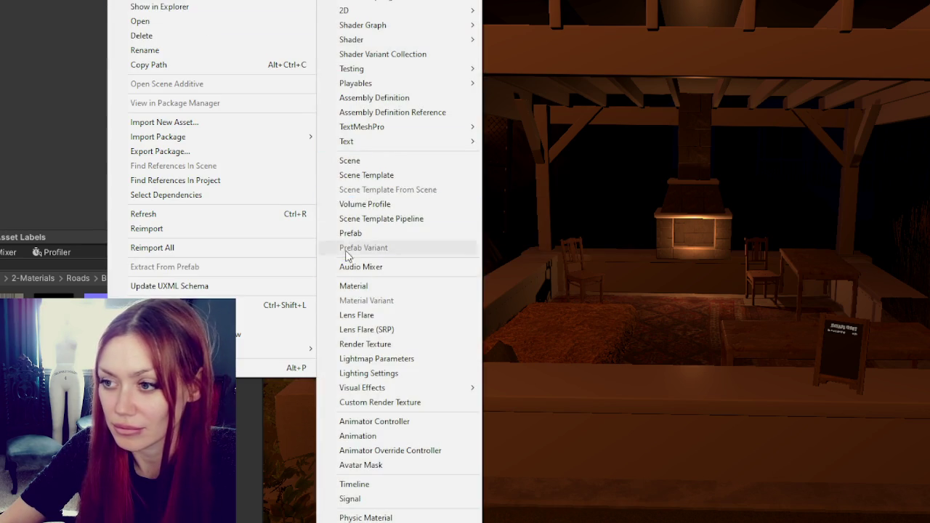
click(356, 286)
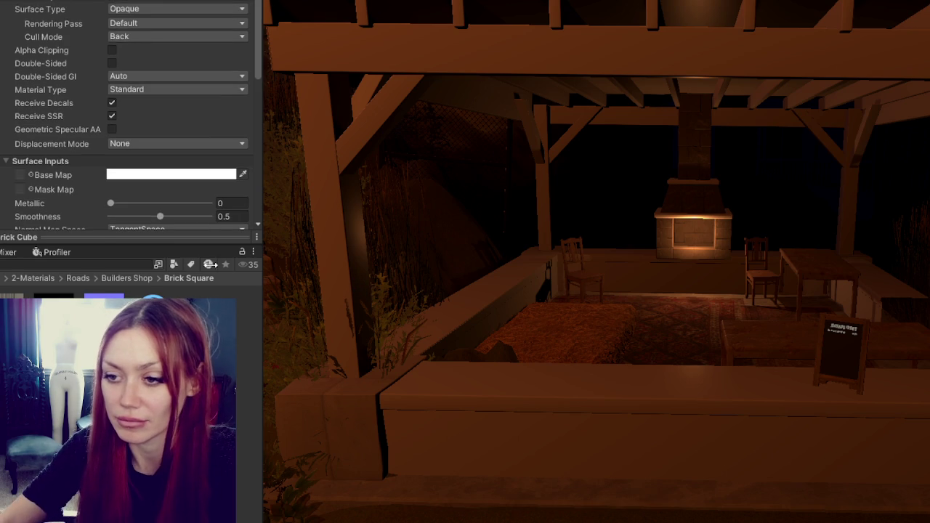
scroll(36, 149, down, 3)
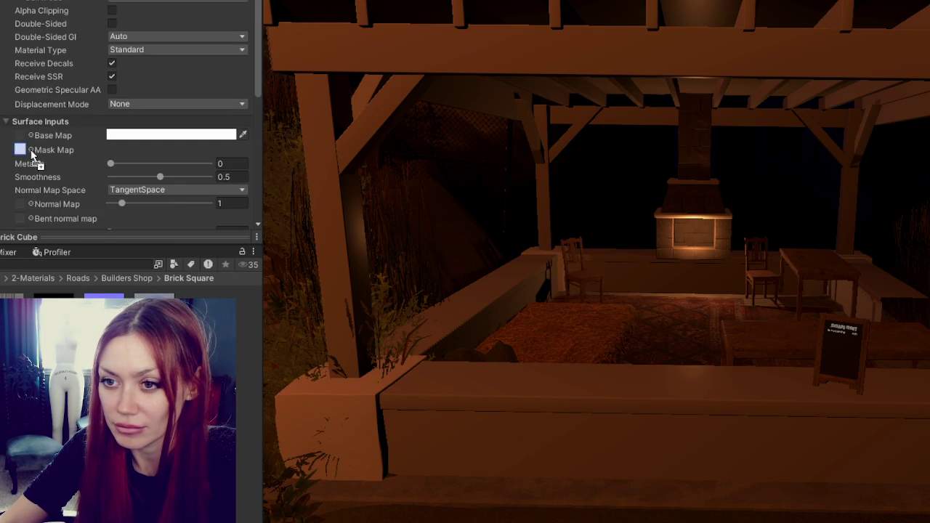
drag(20, 136, 26, 150)
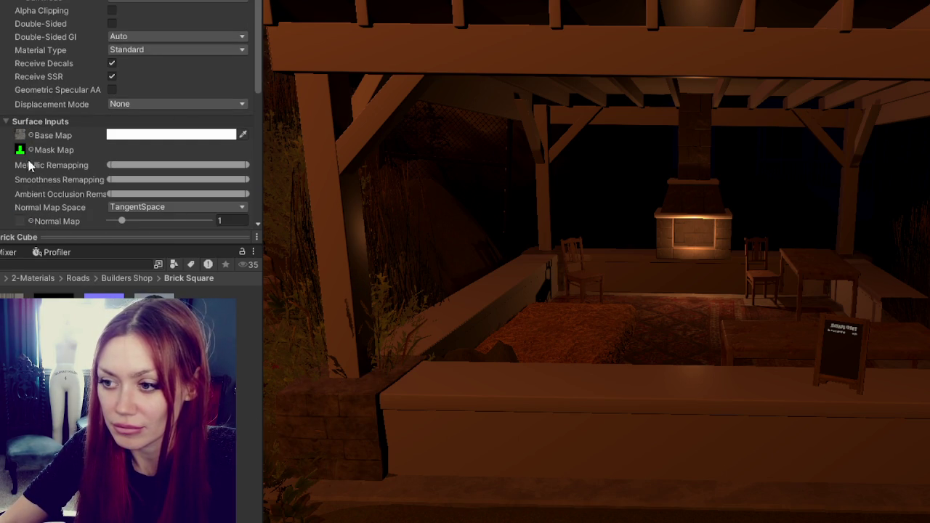
scroll(72, 216, down, 5)
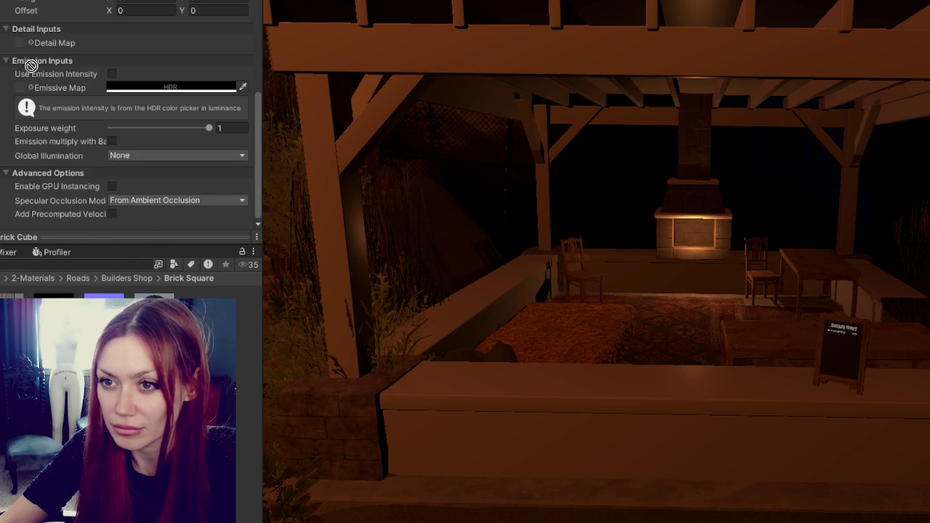
scroll(21, 45, up, 3)
drag(22, 45, 20, 55)
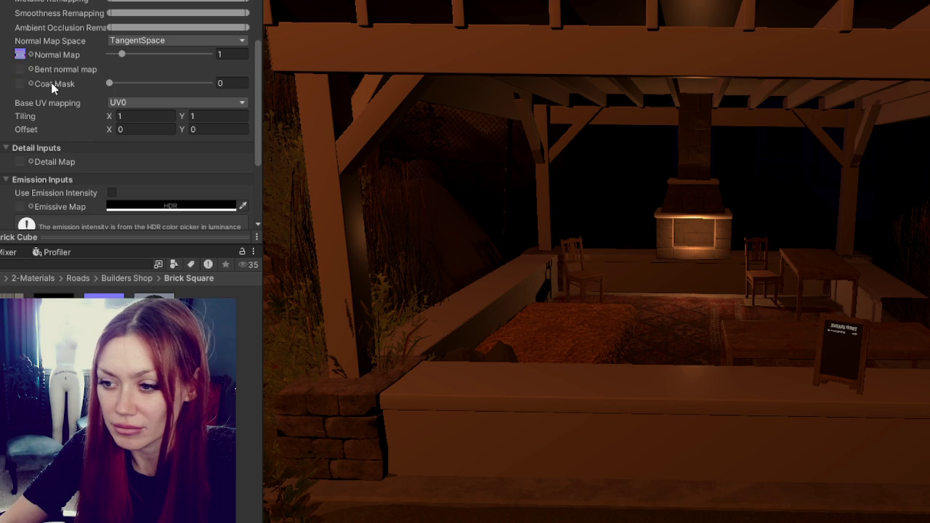
Set the normal texture's Texture Type to Normal map and apply the import change.
click(104, 313)
scroll(153, 5, up, 3)
scroll(153, 5, up, 2)
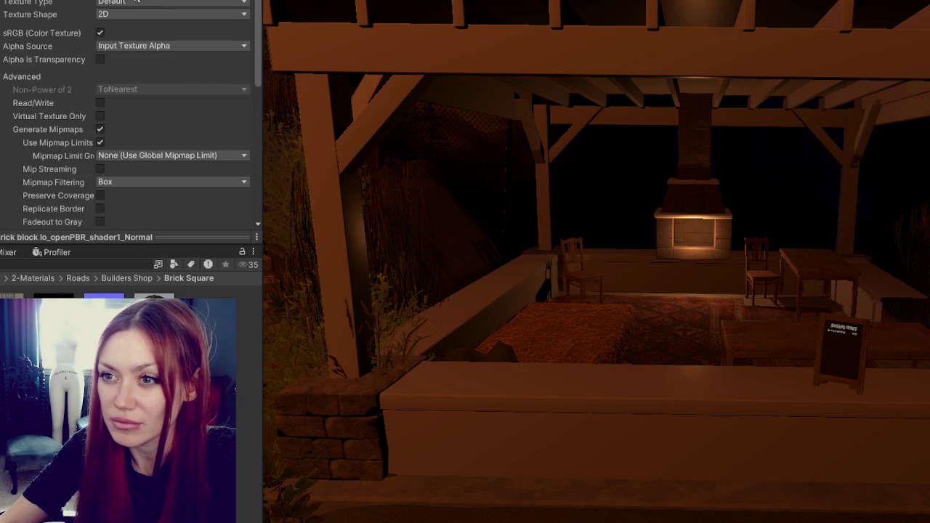
click(171, 2)
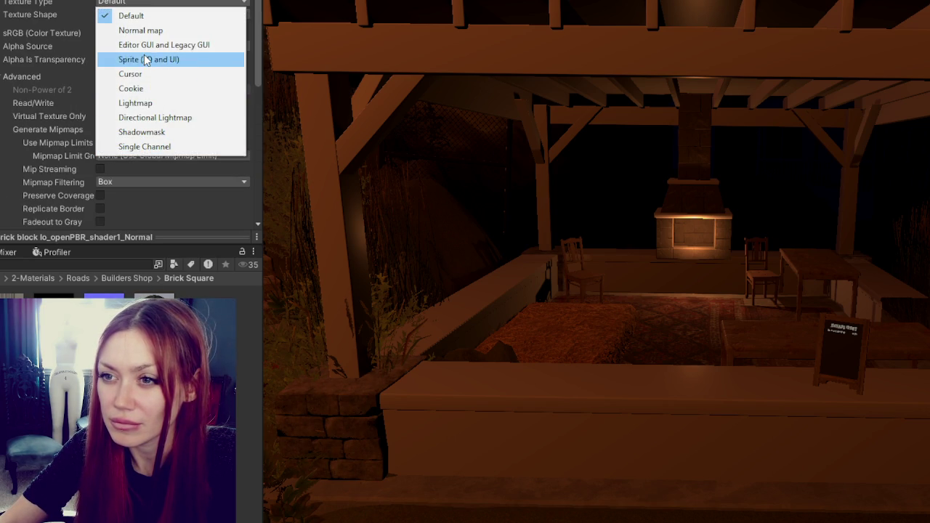
click(143, 31)
scroll(234, 191, down, 3)
scroll(218, 144, down, 1)
scroll(218, 144, down, 3)
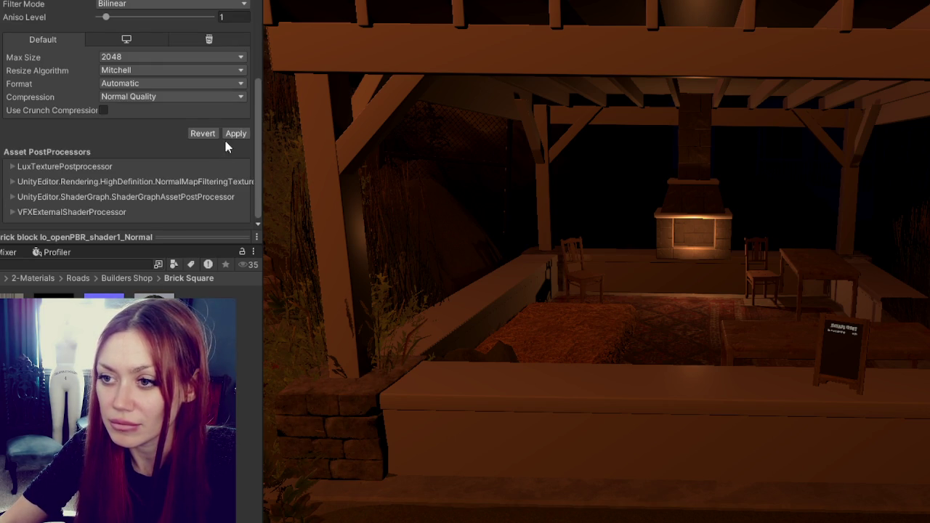
scroll(516, 269, down, 3)
scroll(515, 268, down, 2)
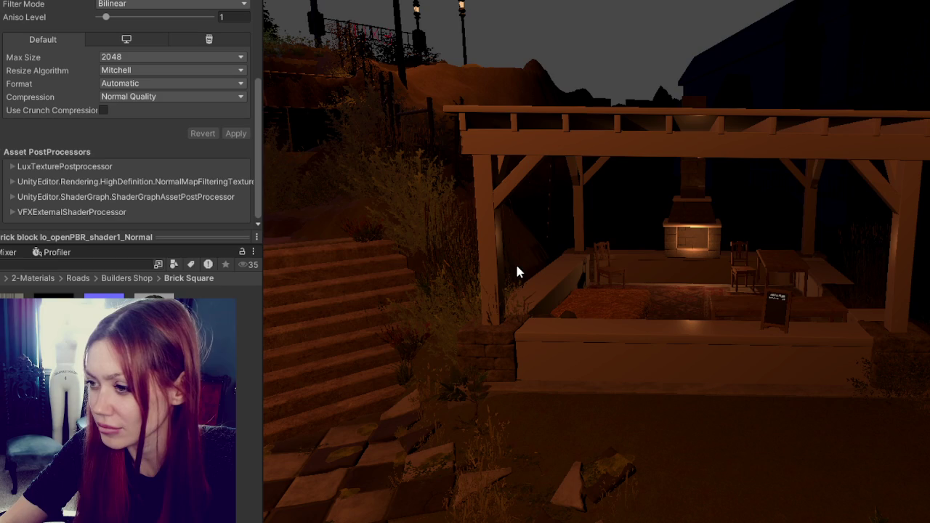
scroll(517, 269, up, 2)
mouse_move(517, 269)
alt+mouse_down()
mouse_move(556, 234)
mouse_move(619, 254)
alt+mouse_up()
scroll(608, 253, up, 3)
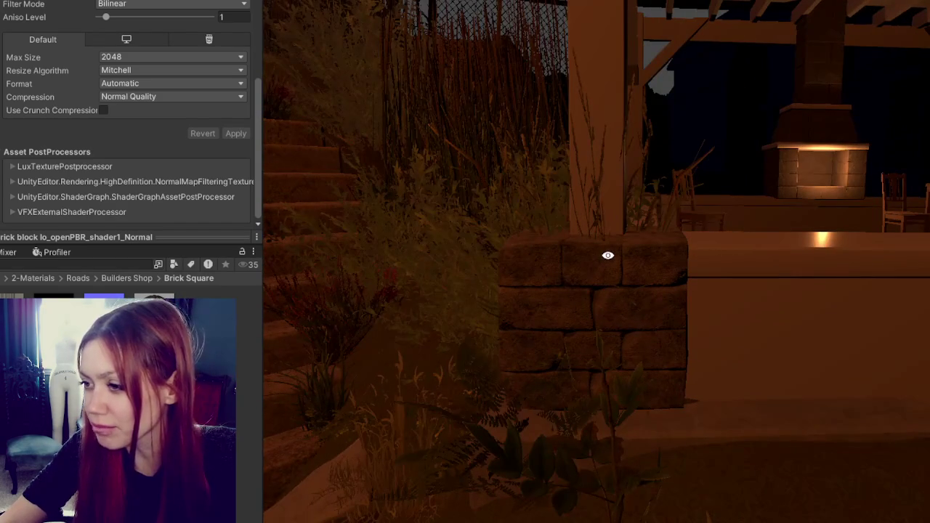
scroll(609, 262, up, 2)
scroll(609, 261, down, 2)
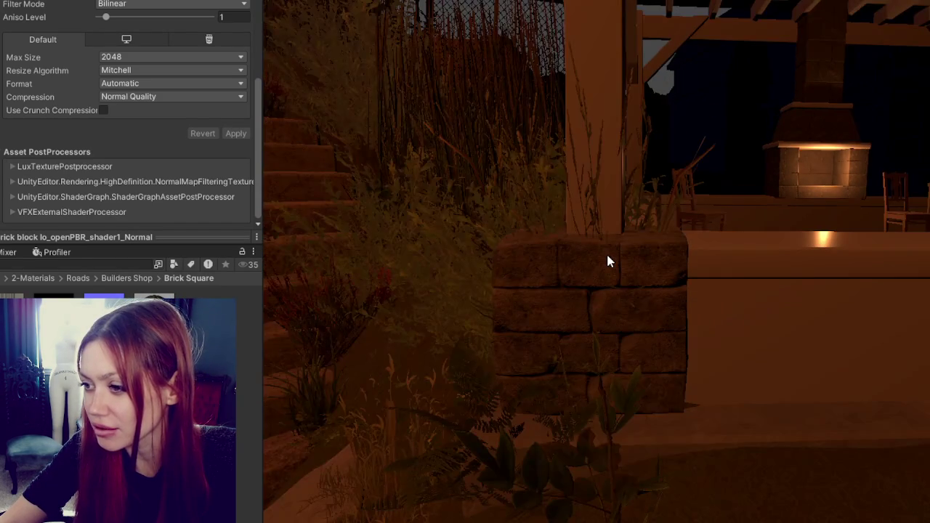
middle_drag(609, 262, 726, 279)
scroll(658, 286, down, 5)
scroll(661, 287, down, 3)
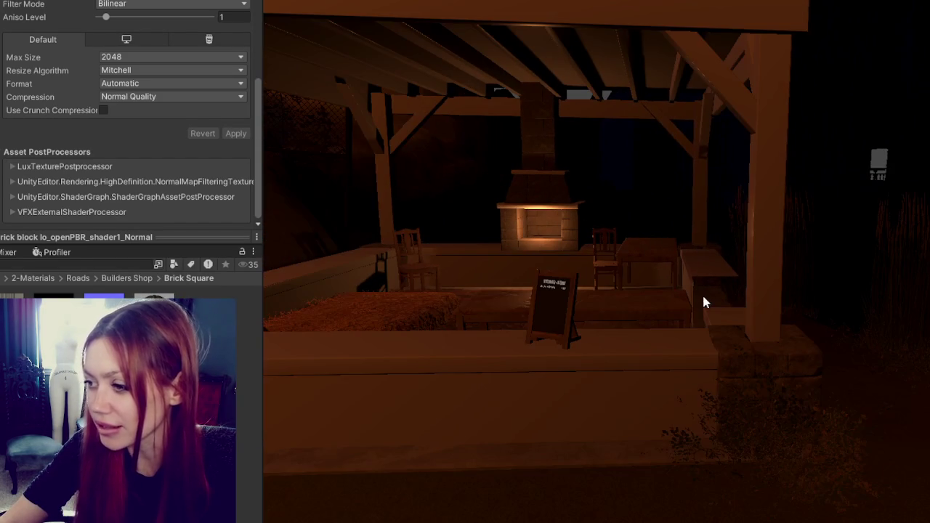
alt+drag(773, 320, 683, 243)
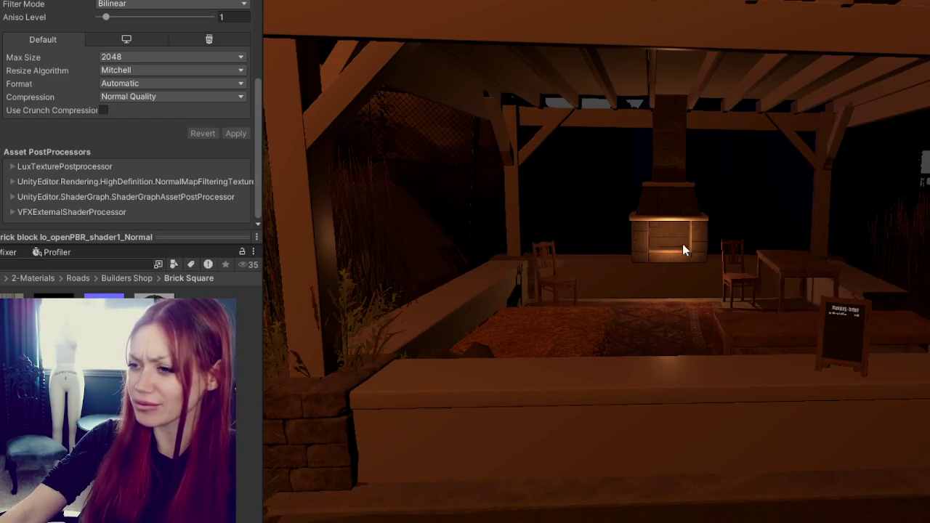
scroll(685, 282, down, 3)
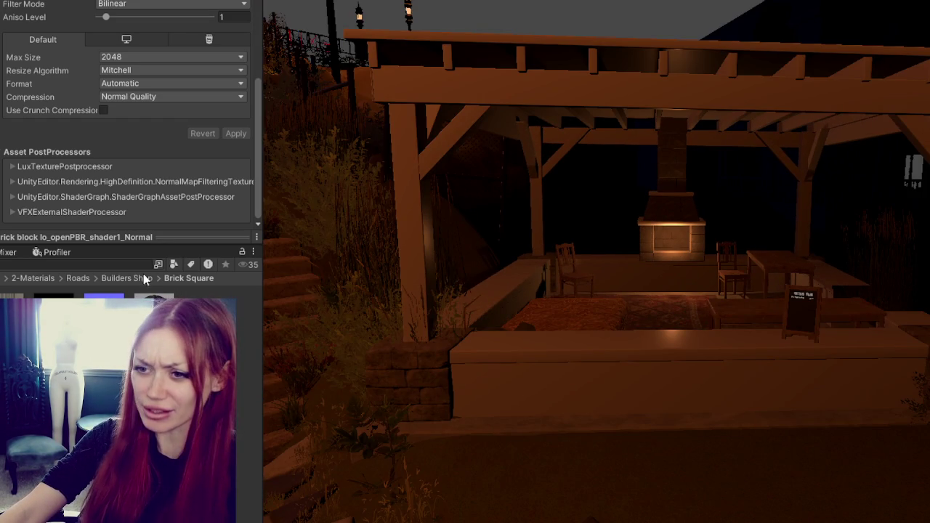
click(110, 265)
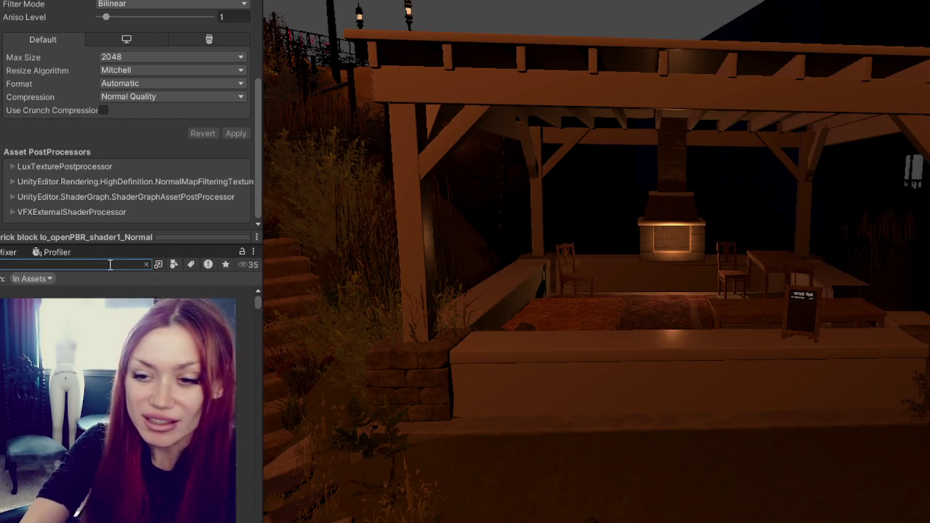
Filter the Project search to materials and apply a mottled wood material to the pergola.
click(174, 265)
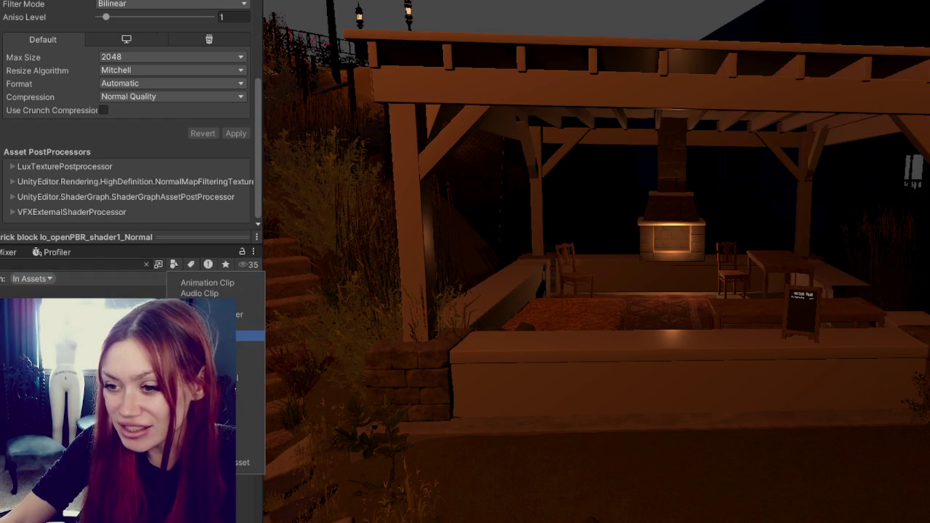
click(247, 378)
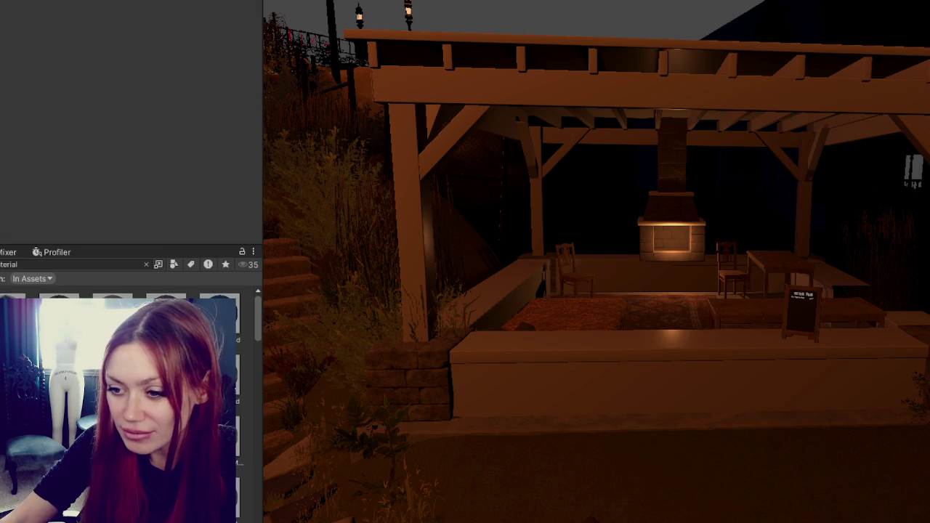
drag(167, 326, 425, 284)
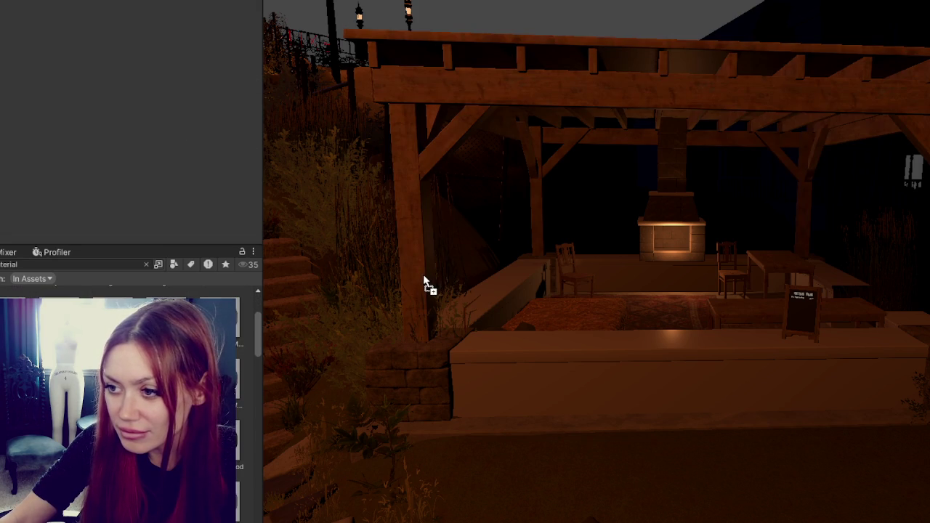
drag(430, 251, 432, 258)
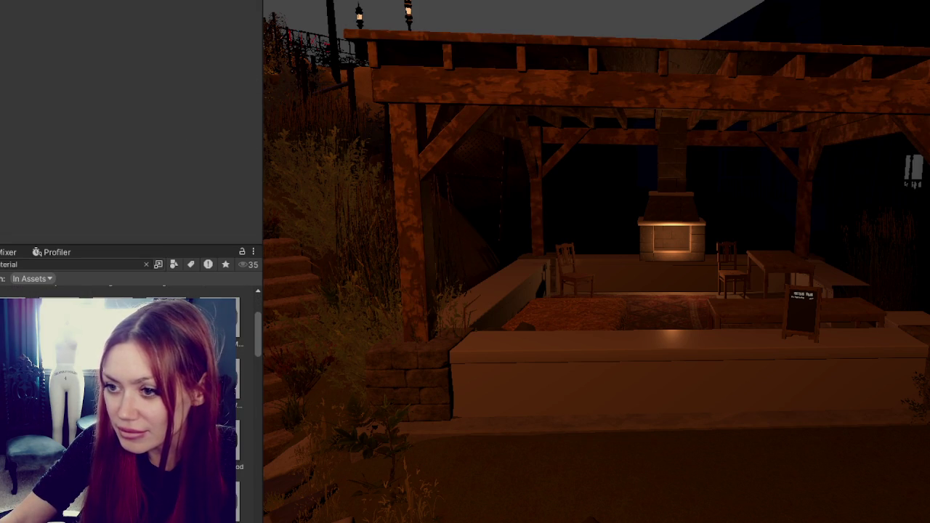
Replace the pergola's wood with a darker, smoother wood material.
scroll(123, 400, down, 2)
scroll(124, 400, down, 1)
scroll(123, 399, down, 2)
scroll(124, 399, down, 1)
scroll(123, 400, down, 1)
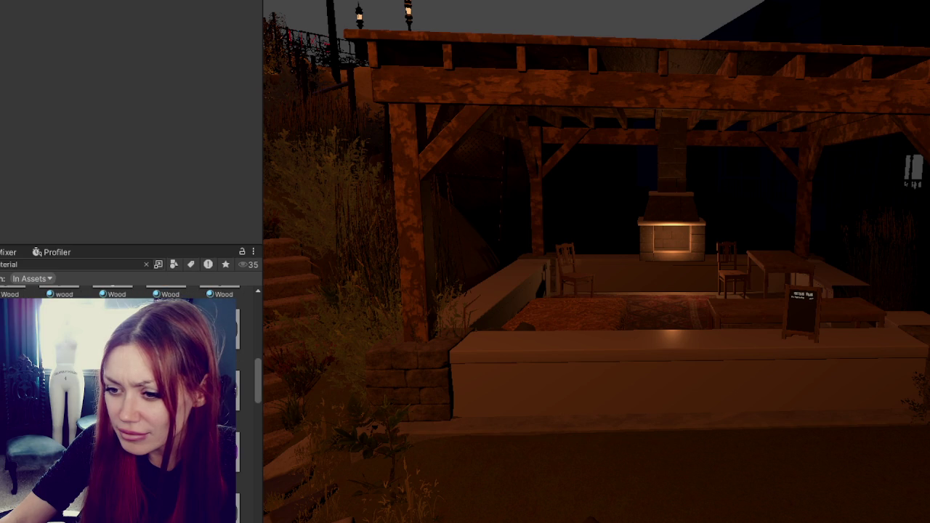
drag(169, 327, 424, 259)
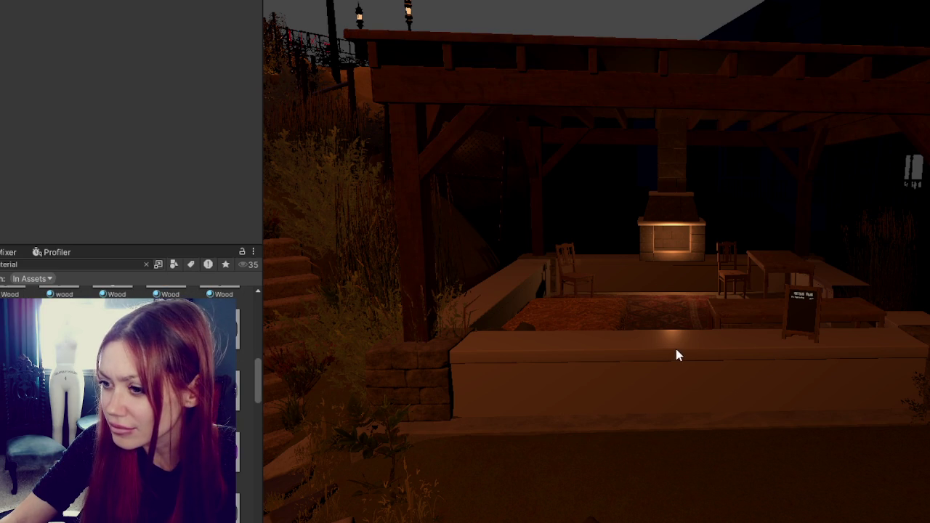
scroll(612, 367, up, 3)
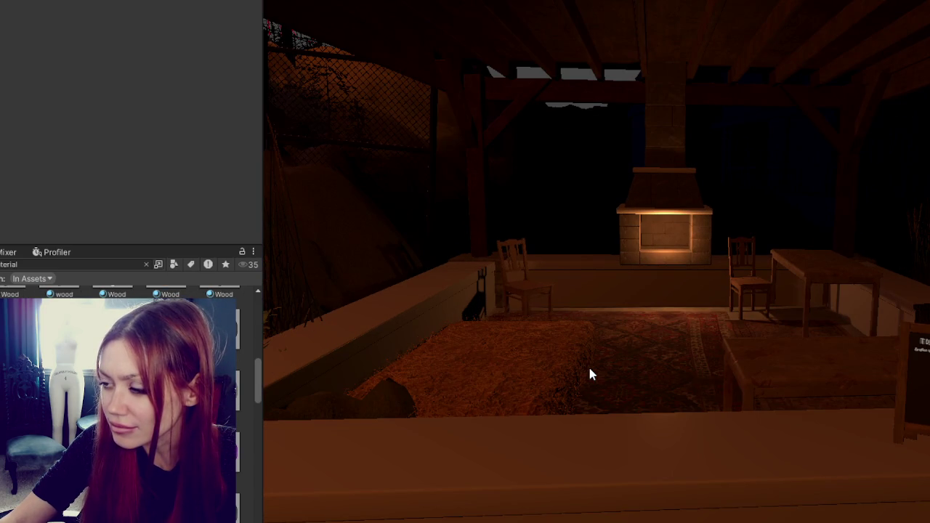
scroll(588, 364, down, 3)
scroll(590, 368, up, 2)
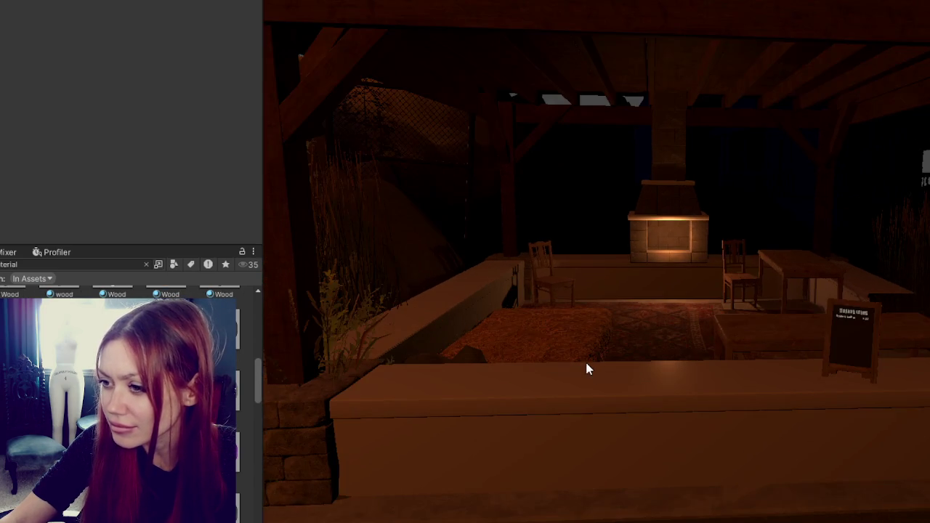
scroll(588, 369, down, 3)
scroll(623, 366, up, 3)
Preview Brick Cube on the planter wall, undo it, and select the whole pergola.
click(450, 427)
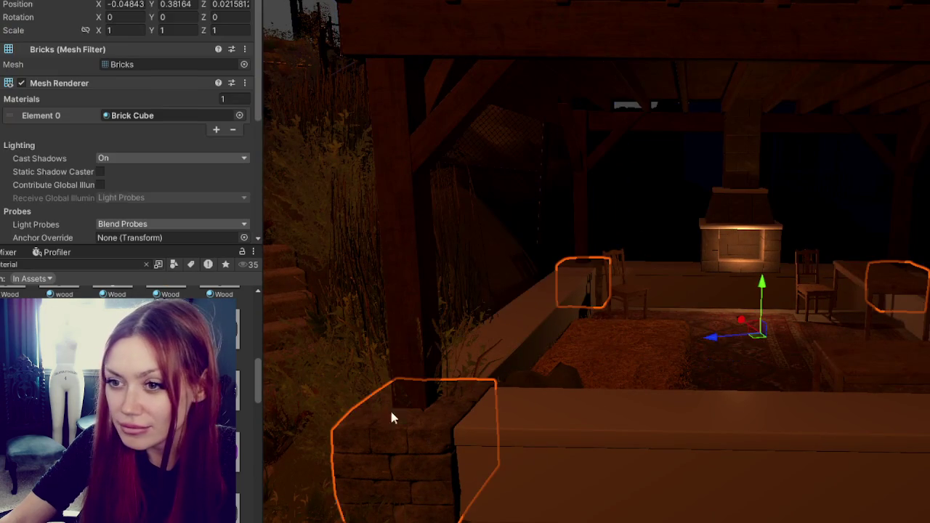
scroll(29, 163, down, 5)
drag(48, 178, 632, 447)
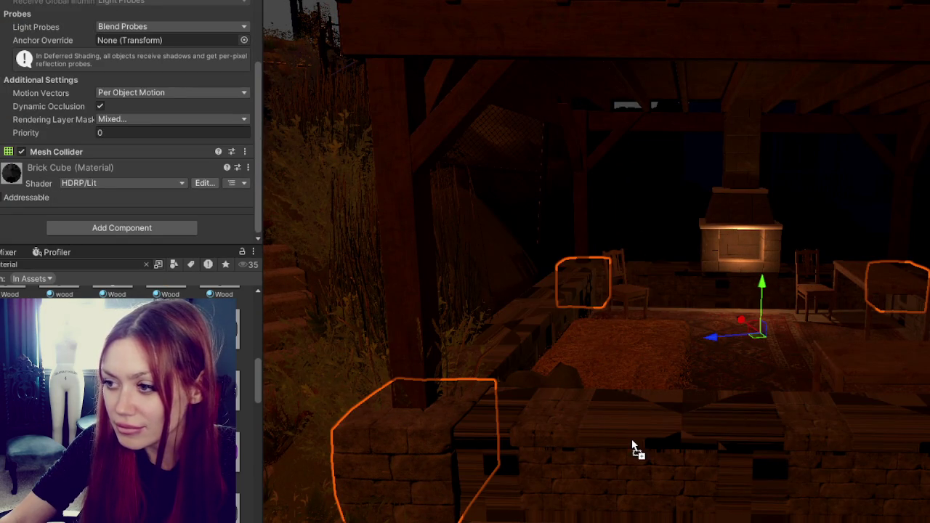
right_drag(632, 446, 693, 347)
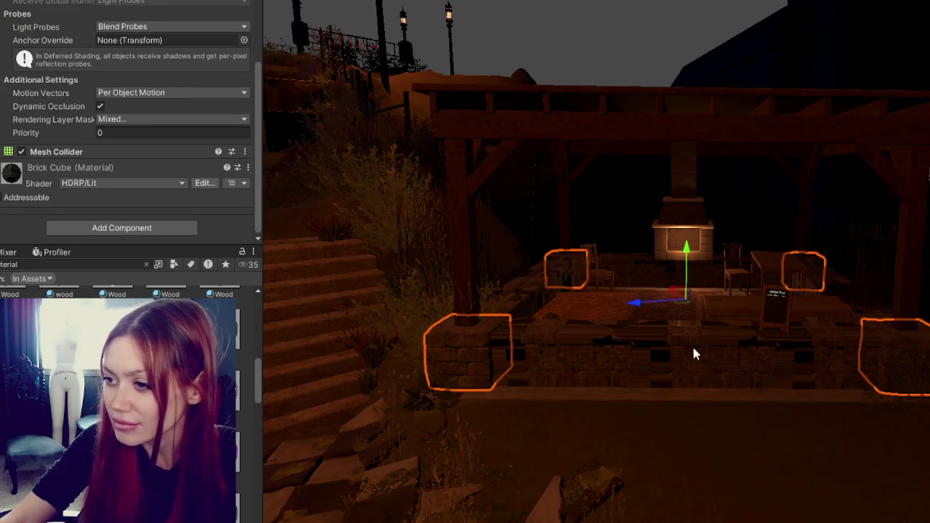
key(ctrl+z)
click(693, 354)
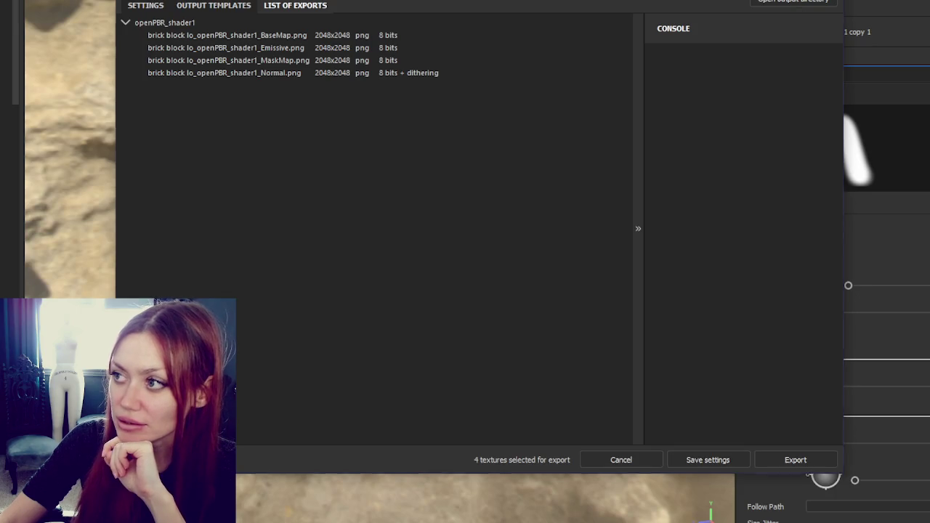
key(Escape)
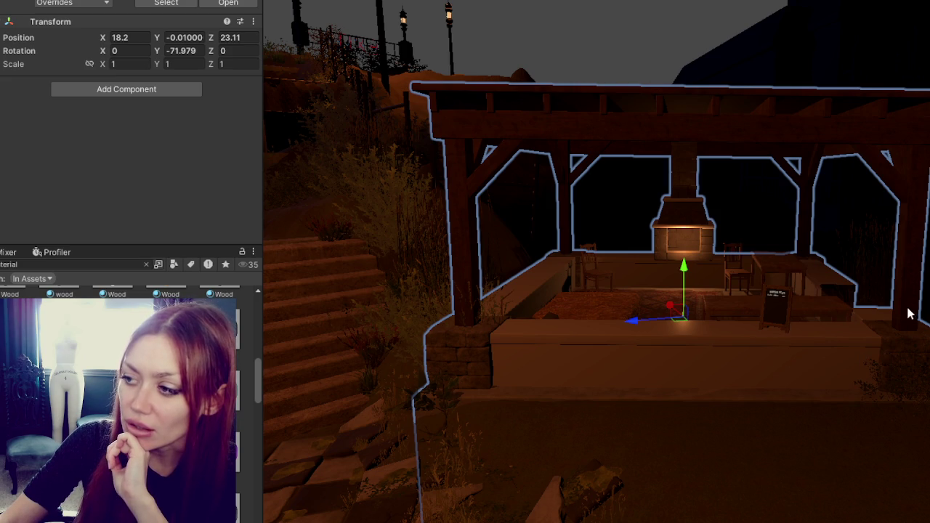
Orbit close to the pergola, select its wooden frame and prefab root, then launch Maya 2026.
scroll(914, 349, up, 2)
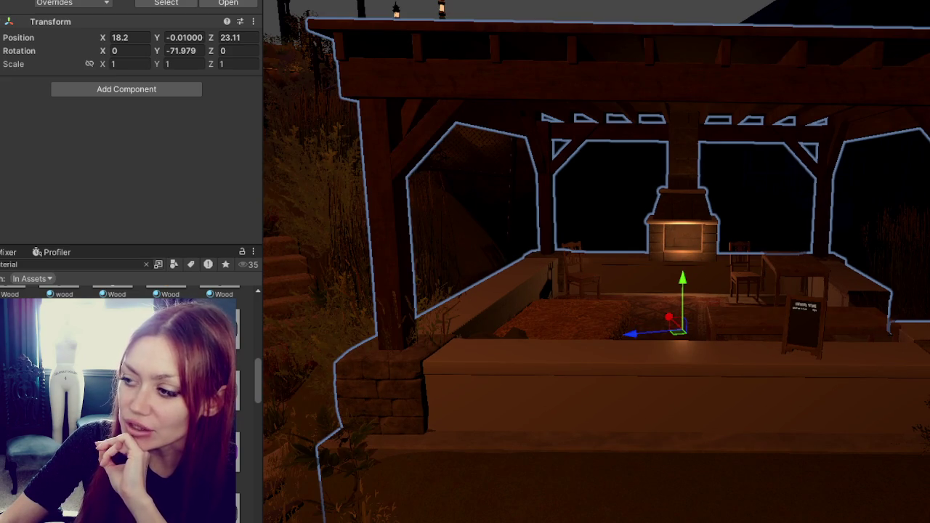
mouse_move(914, 349)
alt+mouse_down()
mouse_move(810, 338)
mouse_move(642, 283)
mouse_move(587, 322)
mouse_move(394, 343)
alt+mouse_up()
click(394, 343)
click(394, 342)
click(395, 347)
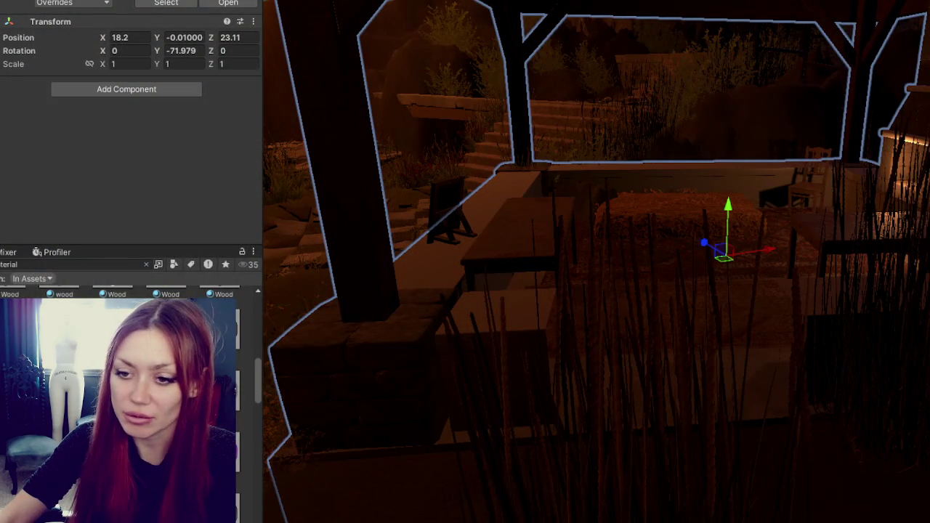
key(super)
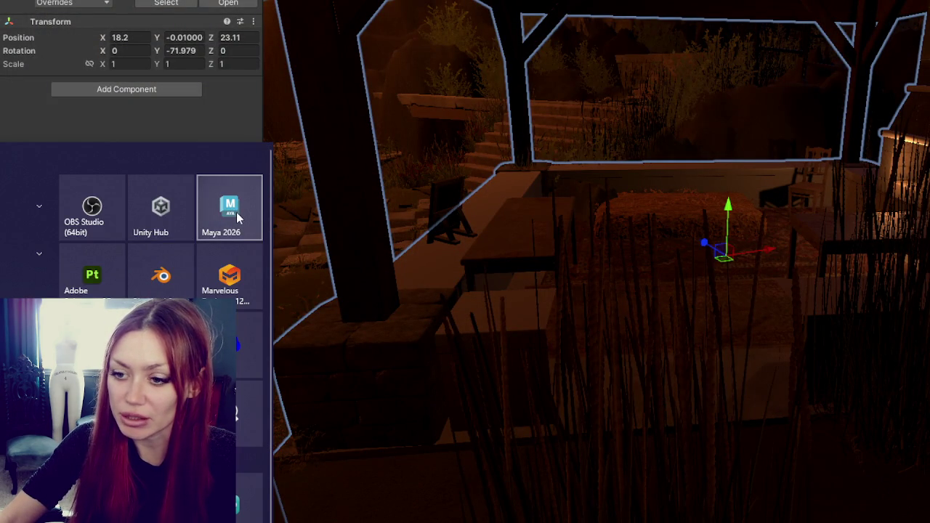
click(230, 210)
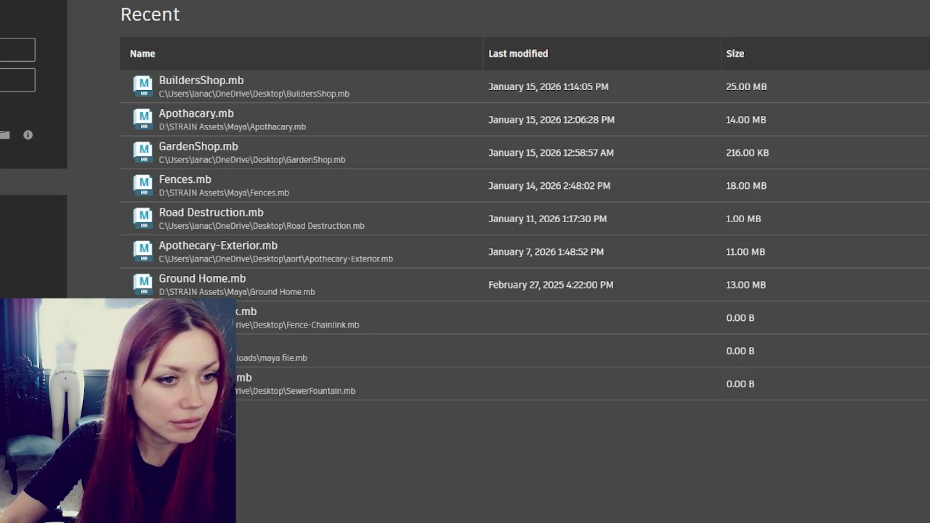
Open BuildersShop.mb and hide the curtain over the pavilion.
click(283, 89)
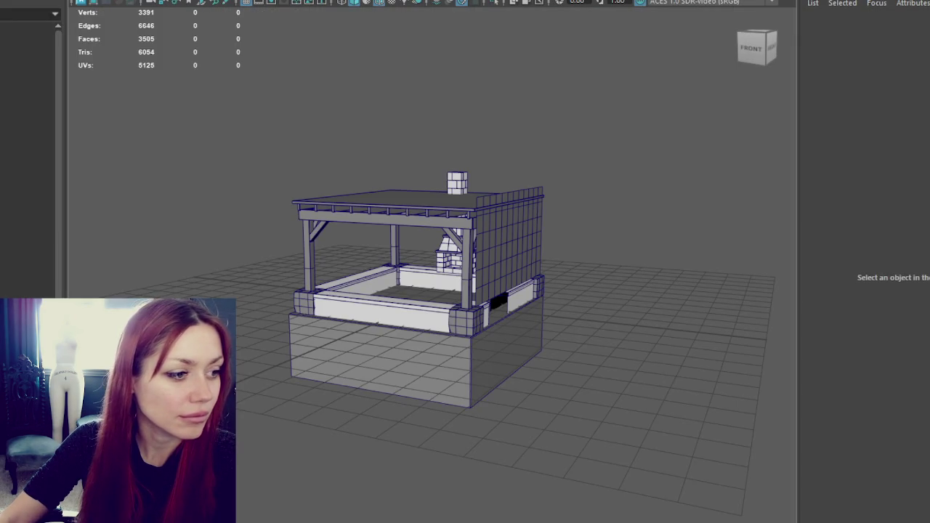
scroll(635, 410, up, 3)
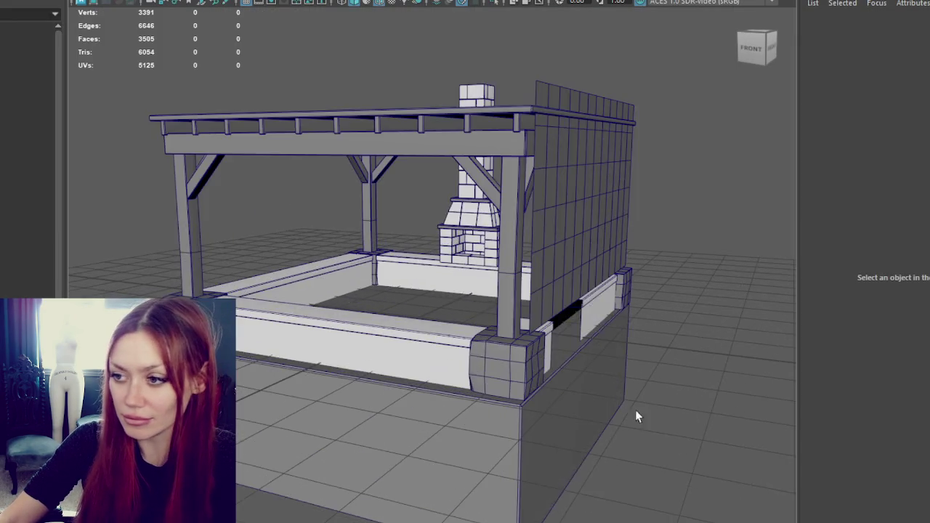
alt+drag(636, 410, 276, 292)
click(287, 371)
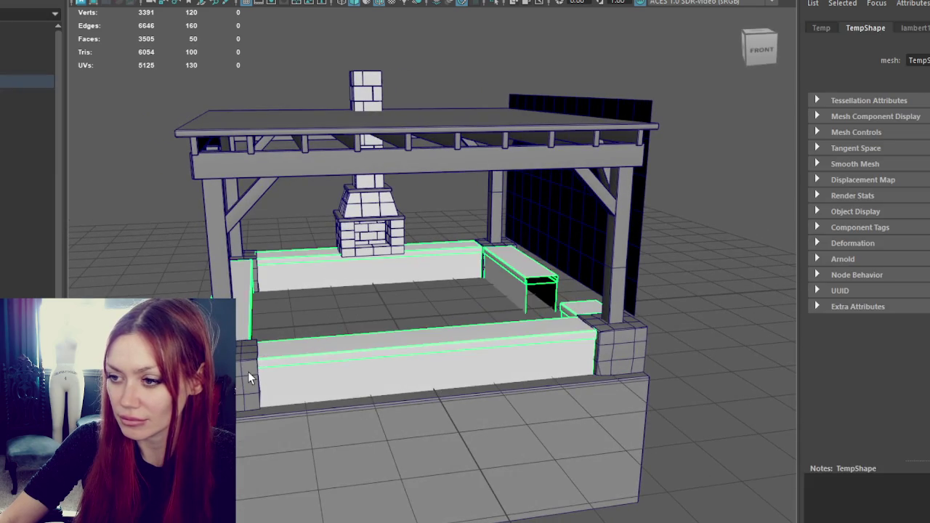
click(248, 377)
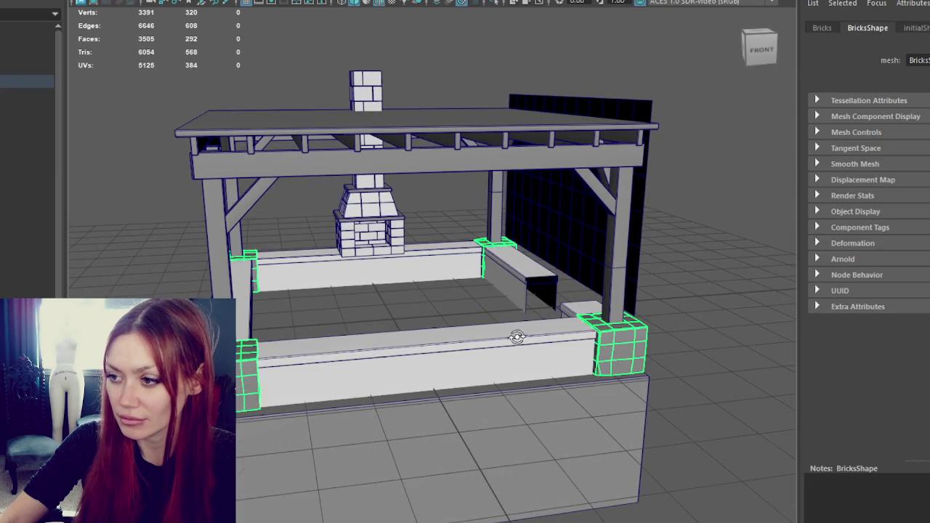
alt+drag(515, 332, 363, 336)
click(378, 295)
key(ctrl+h)
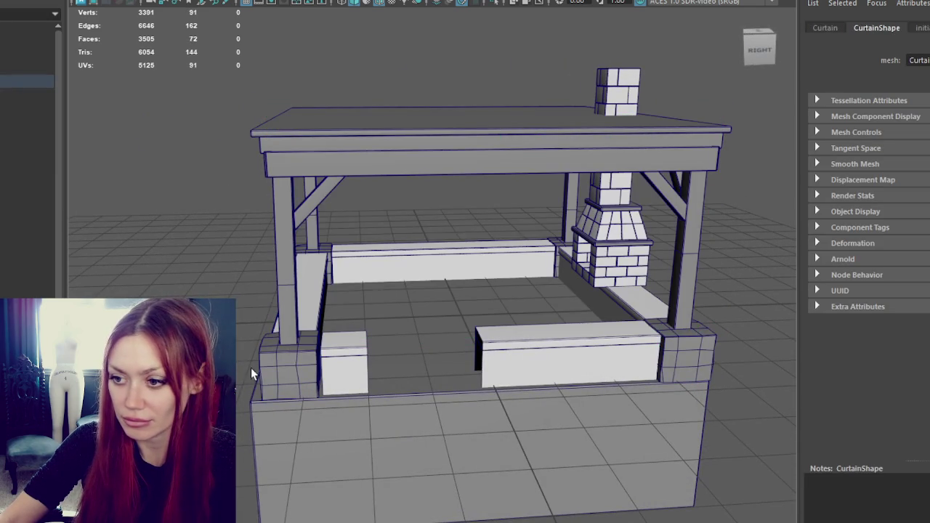
Duplicate the corner brick blocks and slide the copy along X.
click(286, 367)
key(ctrl+d)
key(w)
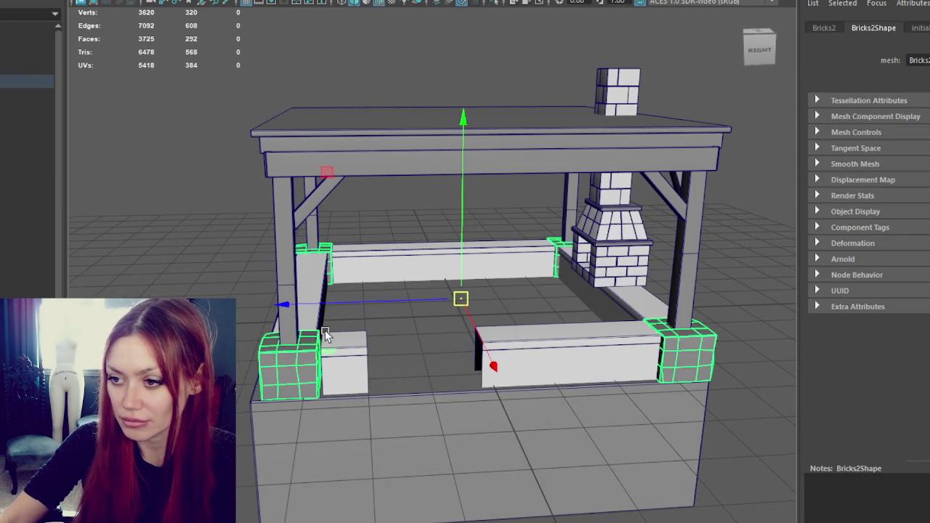
drag(378, 297, 456, 297)
Strip the vertical edge loops from the copied brick box with Ctrl+Delete.
right_drag(450, 187, 442, 220)
key(ctrl+z)
key(ctrl+z)
key(ctrl+z)
key(ctrl+z)
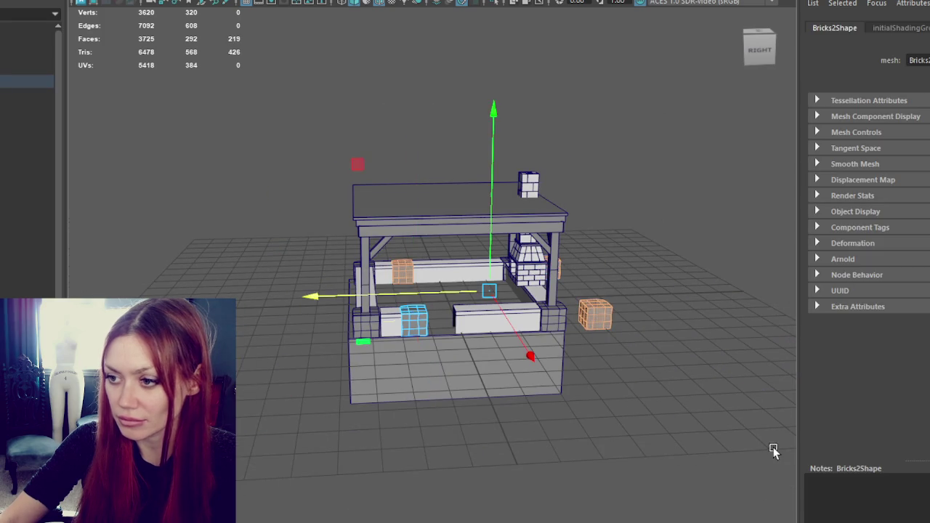
key(ctrl+z)
scroll(776, 444, up, 2)
scroll(776, 445, up, 5)
right_drag(469, 126, 336, 434)
double_click(342, 421)
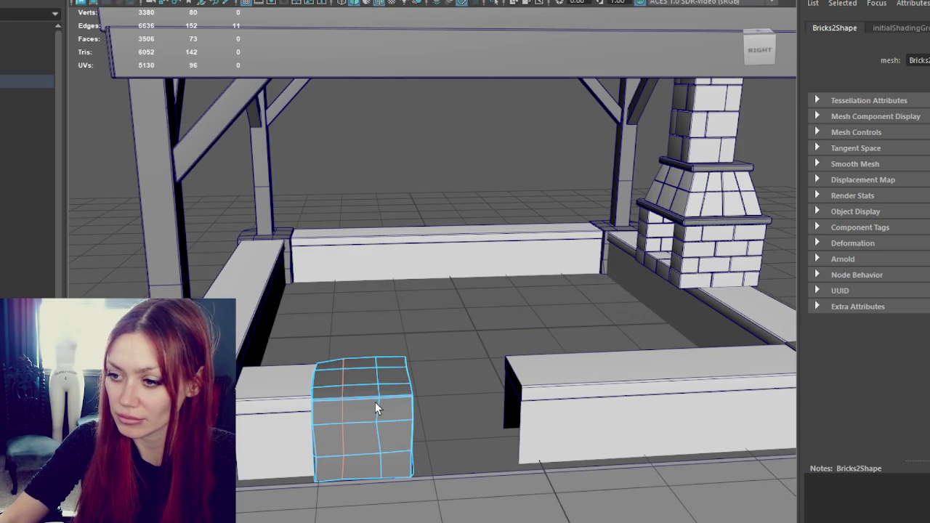
key(ctrl+Delete)
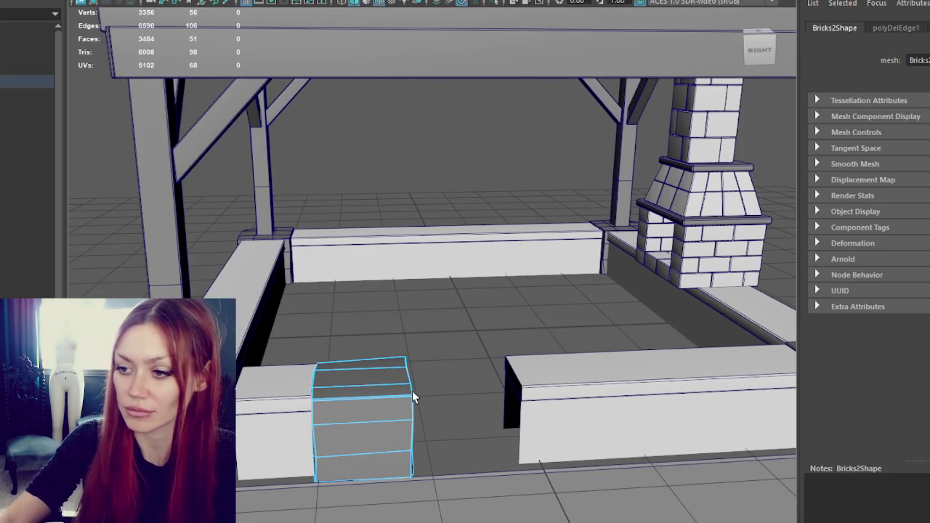
Check the simplified box's corner vertices in wireframe view.
mouse_move(441, 293)
alt+mouse_down()
mouse_move(409, 284)
mouse_move(444, 223)
alt+mouse_up()
right_drag(411, 129, 384, 128)
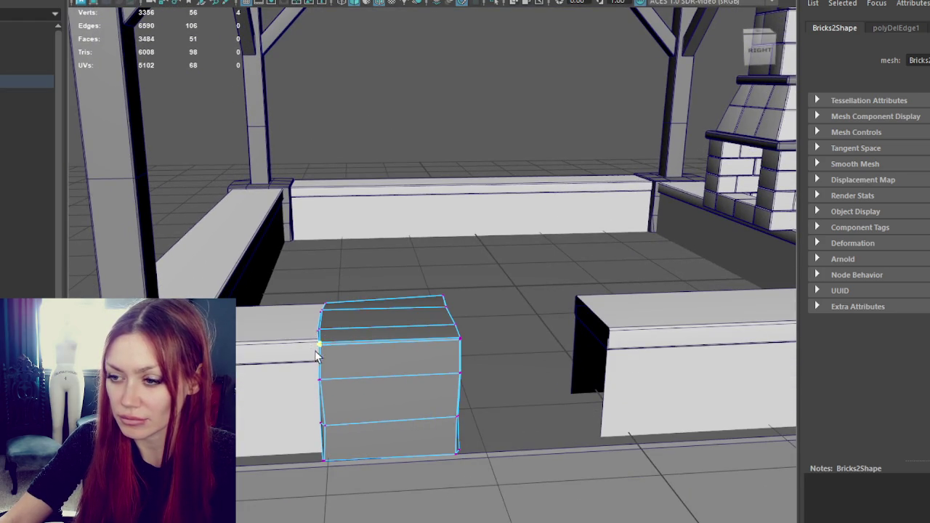
key(4)
alt+drag(315, 353, 367, 357)
click(373, 338)
click(520, 339)
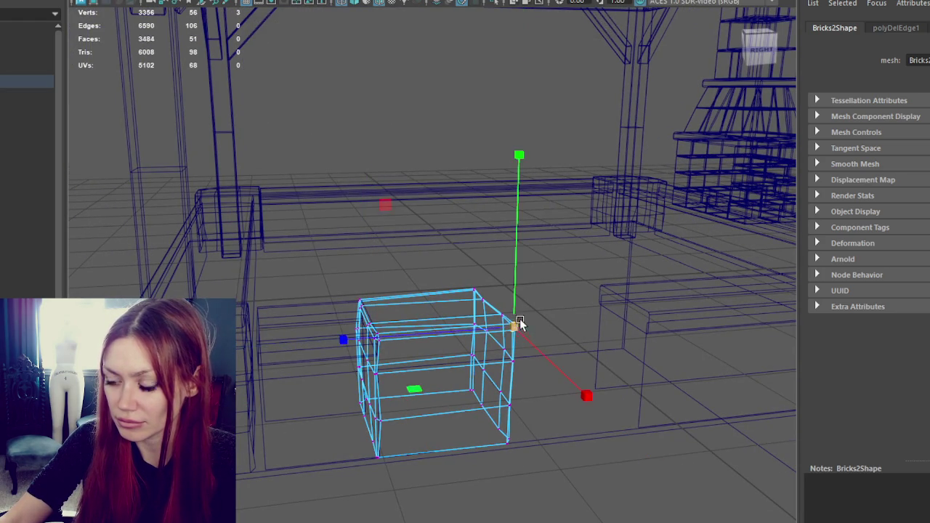
alt+drag(519, 326, 472, 327)
click(445, 331)
click(450, 296)
click(438, 299)
alt+drag(438, 299, 394, 312)
Select the copied brick box and isolate it in wireframe.
right_drag(370, 209, 246, 337)
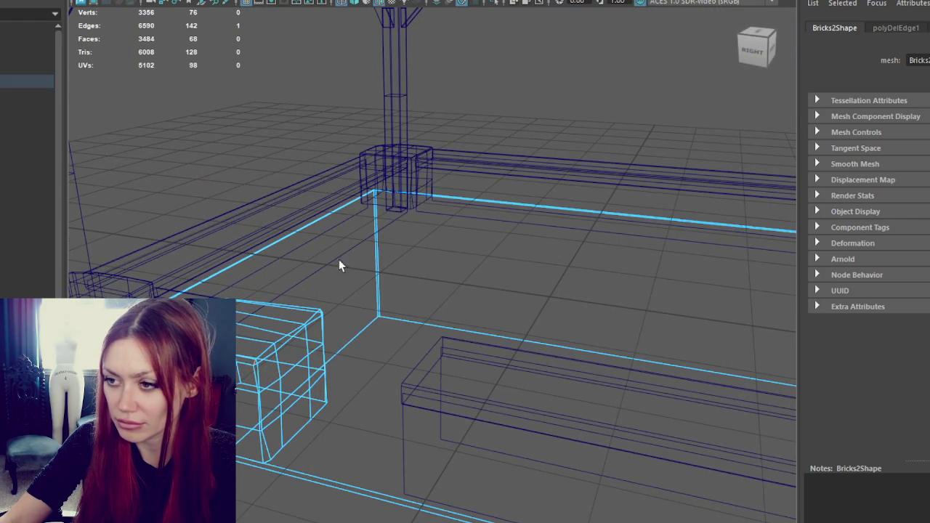
alt+drag(339, 266, 435, 164)
click(329, 318)
click(334, 381)
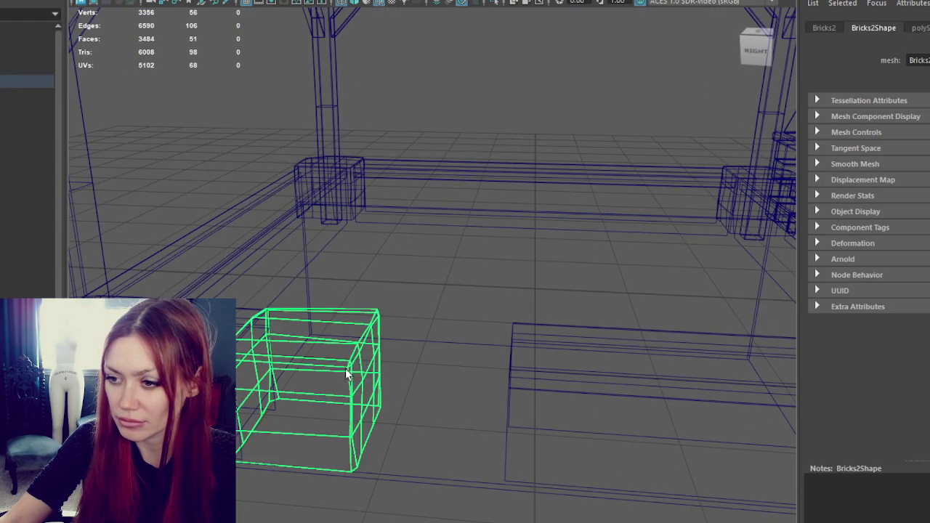
alt+drag(334, 381, 357, 367)
key(ctrl+1)
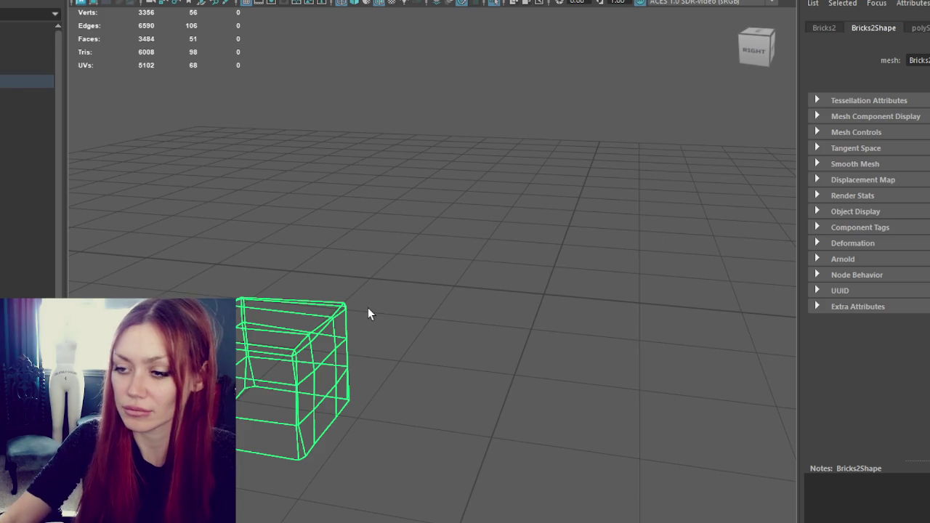
alt+drag(368, 314, 407, 293)
click(552, 247)
key(4)
Select the isolated box's corner and right-edge vertices to inspect them.
alt+right_drag(375, 319, 474, 294)
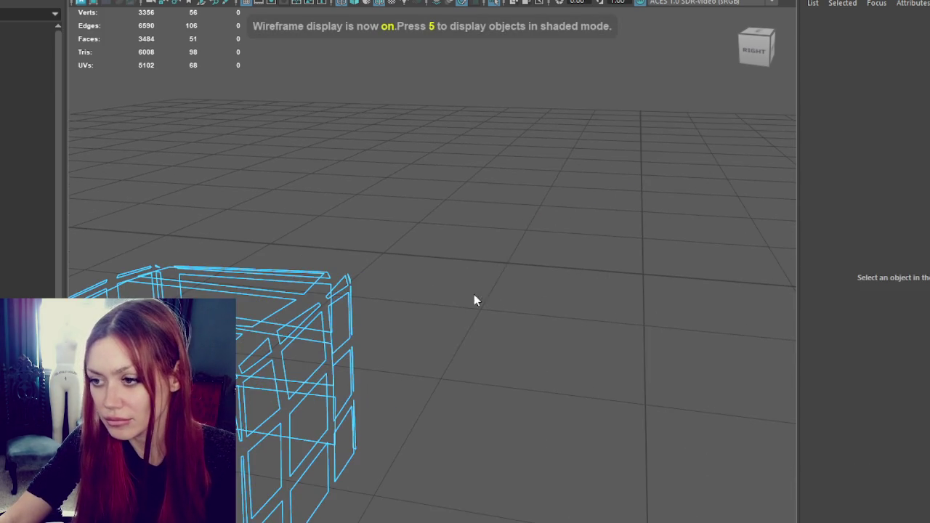
alt+drag(473, 295, 330, 182)
click(519, 220)
drag(490, 415, 466, 378)
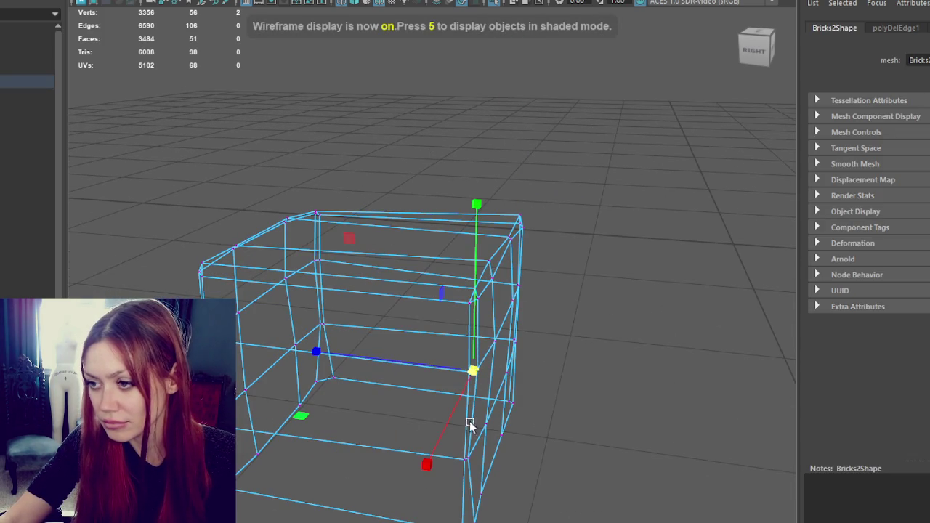
click(465, 458)
alt+drag(540, 340, 414, 276)
click(385, 283)
click(389, 341)
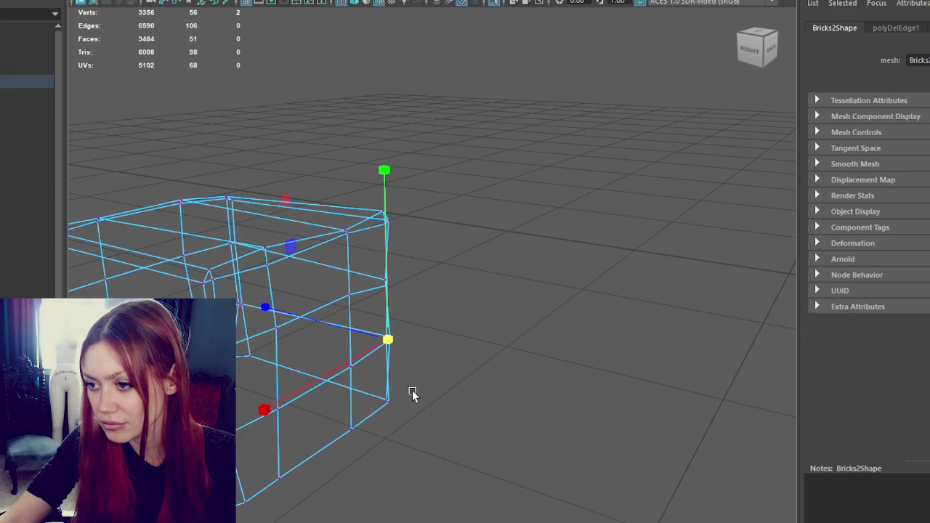
click(390, 403)
alt+drag(412, 287, 373, 338)
Select polySurface179, clear the selection, and bring the hidden scene objects back.
key(e)
mouse_move(241, 499)
alt+mouse_down()
mouse_move(243, 384)
mouse_move(402, 421)
mouse_move(353, 411)
alt+mouse_up()
key(q)
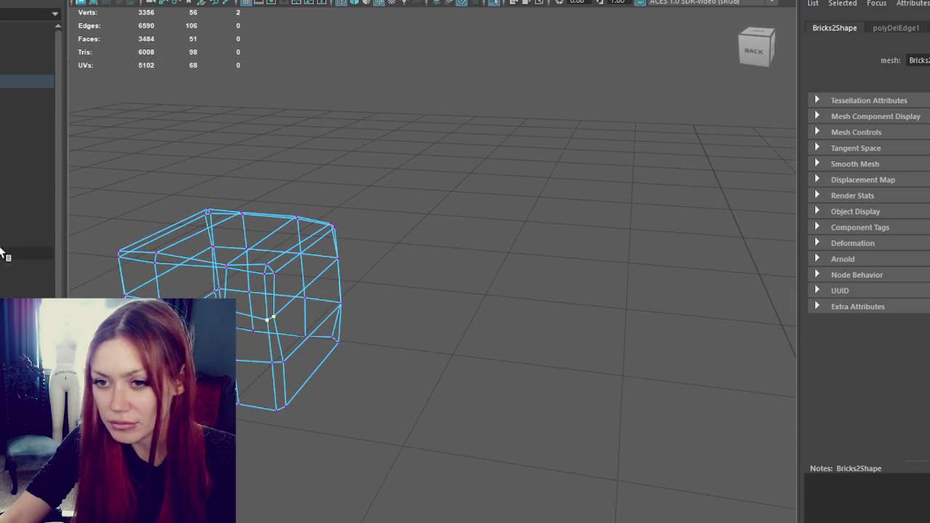
click(27, 267)
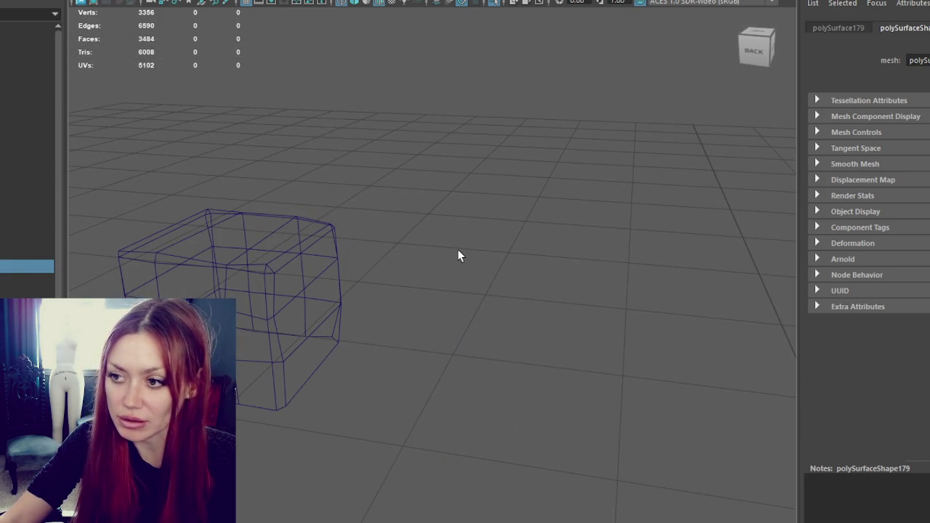
click(469, 236)
key(ctrl+1)
Delete the stray wireframe box and return to textured shaded display.
alt+right_drag(470, 236, 250, 339)
mouse_move(250, 338)
alt+mouse_down()
mouse_move(369, 266)
mouse_move(521, 270)
alt+mouse_up()
click(557, 282)
key(Delete)
key(6)
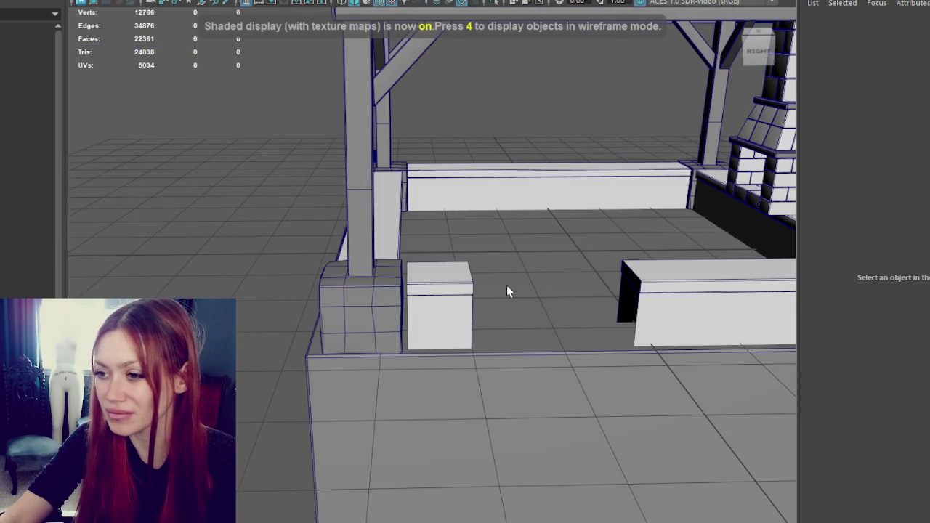
Select the Brick_Block_Hi sculpted block beside the far-left pillar base.
click(447, 284)
alt+middle_drag(446, 285, 421, 284)
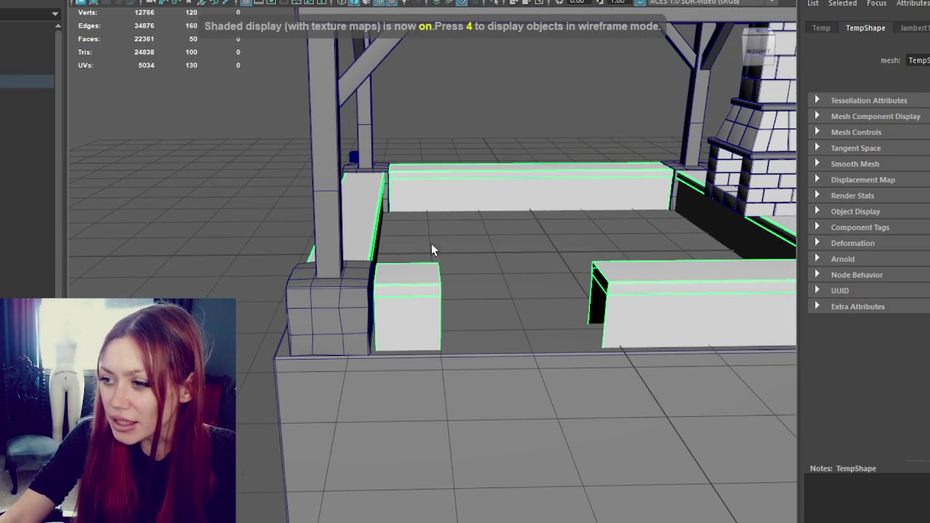
alt+drag(529, 176, 468, 204)
alt+middle_drag(467, 204, 428, 205)
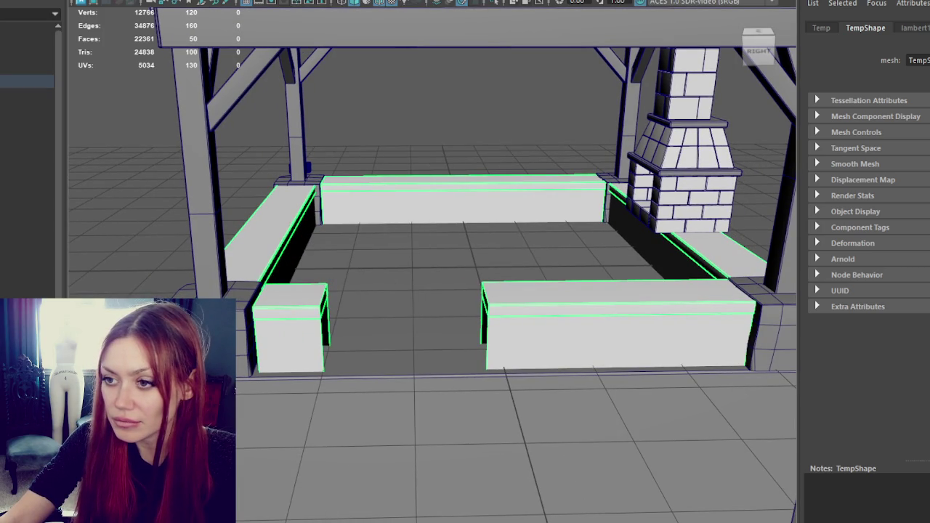
mouse_move(185, 197)
alt+mouse_down()
mouse_move(386, 184)
mouse_move(322, 193)
mouse_move(370, 230)
alt+mouse_up()
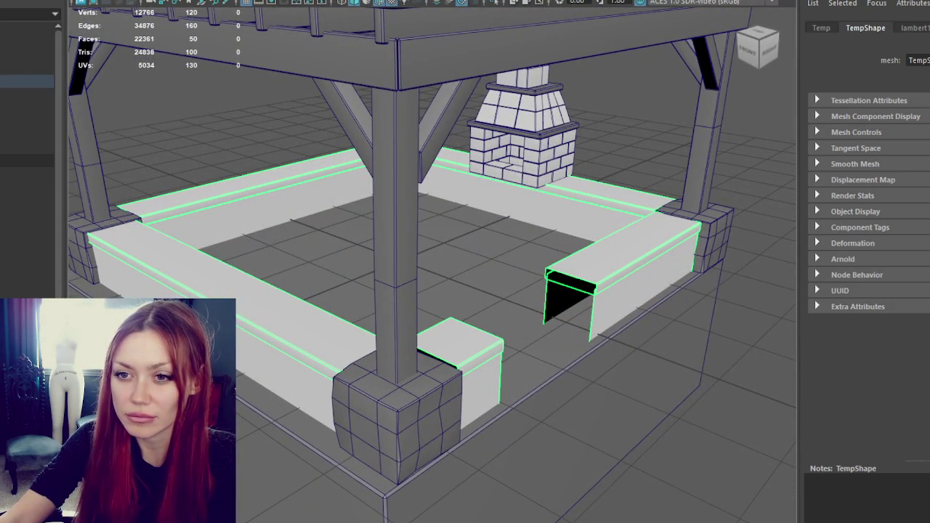
click(26, 227)
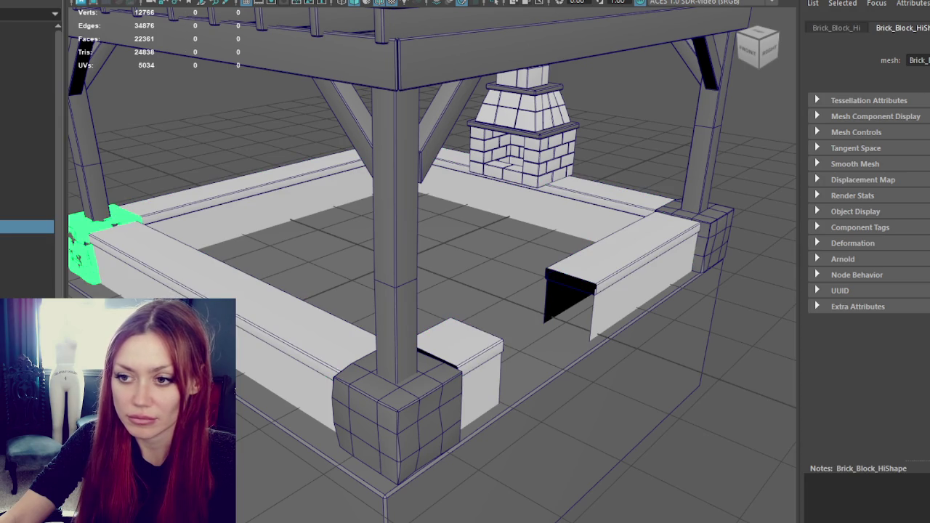
Duplicate the brick block and move the copy beside the pillar base.
key(ctrl+d)
key(w)
middle_drag(156, 281, 515, 440)
mouse_move(530, 374)
mouse_down()
mouse_move(444, 437)
mouse_move(384, 461)
mouse_move(483, 403)
mouse_up()
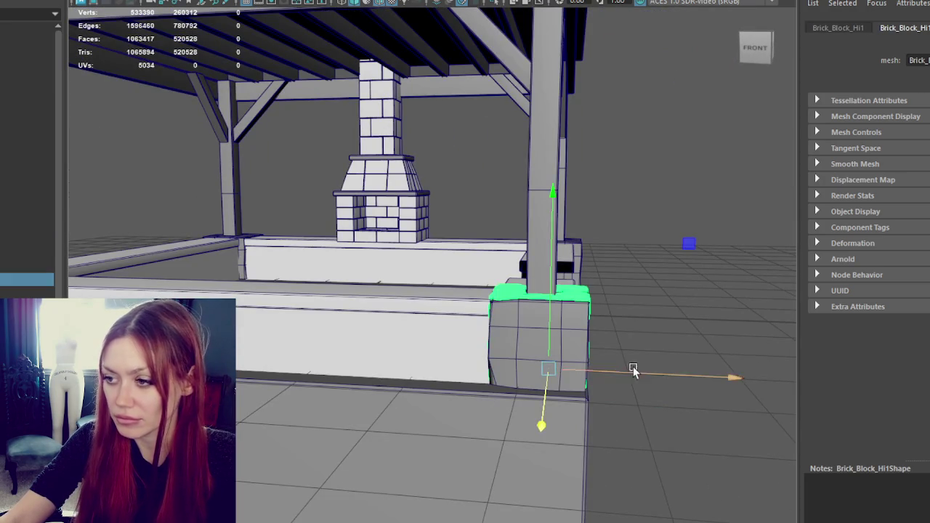
drag(633, 366, 536, 370)
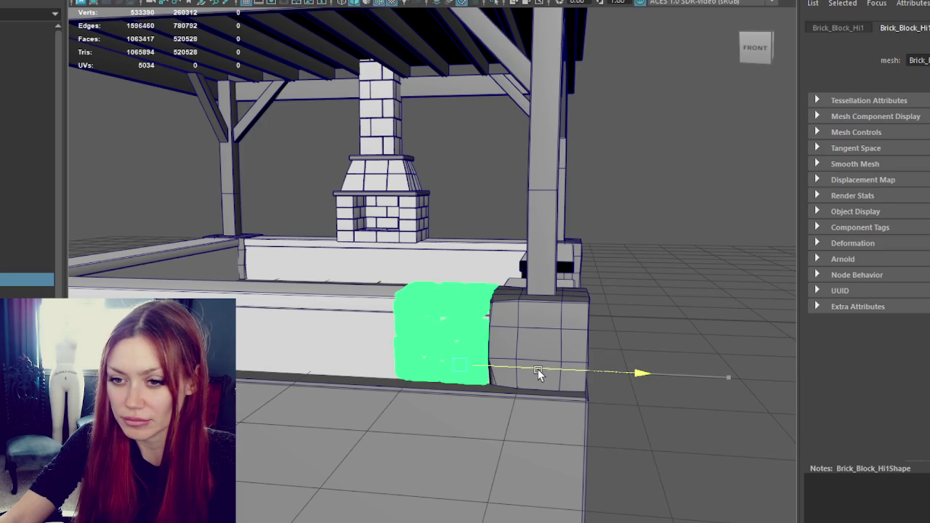
Isolate the brick copy with the bench wall and frame it from a low front angle.
click(370, 325)
key(ctrl+z)
key(ctrl+1)
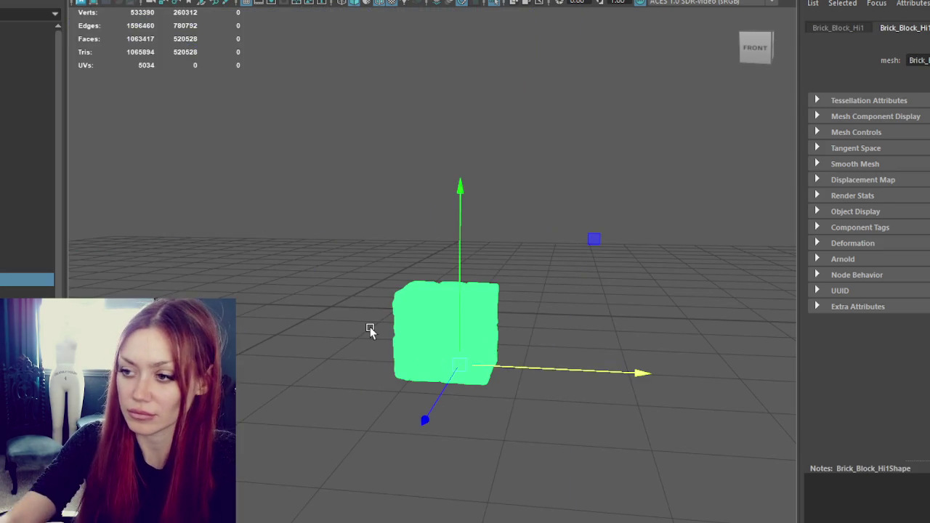
key(ctrl+1)
click(327, 305)
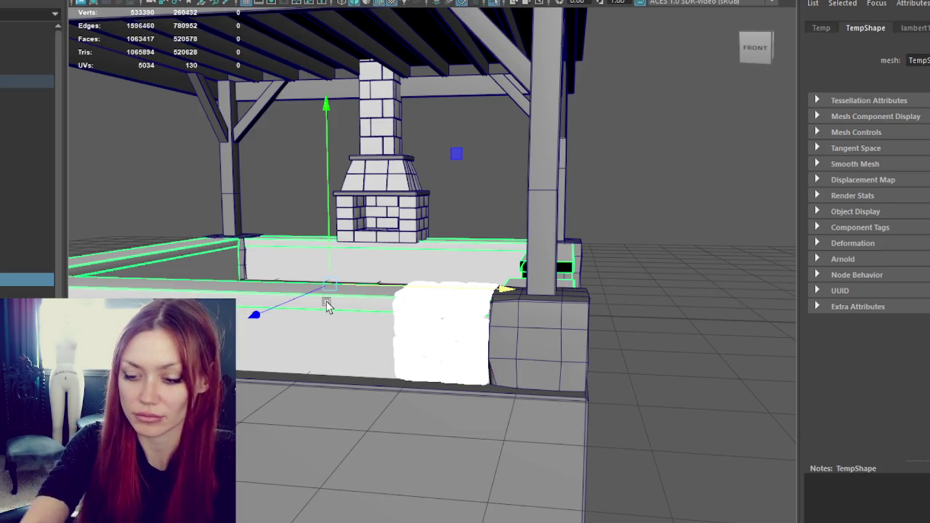
key(ctrl+1)
click(424, 314)
key(f)
mouse_move(480, 233)
alt+mouse_down()
mouse_move(463, 181)
mouse_move(517, 260)
mouse_move(557, 270)
mouse_move(509, 449)
mouse_move(523, 443)
alt+mouse_up()
click(505, 256)
click(515, 245)
Delete the copy's unwanted bottom and top brick faces in face mode.
right_drag(488, 141, 488, 179)
click(441, 453)
shift+click(354, 453)
mouse_move(496, 434)
alt+mouse_down()
mouse_move(592, 422)
mouse_move(511, 293)
alt+mouse_up()
shift+click(500, 255)
shift+click(531, 277)
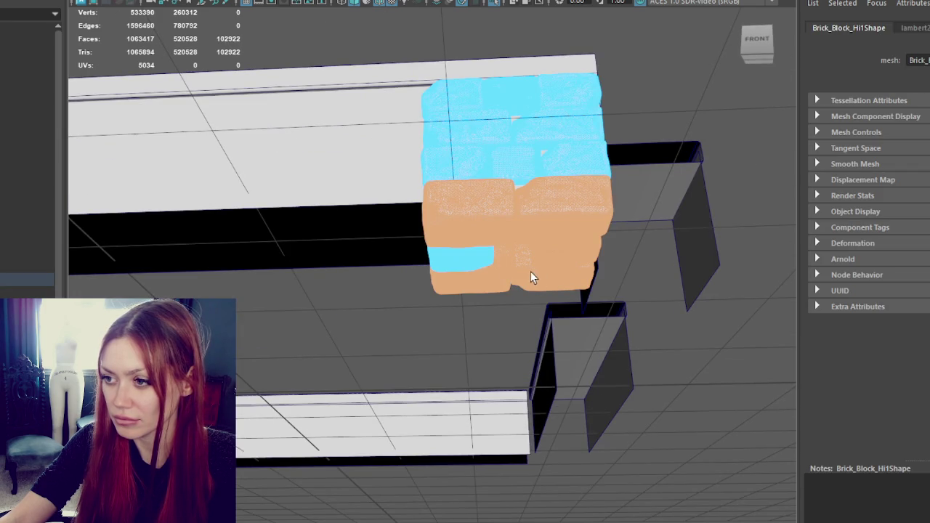
key(Delete)
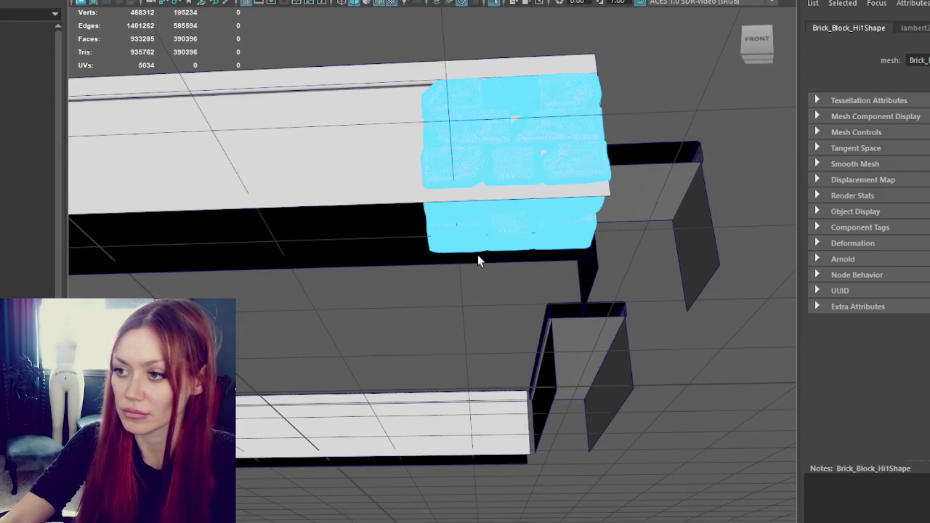
Reselect the trimmed Brick_Block_Hi1 and ready it for moving against the front wall.
click(480, 214)
alt+drag(500, 210, 462, 229)
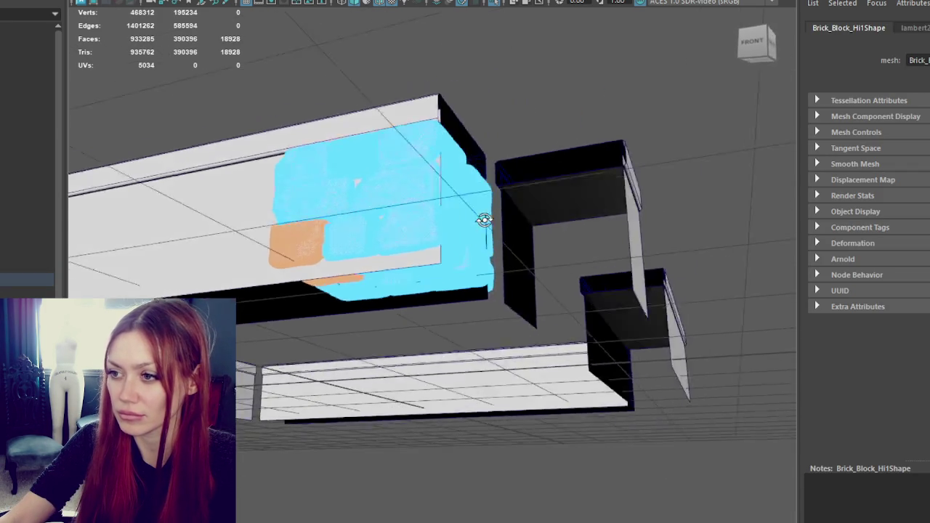
mouse_move(390, 249)
alt+mouse_down()
mouse_move(364, 253)
mouse_move(353, 321)
alt+mouse_up()
click(471, 140)
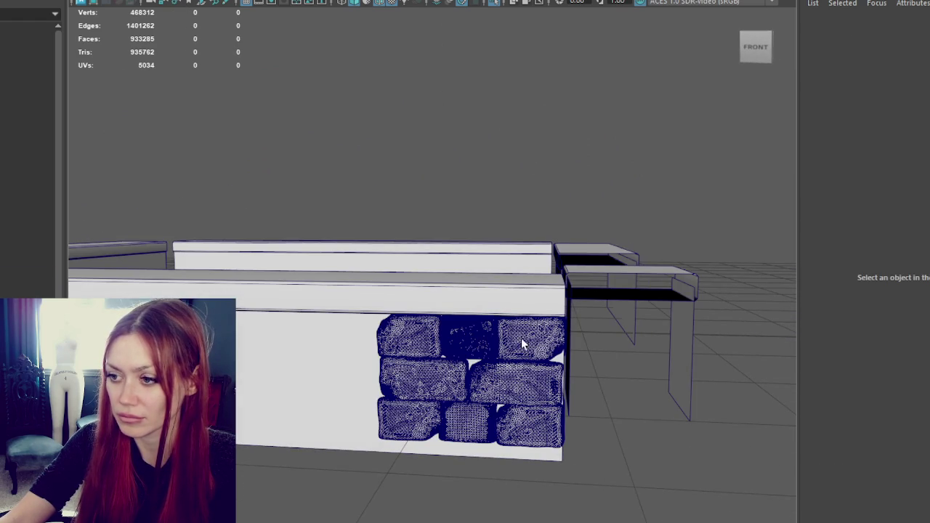
click(523, 374)
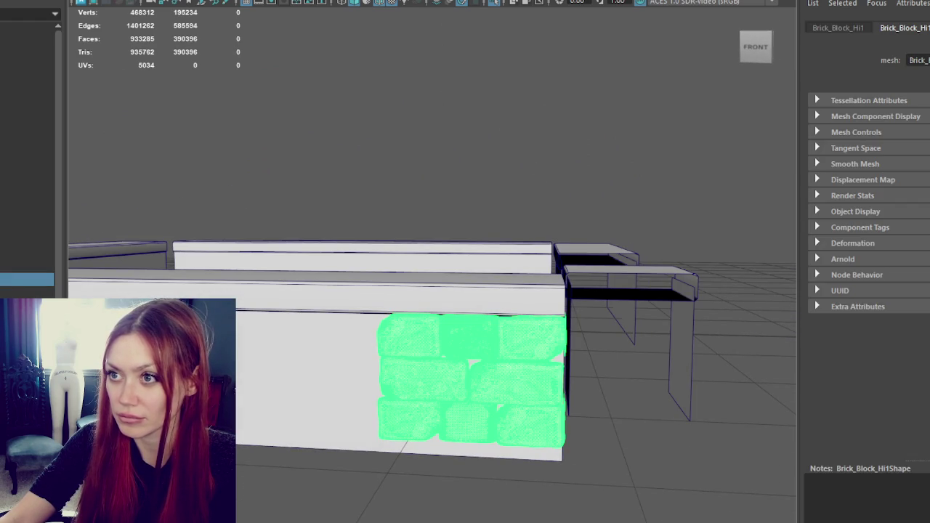
mouse_move(540, 350)
alt+mouse_down()
mouse_move(473, 327)
mouse_move(282, 333)
mouse_move(261, 321)
alt+mouse_up()
key(w)
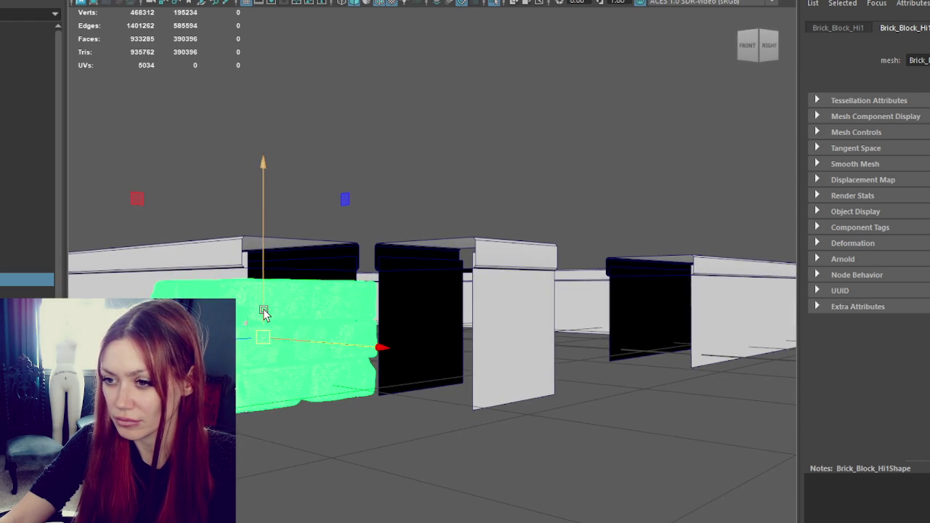
Rescale the brick block and slide it into place along the front wall.
click(217, 247)
right_click(251, 157)
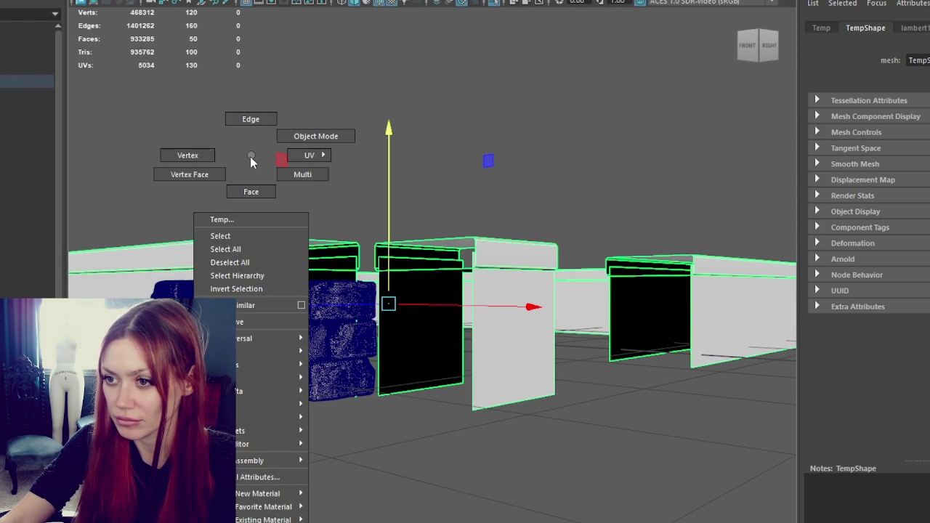
alt+drag(251, 162, 385, 167)
click(513, 292)
key(r)
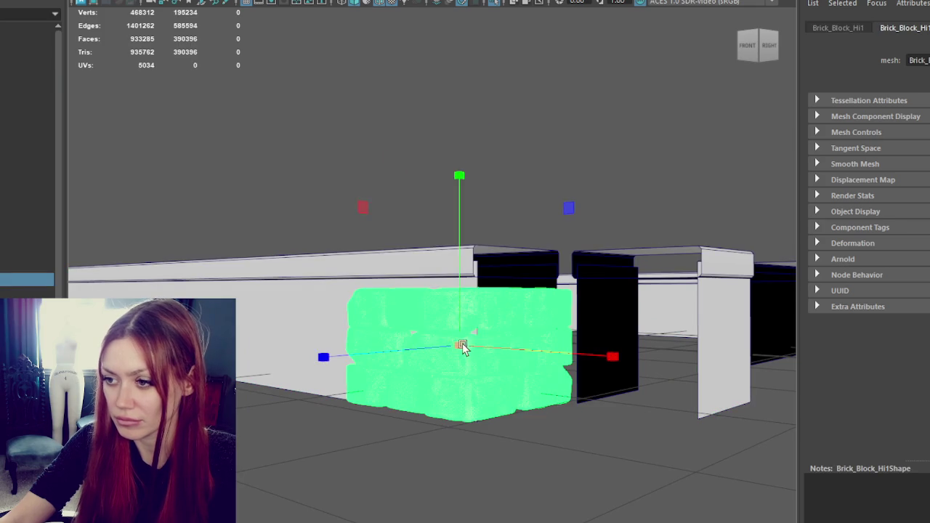
mouse_move(469, 347)
mouse_down()
mouse_move(465, 318)
mouse_move(420, 344)
mouse_move(426, 339)
mouse_up()
key(w)
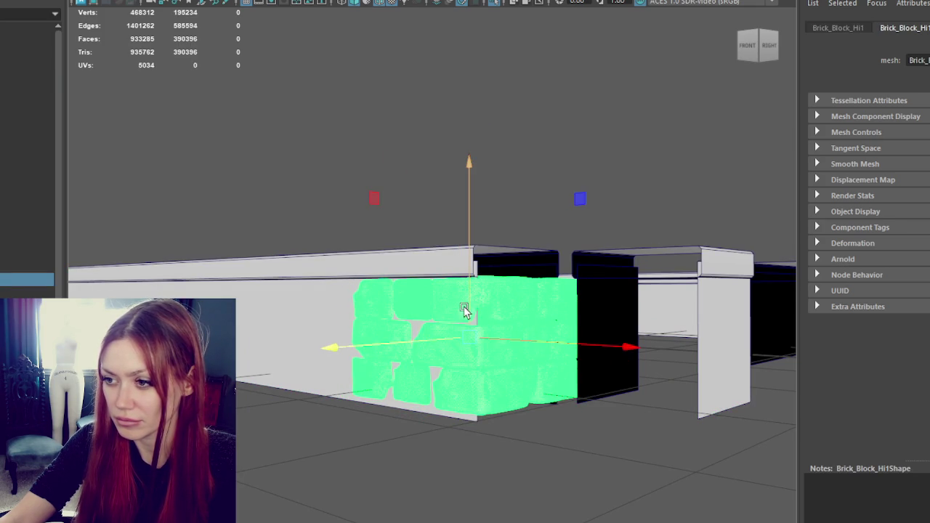
drag(423, 343, 414, 342)
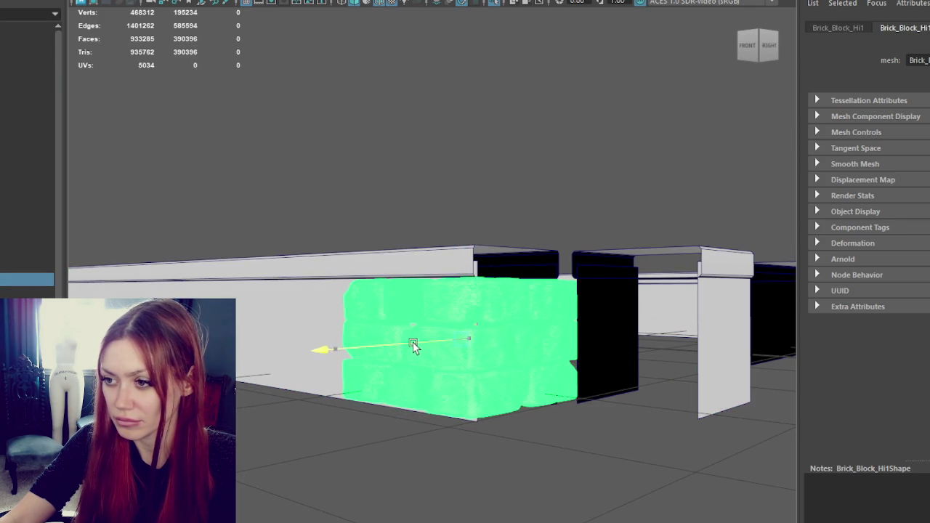
middle_drag(468, 317, 466, 323)
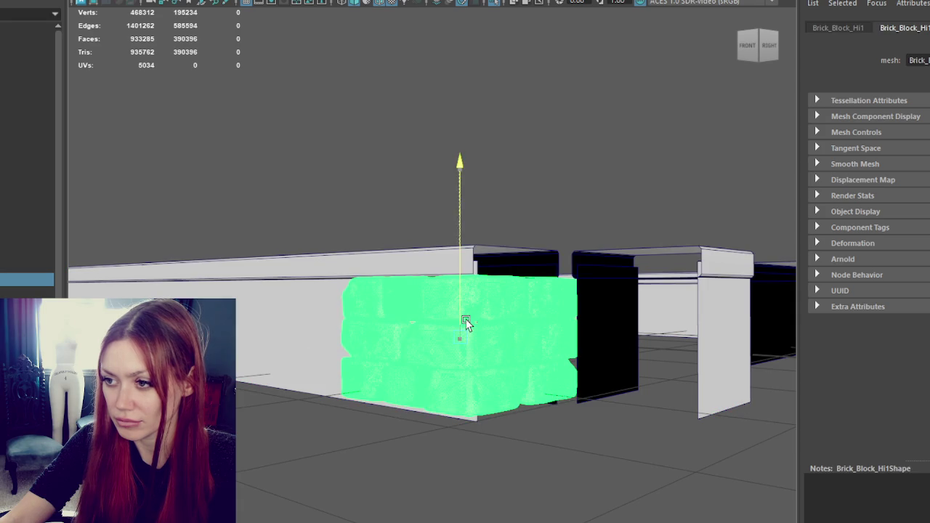
drag(417, 342, 480, 332)
Duplicate the block, shift the copy left along the wall and rotate it.
key(ctrl+d)
mouse_move(700, 342)
mouse_down()
mouse_move(550, 344)
mouse_move(487, 374)
mouse_move(455, 377)
mouse_move(468, 376)
mouse_up()
key(e)
click(537, 347)
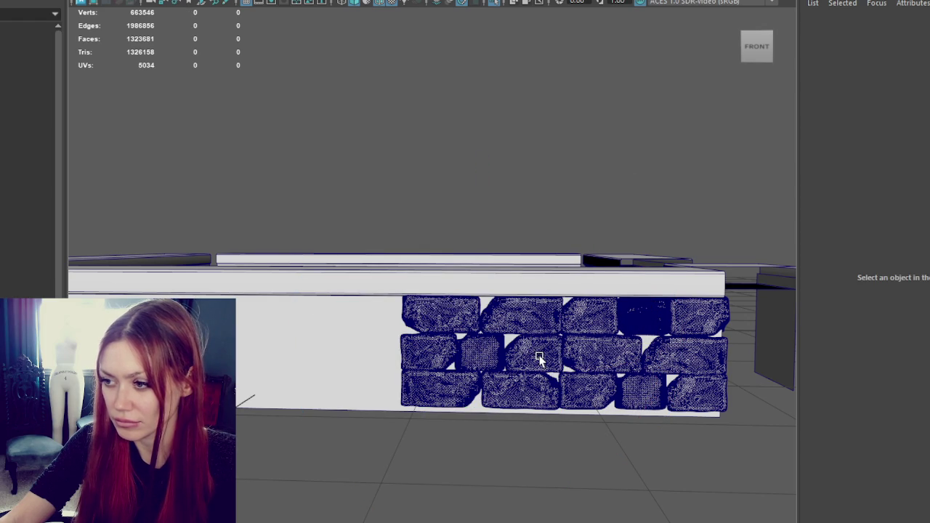
click(537, 357)
click(612, 362)
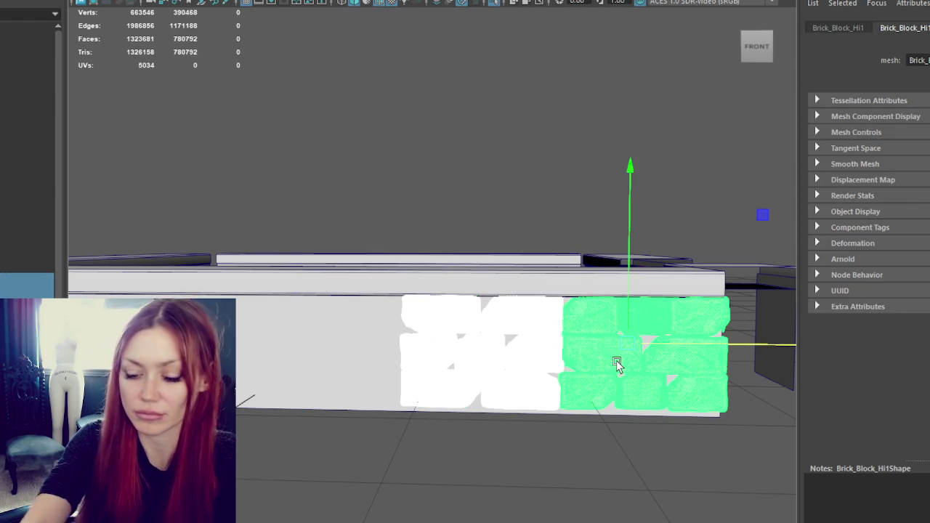
click(409, 164)
scroll(429, 182, up, 2)
scroll(498, 286, up, 1)
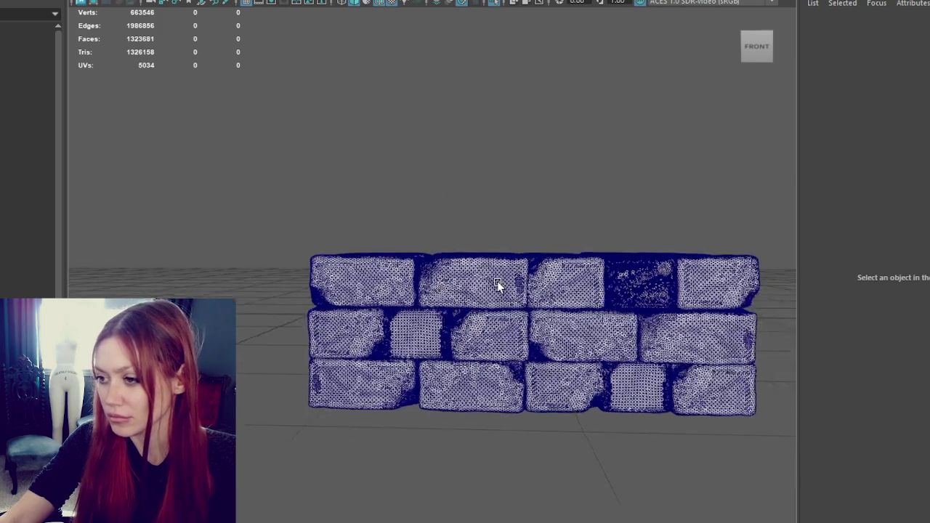
click(467, 318)
click(573, 147)
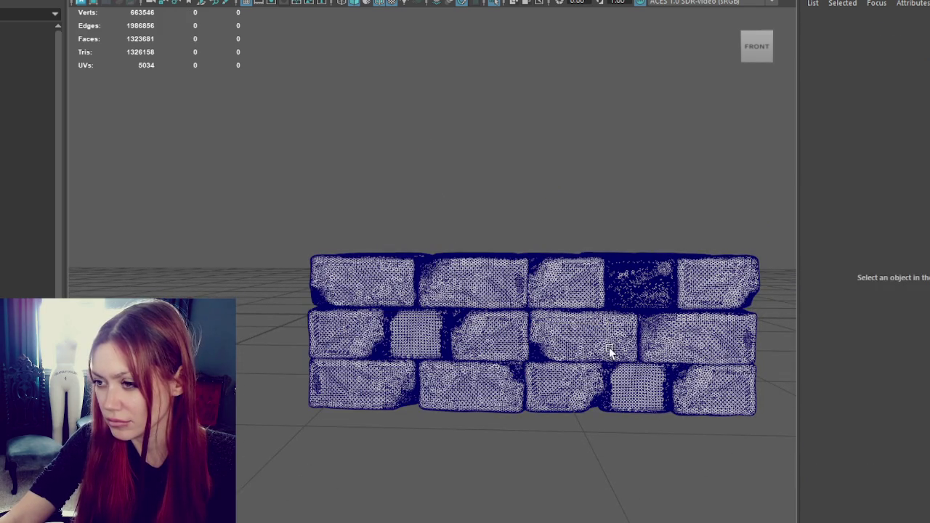
Trim the right brick block by deleting most of its faces, with textured shading on.
alt+middle_drag(609, 350, 578, 338)
alt+drag(597, 276, 559, 285)
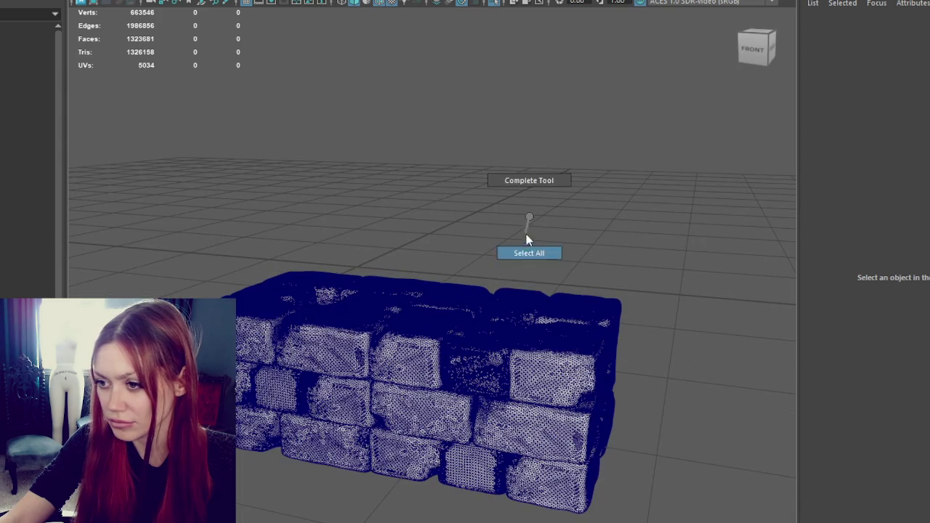
right_drag(526, 240, 529, 253)
click(554, 347)
right_drag(589, 358, 630, 222)
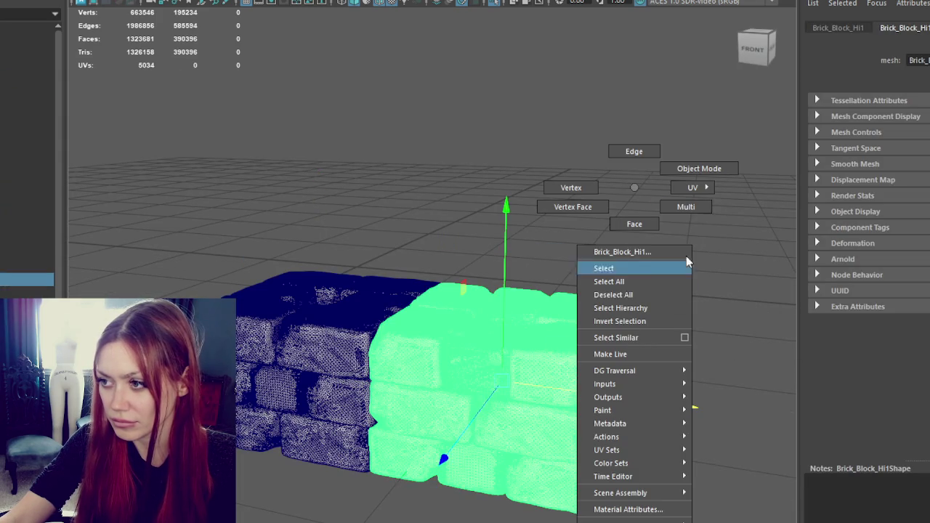
click(565, 372)
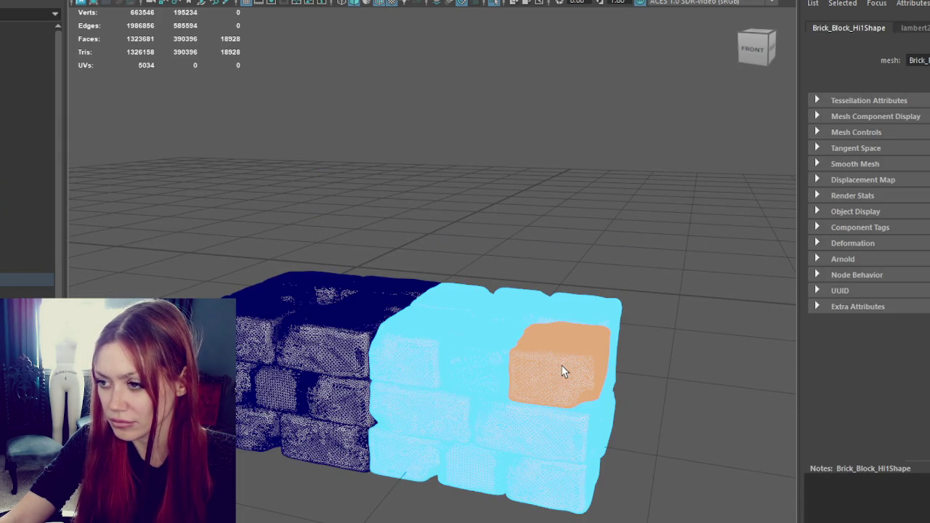
alt+drag(564, 371, 561, 519)
scroll(561, 518, down, 3)
drag(637, 270, 388, 405)
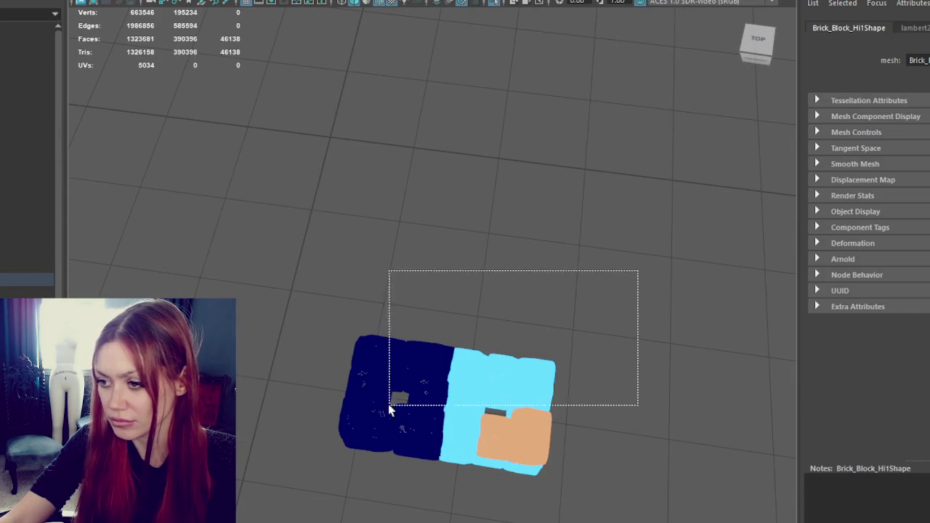
key(Delete)
key(6)
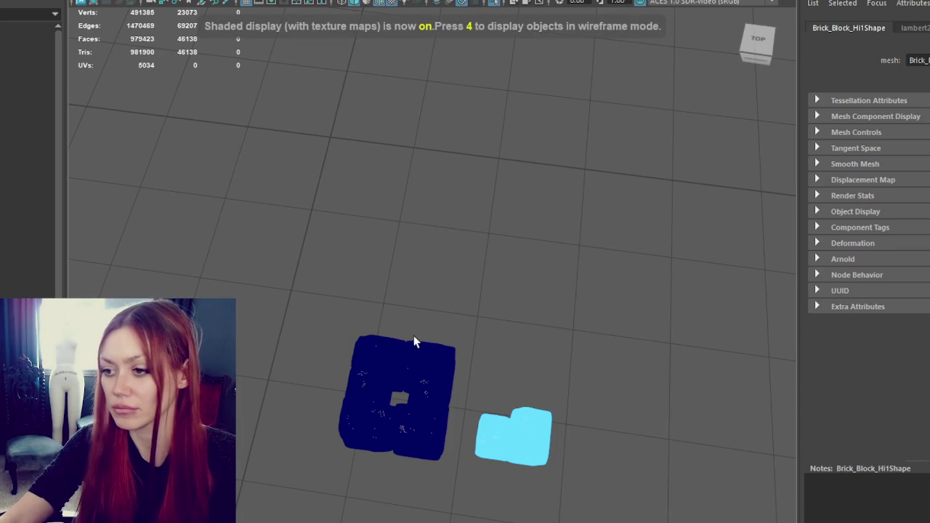
right_drag(390, 182, 588, 131)
Delete the left block and place a duplicate of the remaining piece lower on the wall.
click(338, 365)
click(364, 356)
key(Delete)
mouse_move(363, 351)
alt+mouse_down()
mouse_move(384, 401)
mouse_move(451, 353)
alt+mouse_up()
click(650, 375)
alt+middle_drag(649, 376, 574, 348)
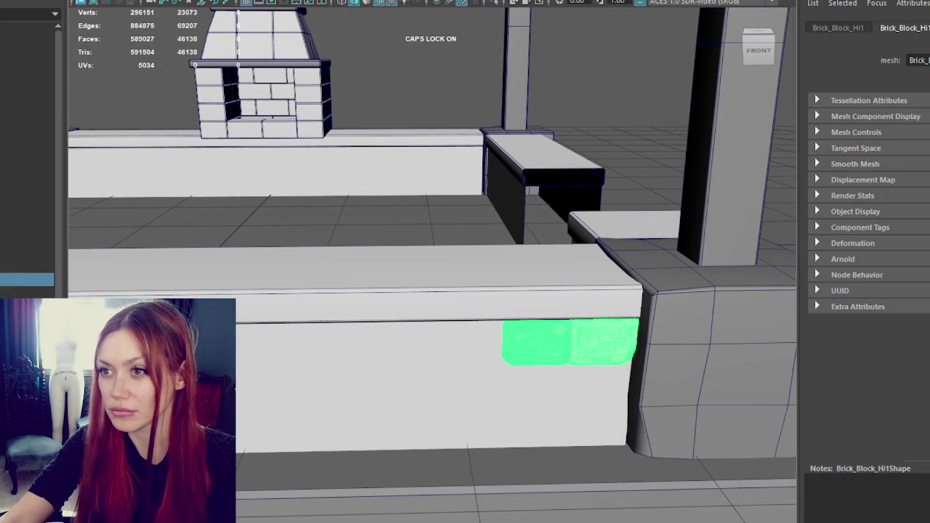
key(ctrl+d)
mouse_move(616, 328)
mouse_down()
mouse_move(469, 353)
mouse_move(498, 420)
mouse_up()
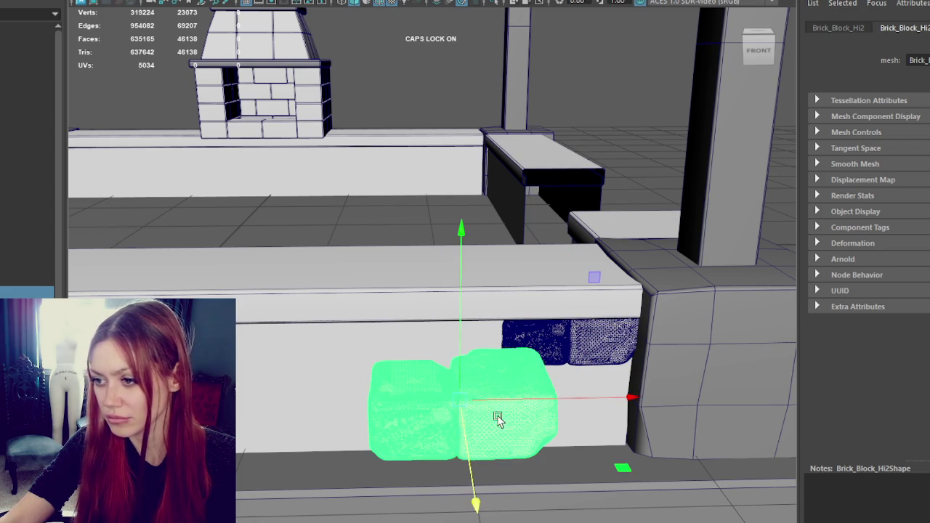
Split the lowered copy into separate brick pieces using a Mesh menu command.
click(109, 0)
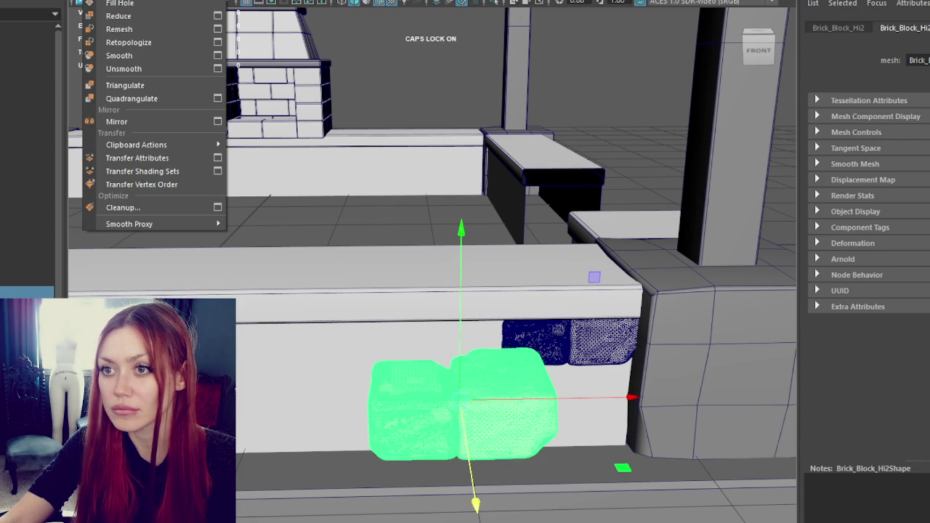
click(120, 0)
click(484, 426)
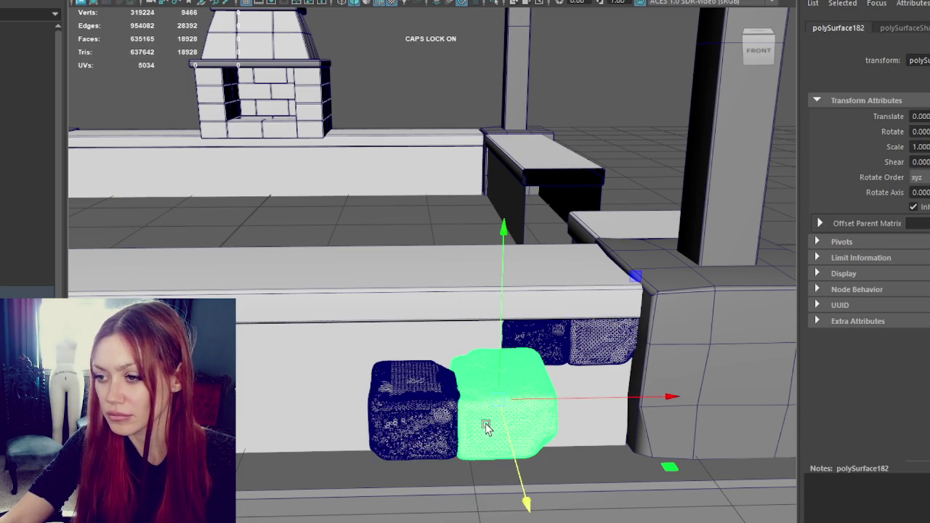
Turn the middle brick around its vertical axis and push it against the wall.
key(e)
drag(591, 492, 517, 505)
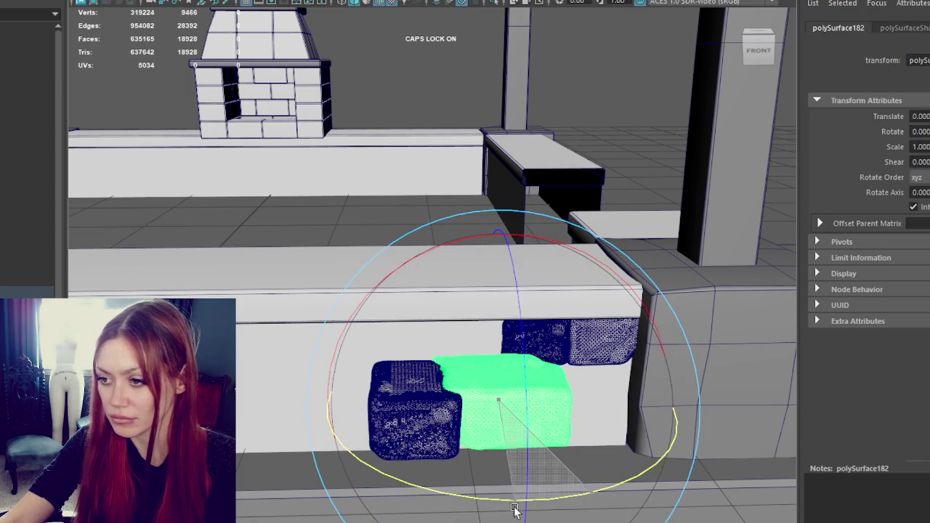
key(w)
drag(512, 447, 519, 442)
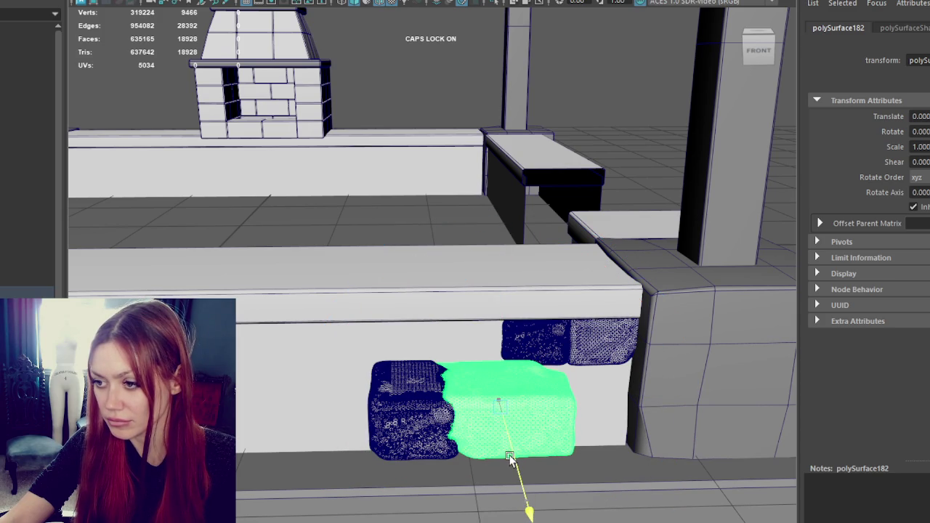
drag(557, 404, 578, 406)
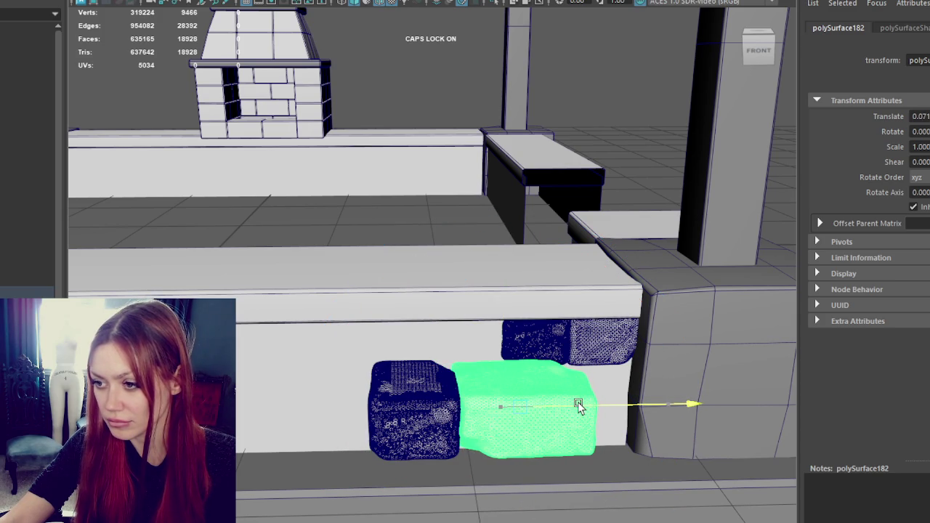
Rotate the left brick and realign the middle and left bricks into one row.
shift+click(434, 410)
click(417, 429)
key(e)
drag(491, 486, 411, 515)
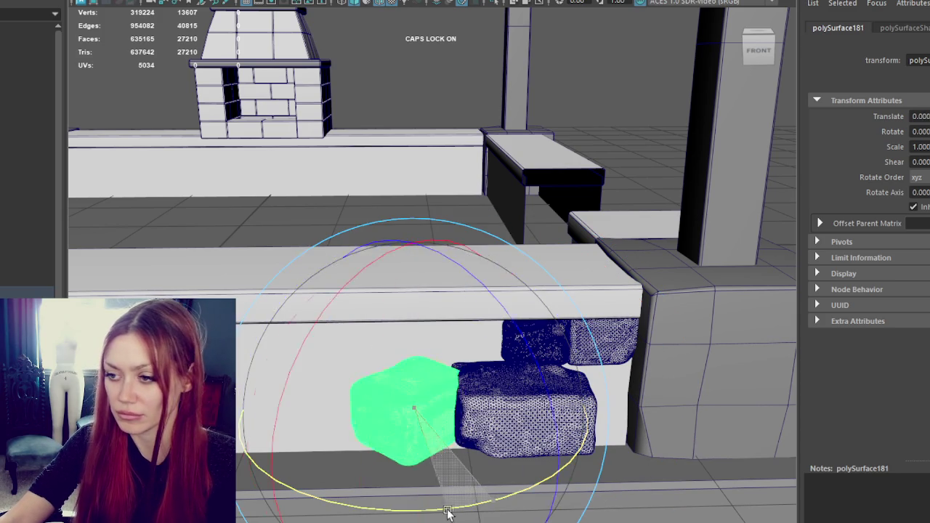
key(w)
drag(460, 409, 455, 410)
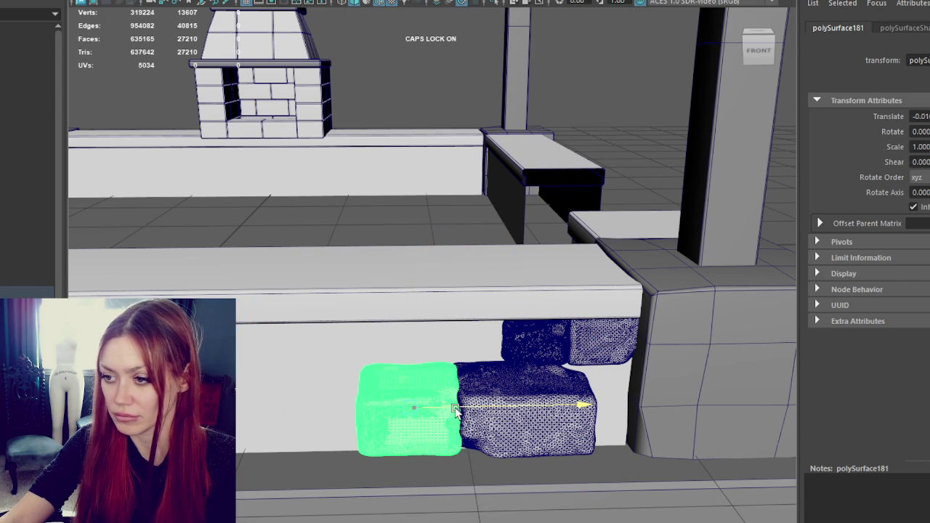
click(513, 423)
drag(534, 478, 503, 377)
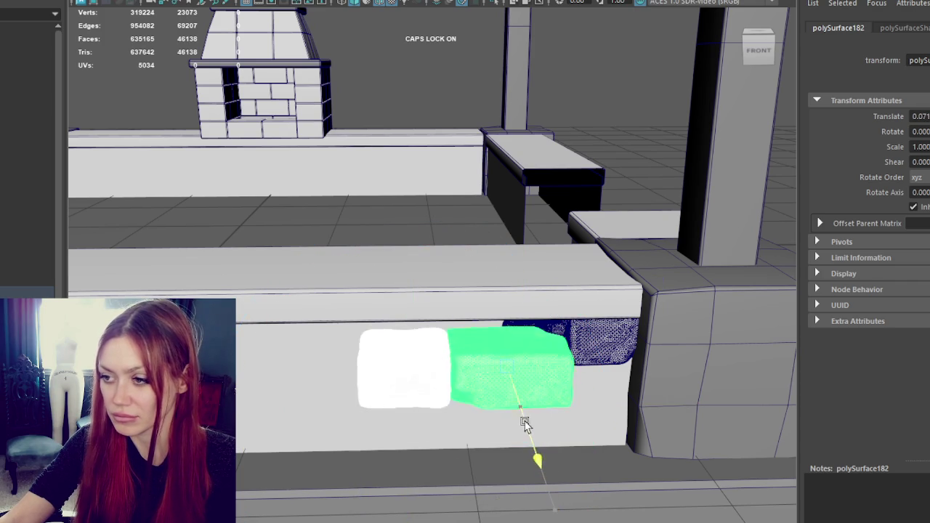
mouse_move(537, 331)
mouse_down()
mouse_move(491, 334)
mouse_move(521, 324)
mouse_up()
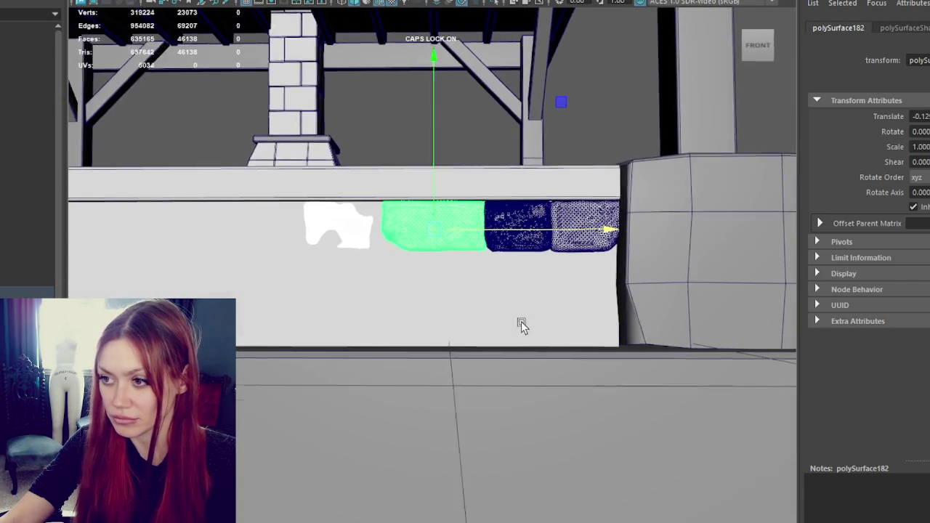
Duplicate a row brick, tilt the copy flatter and place it beneath to start a lower row.
click(349, 235)
key(f)
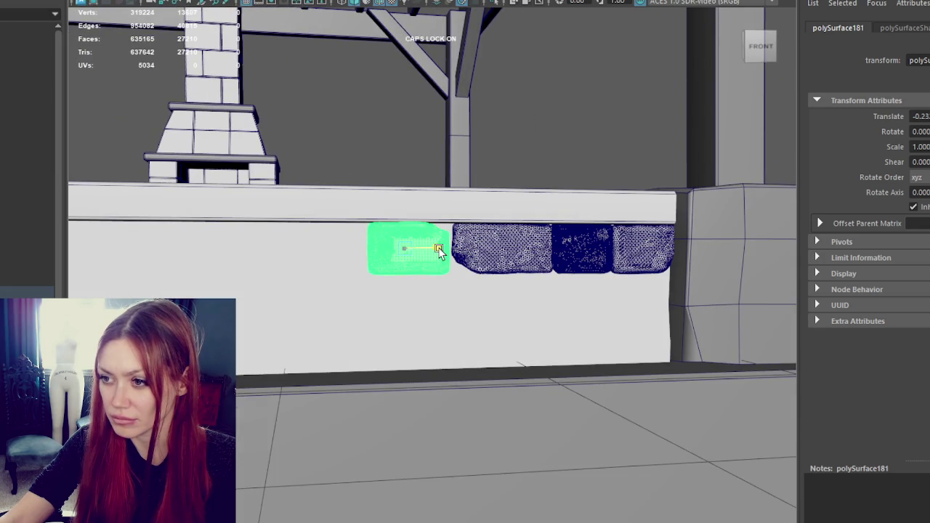
mouse_move(535, 260)
alt+mouse_down()
mouse_move(488, 268)
mouse_move(461, 298)
alt+mouse_up()
click(485, 269)
key(ctrl+d)
key(e)
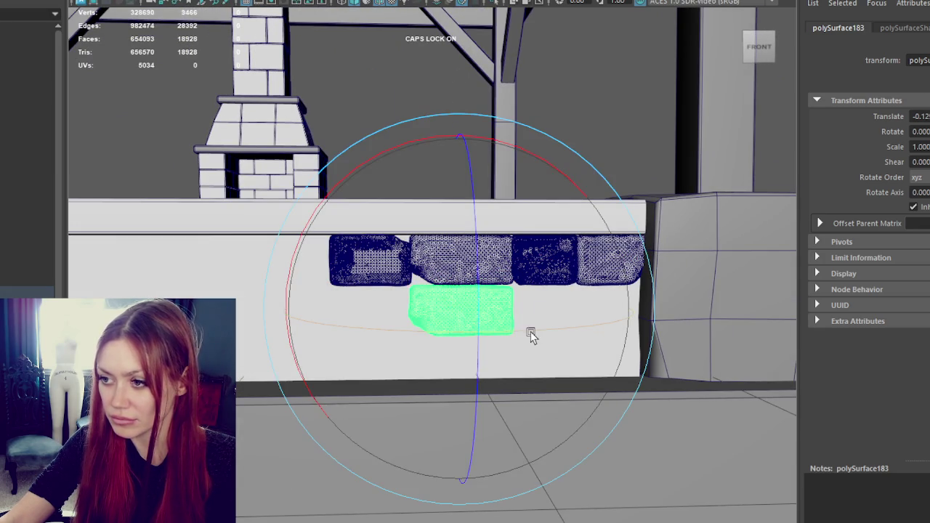
drag(533, 333, 370, 337)
key(w)
drag(523, 315, 646, 303)
drag(580, 266, 578, 263)
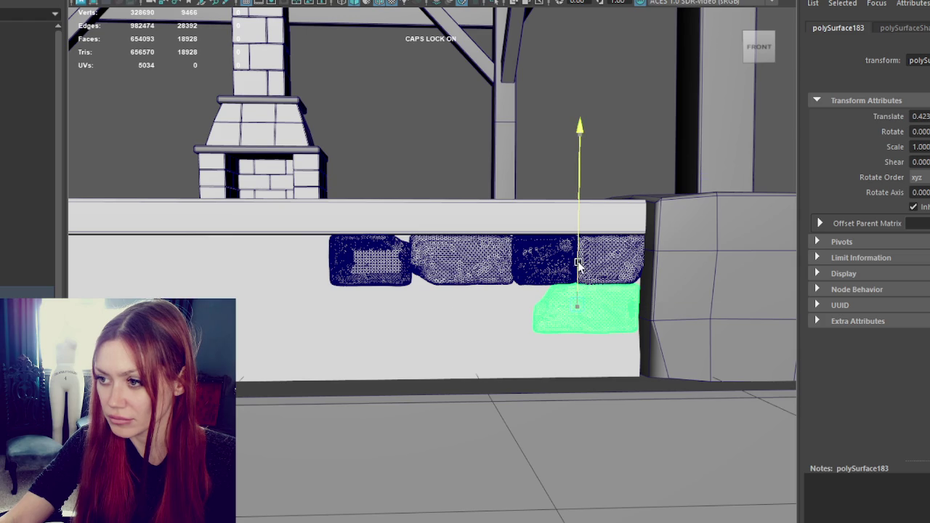
Add another copy to the lower row, spun to 180 degrees.
key(ctrl+d)
drag(612, 306, 526, 311)
key(e)
mouse_move(504, 241)
mouse_down()
mouse_move(500, 322)
mouse_move(557, 357)
mouse_up()
key(w)
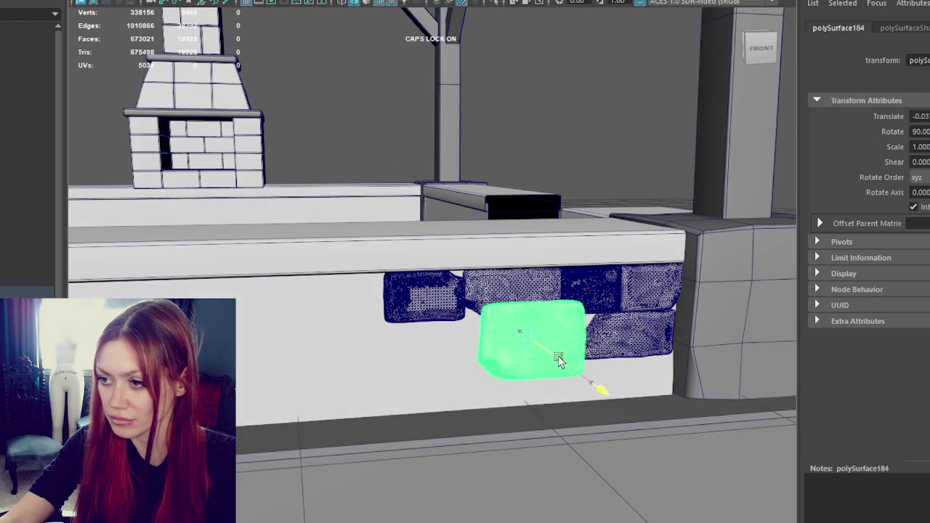
key(e)
mouse_move(586, 269)
mouse_down()
mouse_move(589, 349)
mouse_move(568, 370)
mouse_move(615, 342)
mouse_up()
key(w)
click(436, 301)
Move two bricks into the lower row's left end, rotating each to vary their look.
drag(436, 301, 408, 309)
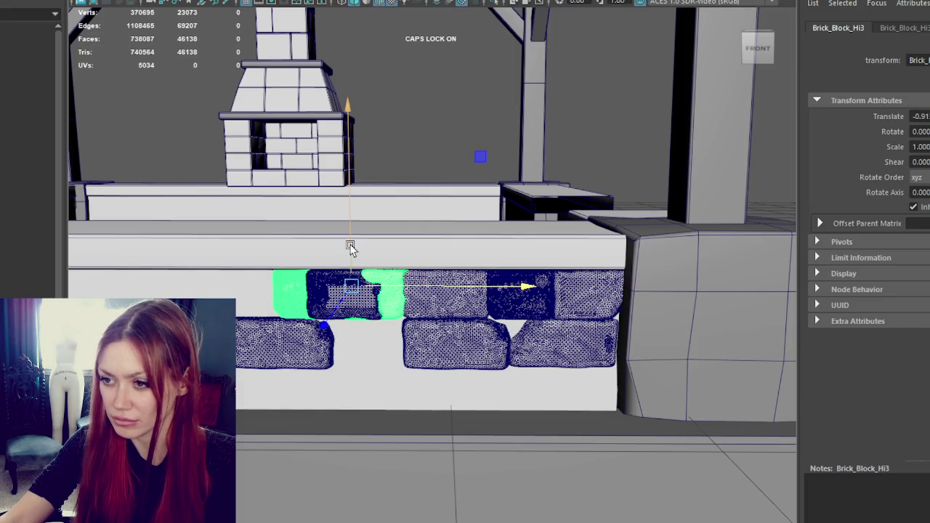
drag(349, 245, 348, 300)
key(e)
mouse_move(418, 185)
mouse_down()
mouse_move(564, 279)
mouse_move(529, 284)
mouse_up()
key(w)
click(307, 332)
drag(307, 332, 283, 342)
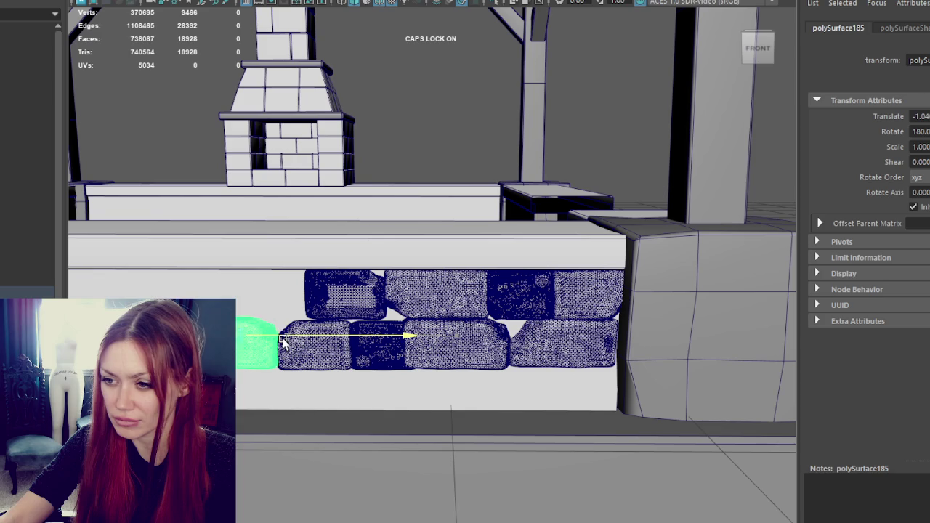
drag(224, 171, 224, 170)
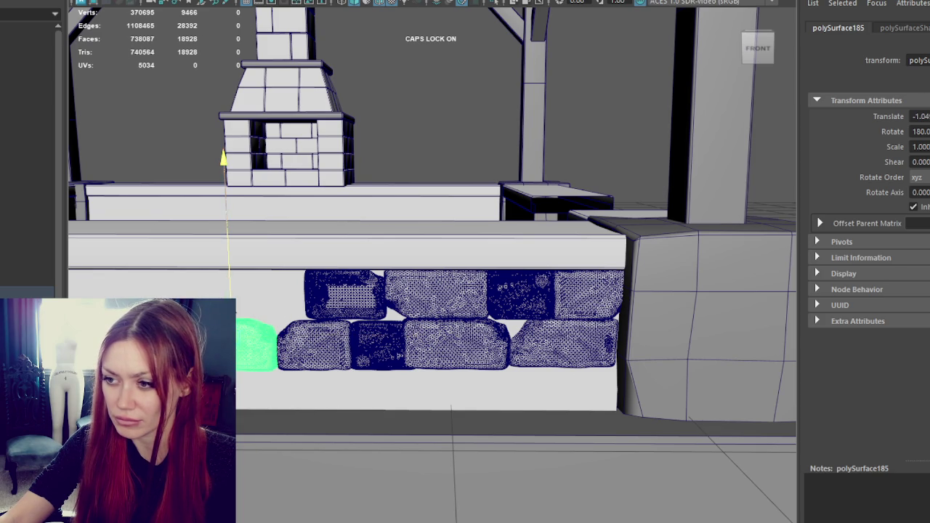
key(e)
mouse_move(293, 380)
mouse_down()
mouse_move(473, 363)
mouse_move(461, 363)
mouse_up()
Duplicate a brick, flip it to 360 degrees and lift it into the top row's gap.
key(ctrl+d)
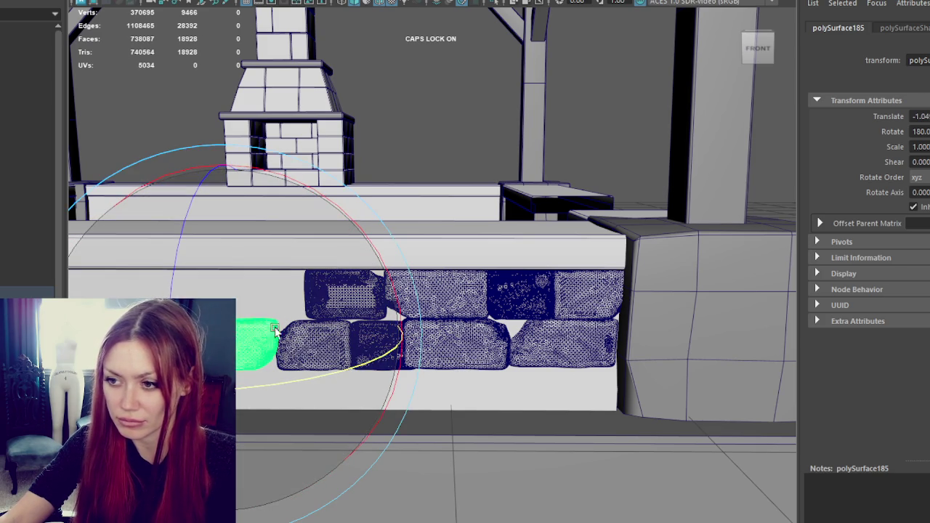
drag(300, 232, 445, 294)
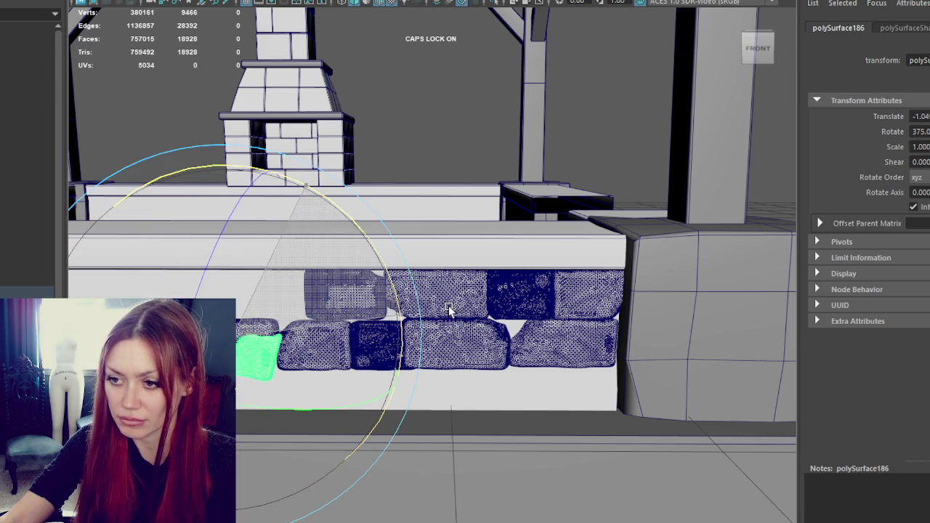
key(w)
mouse_move(265, 309)
mouse_down()
mouse_move(239, 264)
mouse_move(297, 292)
mouse_up()
click(396, 342)
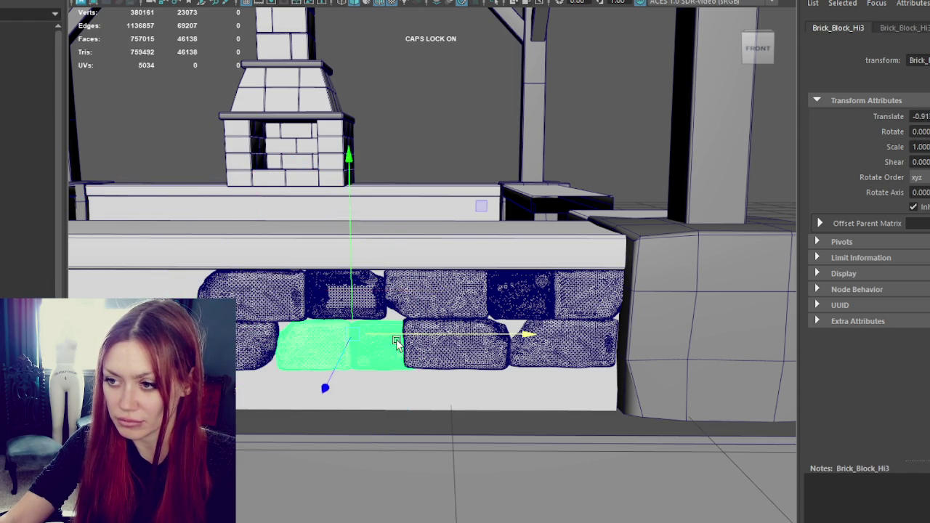
drag(423, 341, 417, 343)
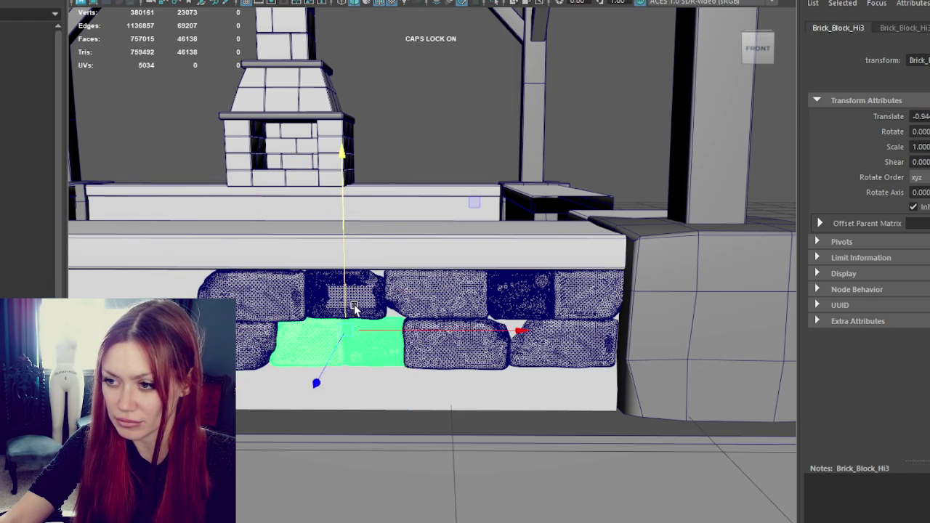
Turn a top-row brick slightly to break up the pattern.
click(420, 284)
key(e)
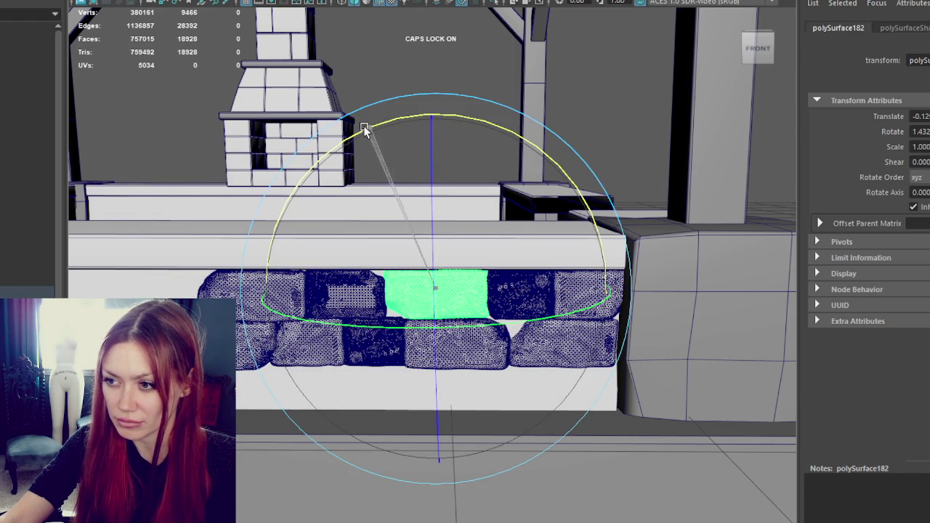
drag(601, 380, 487, 365)
click(487, 365)
key(w)
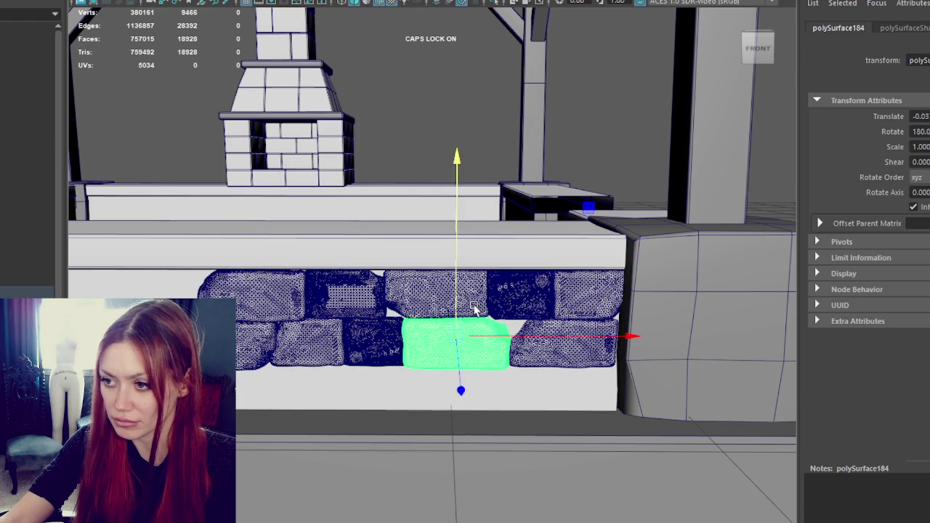
Duplicate the left-end brick, spin it and slide it along the bottom to begin a third row.
click(283, 354)
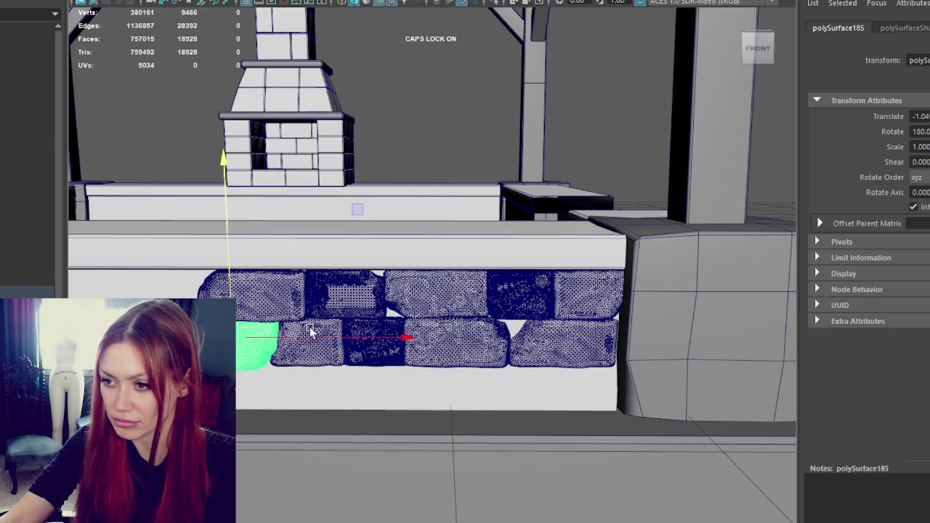
alt+drag(311, 328, 439, 305)
key(ctrl+d)
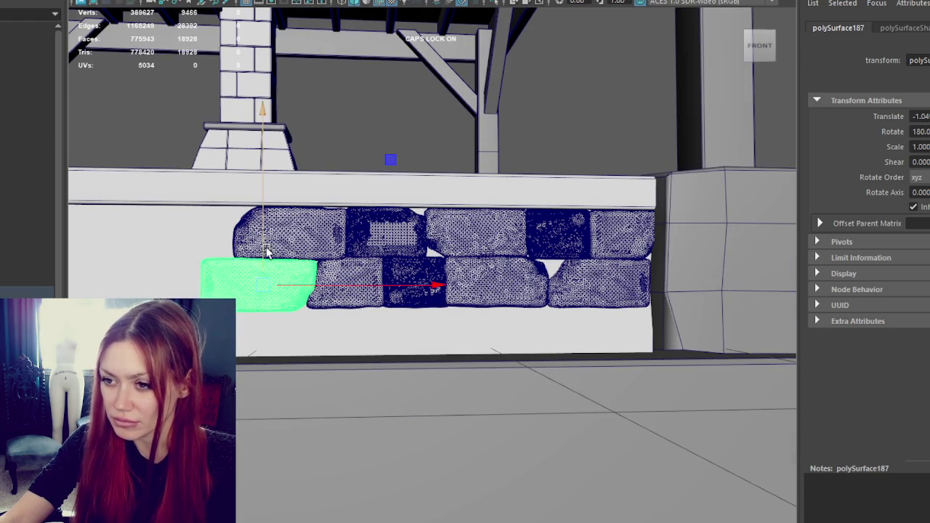
drag(266, 249, 255, 297)
key(e)
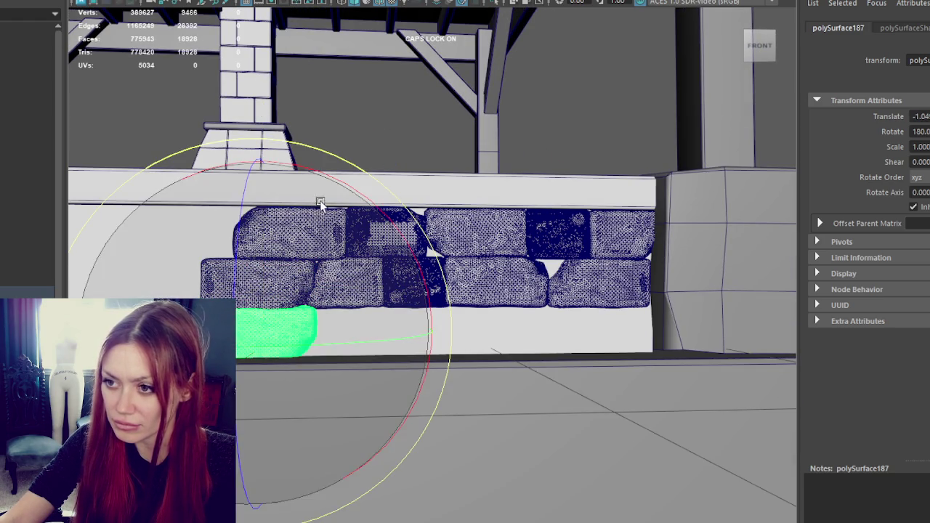
mouse_move(326, 176)
mouse_down()
mouse_move(478, 304)
mouse_move(473, 276)
mouse_move(460, 270)
mouse_up()
key(w)
mouse_move(336, 332)
mouse_down()
mouse_move(608, 326)
mouse_move(522, 332)
mouse_up()
click(416, 282)
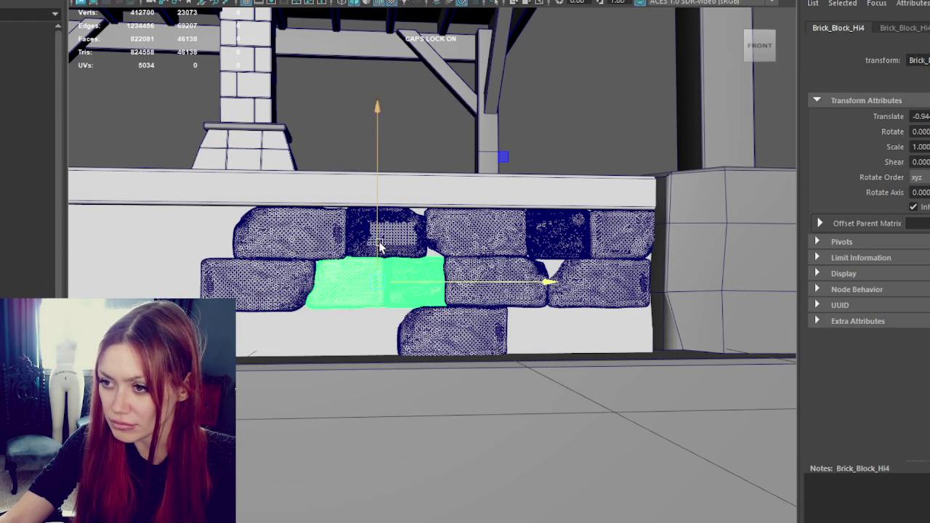
Lower two bricks into the bottom row, filling the bottom-right gap.
drag(379, 246, 377, 289)
drag(419, 327, 609, 337)
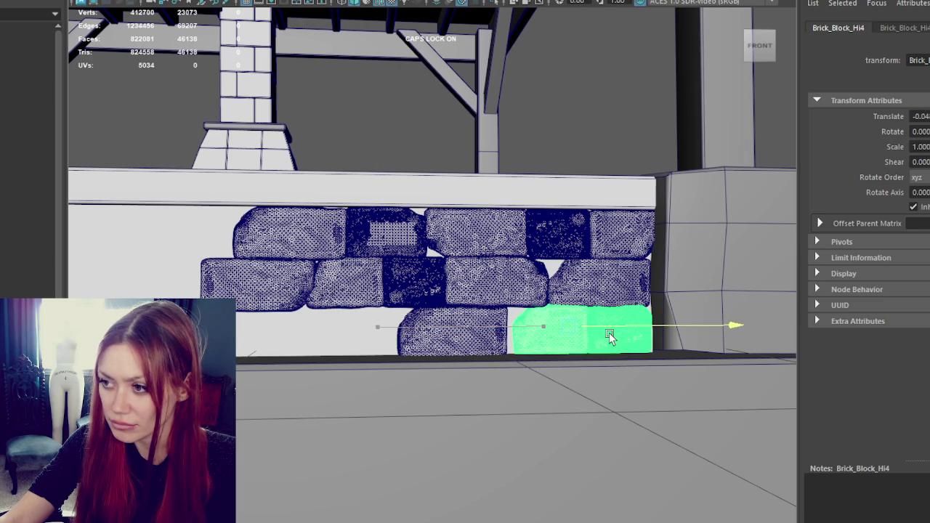
scroll(611, 338, down, 3)
click(585, 278)
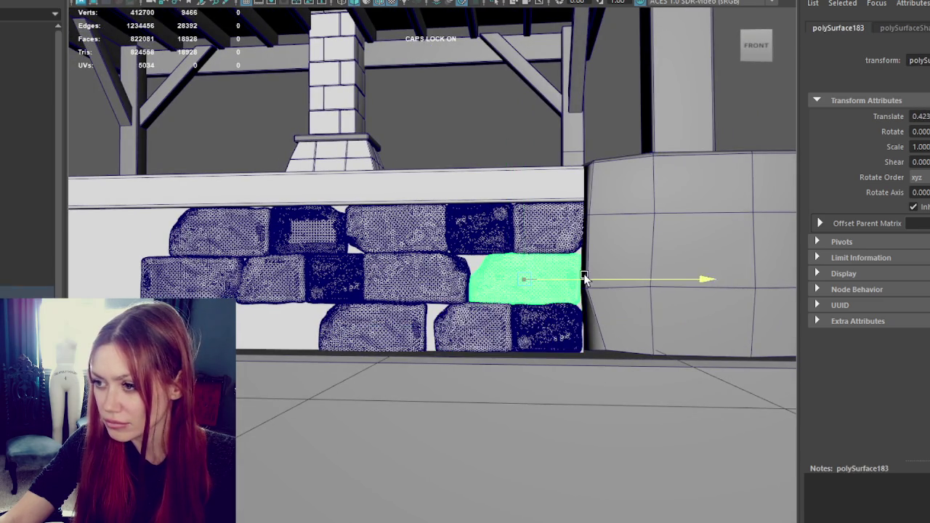
click(433, 285)
mouse_move(460, 281)
alt+mouse_down()
mouse_move(473, 283)
mouse_move(390, 277)
alt+mouse_up()
click(436, 327)
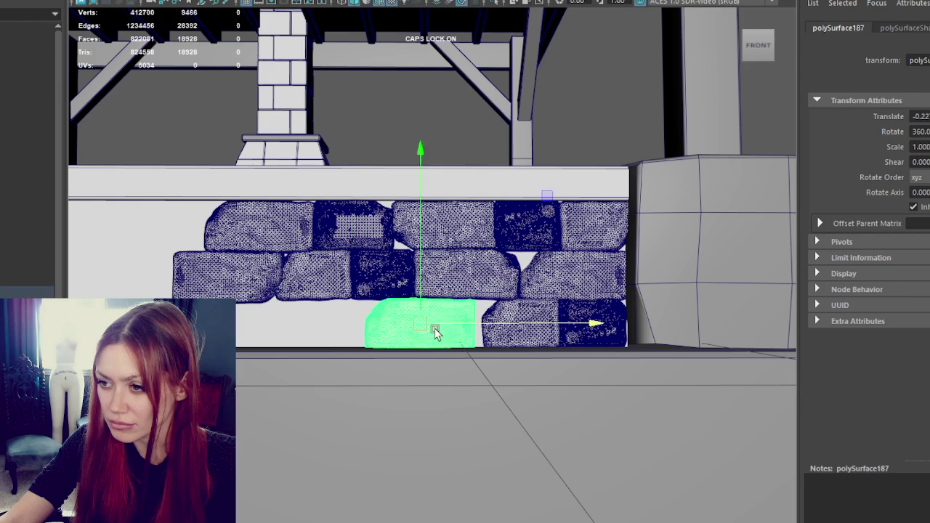
Duplicate a top-row brick, drop the copy into the bottom row, tilt it and slide it left.
click(320, 269)
click(301, 215)
click(364, 216)
key(ctrl+d)
drag(361, 204, 361, 302)
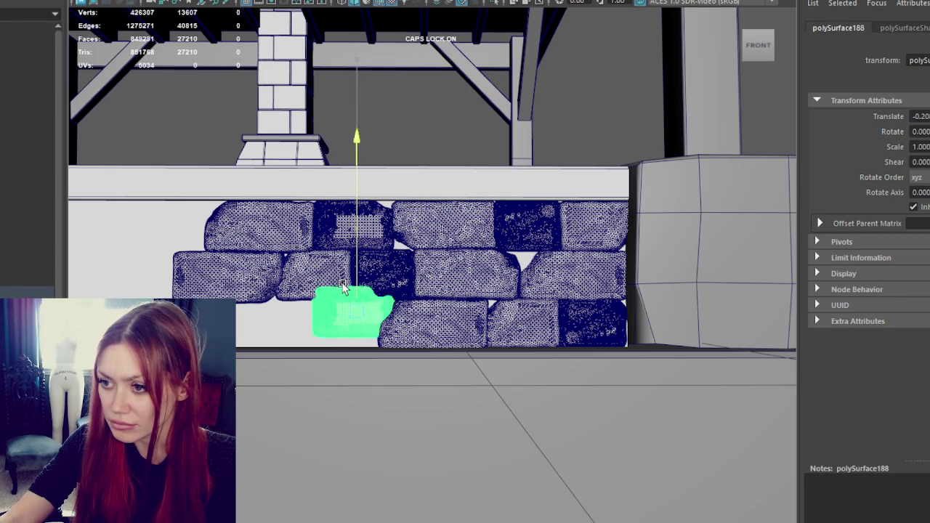
key(e)
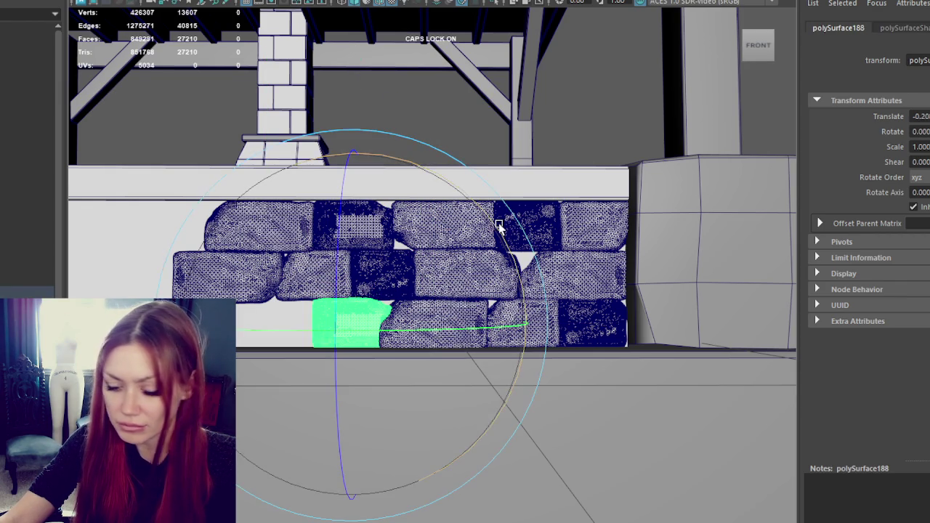
drag(473, 324, 296, 342)
key(w)
drag(419, 326, 332, 334)
Make two more brick copies, flipping one 180° and sliding the other further left.
key(ctrl+d)
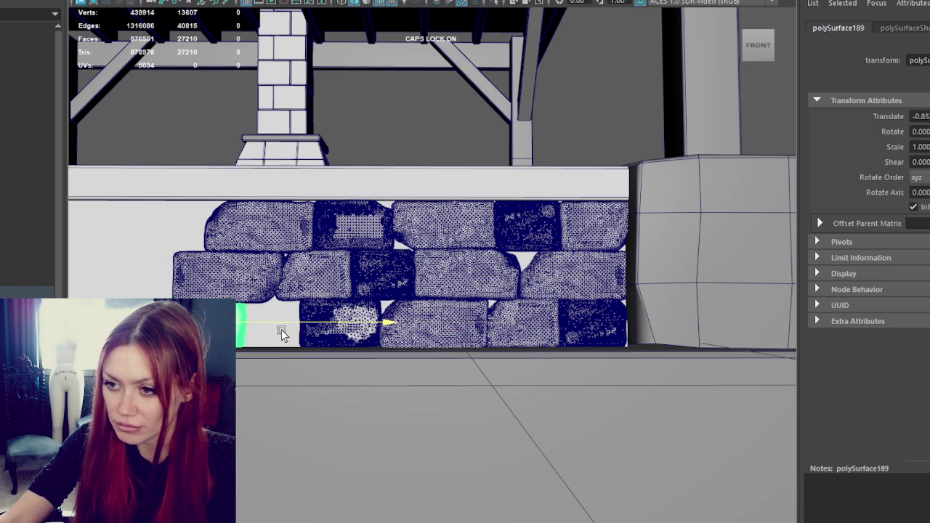
key(e)
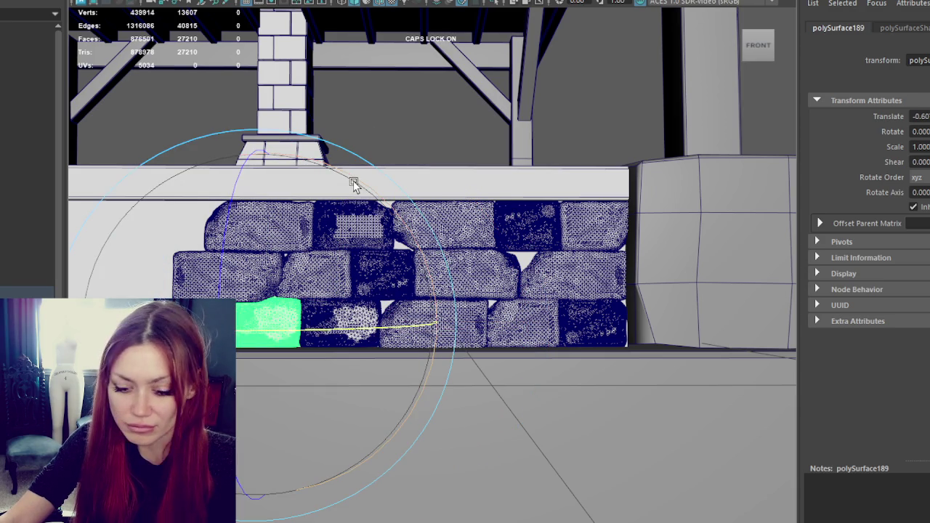
drag(353, 182, 430, 351)
key(ctrl+d)
key(w)
drag(375, 324, 317, 331)
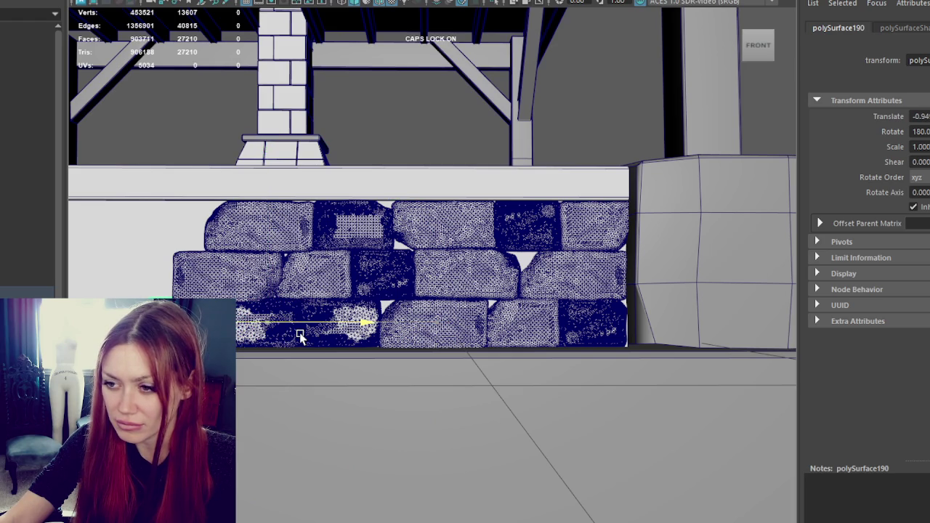
click(320, 331)
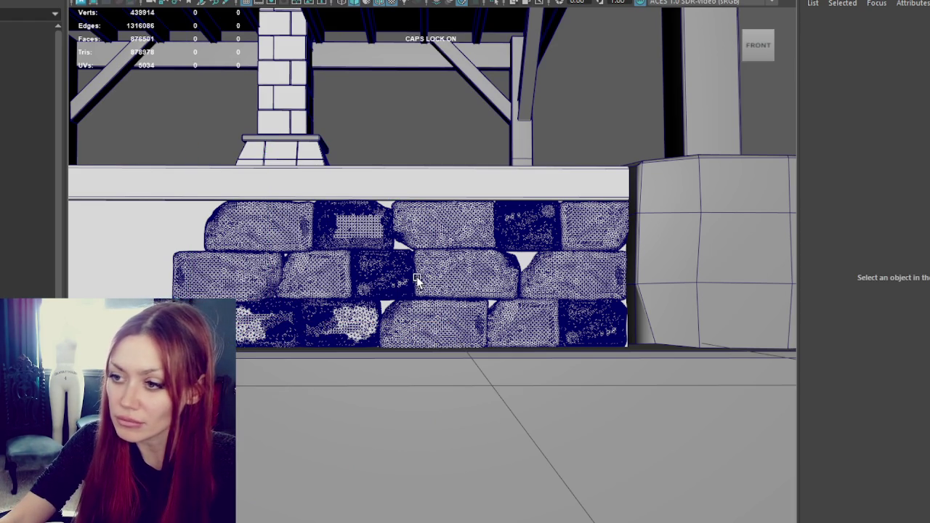
Slide the bottom-left brick further left along the wall.
alt+middle_drag(415, 266, 476, 276)
click(356, 281)
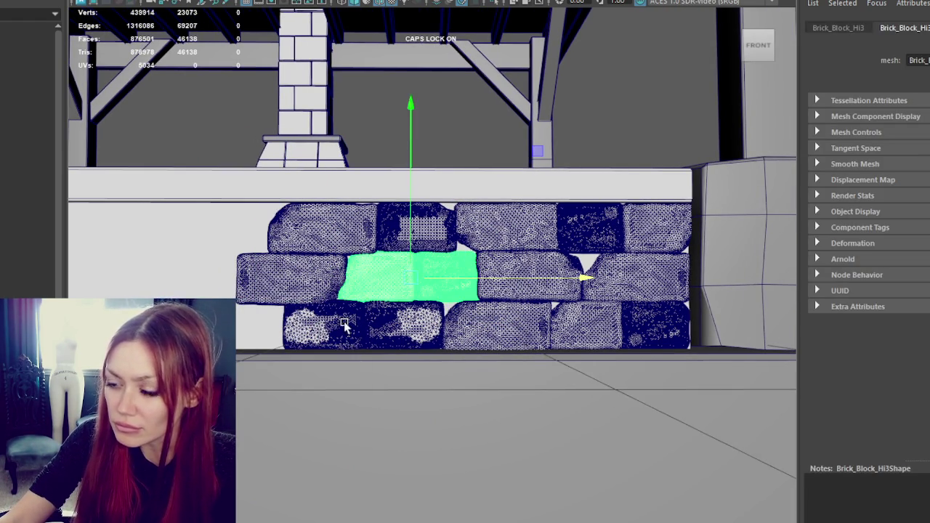
click(403, 327)
drag(404, 331, 420, 332)
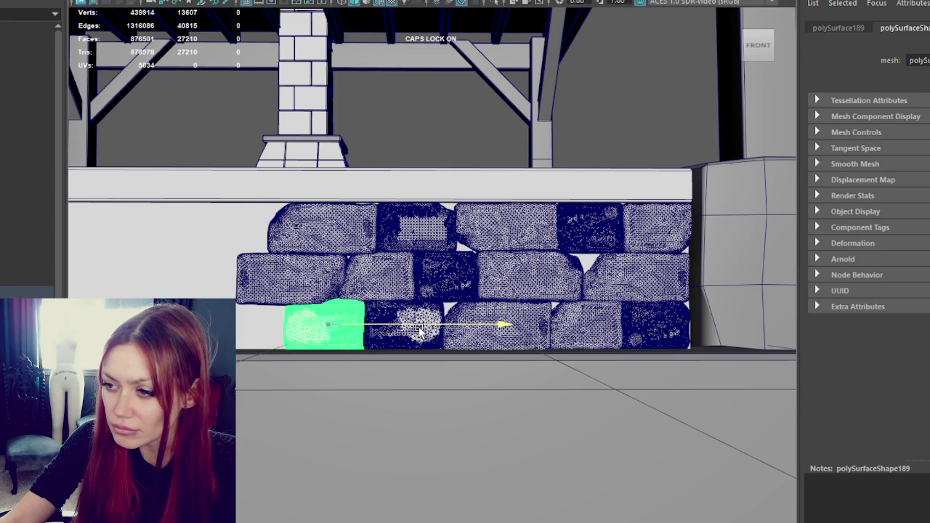
drag(420, 332, 369, 338)
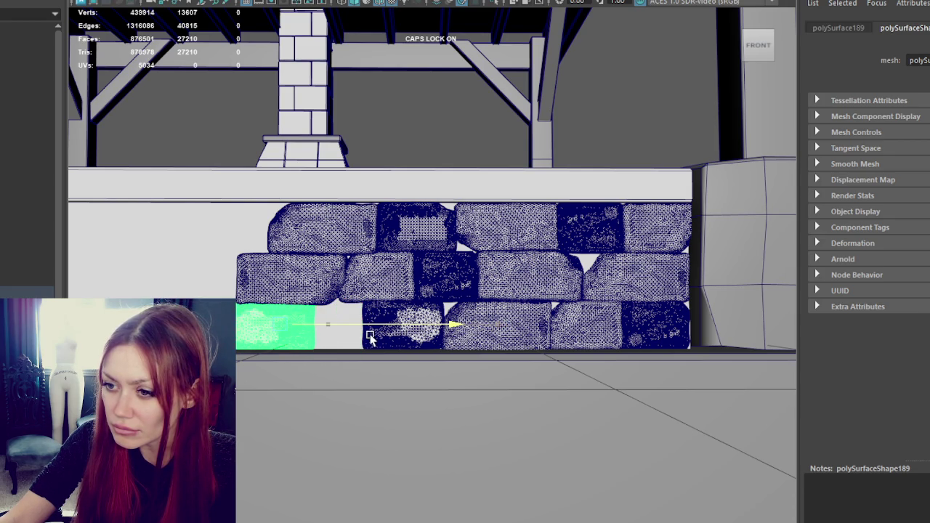
Move the top-left brick right along its row and shrink it slightly.
click(326, 221)
drag(363, 232, 449, 227)
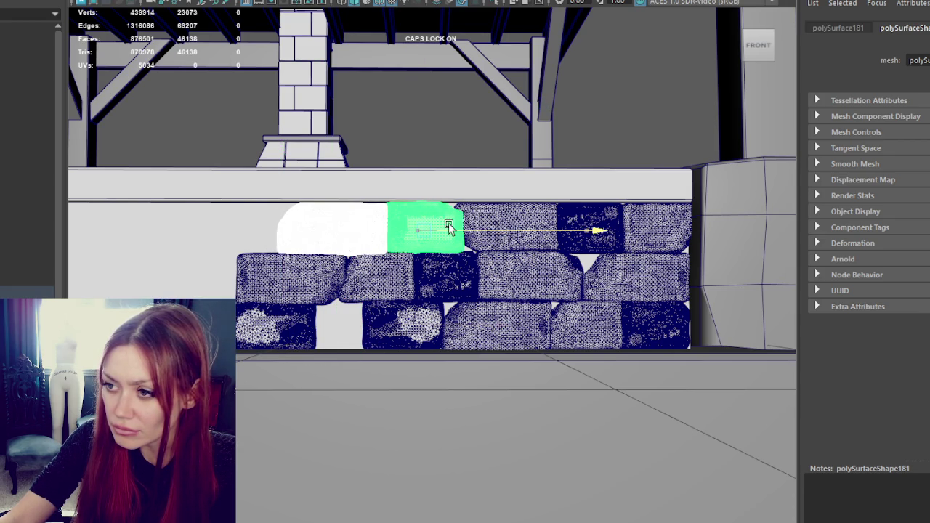
key(e)
key(w)
mouse_move(477, 232)
alt+mouse_down()
mouse_move(422, 307)
mouse_move(378, 296)
alt+mouse_up()
key(r)
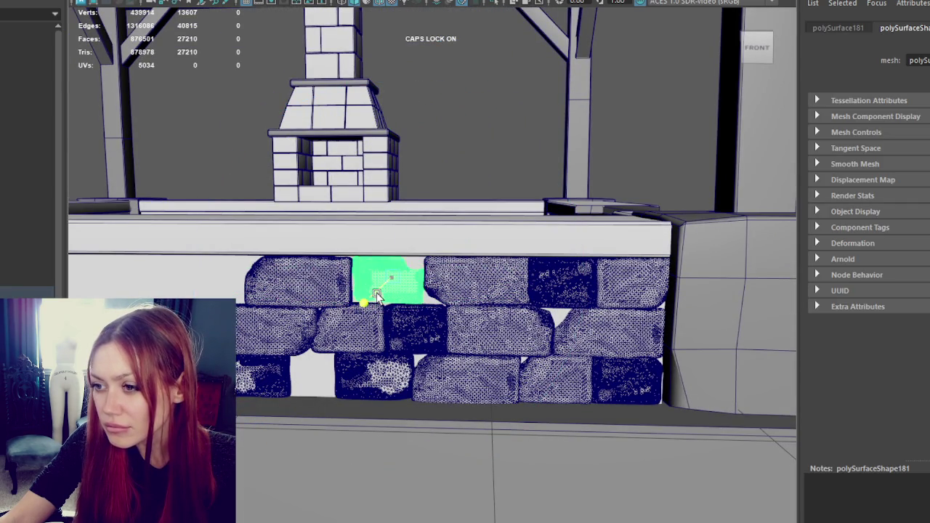
key(w)
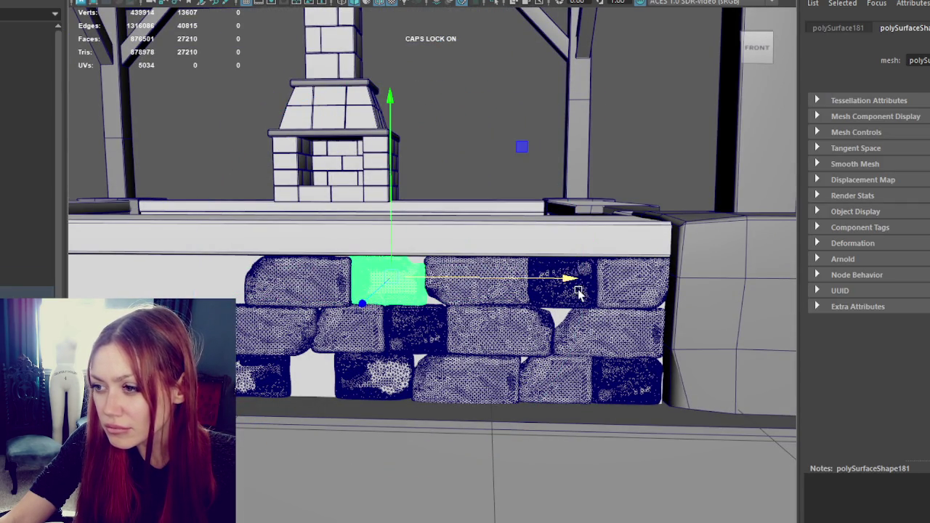
Rearrange two bottom-row bricks, sliding one right and the other left.
click(613, 289)
click(367, 323)
click(396, 384)
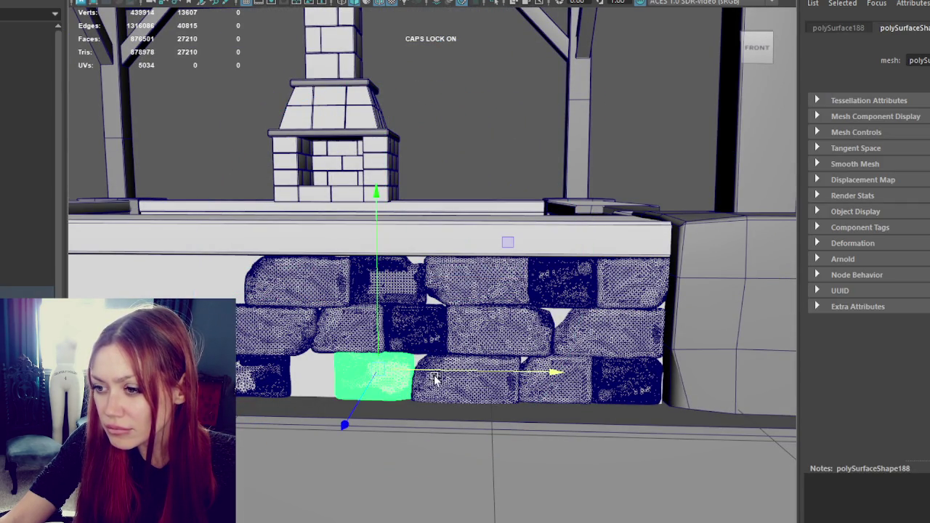
drag(453, 372, 554, 375)
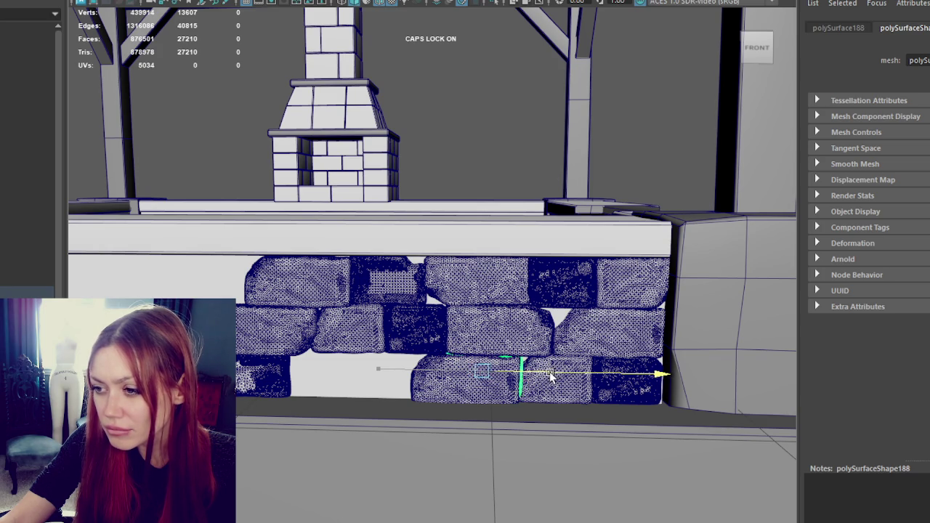
click(494, 399)
mouse_move(541, 376)
mouse_down()
mouse_move(413, 387)
mouse_move(460, 382)
mouse_up()
Lower a middle-row brick toward the bottom row and slide it left into the gap.
click(430, 335)
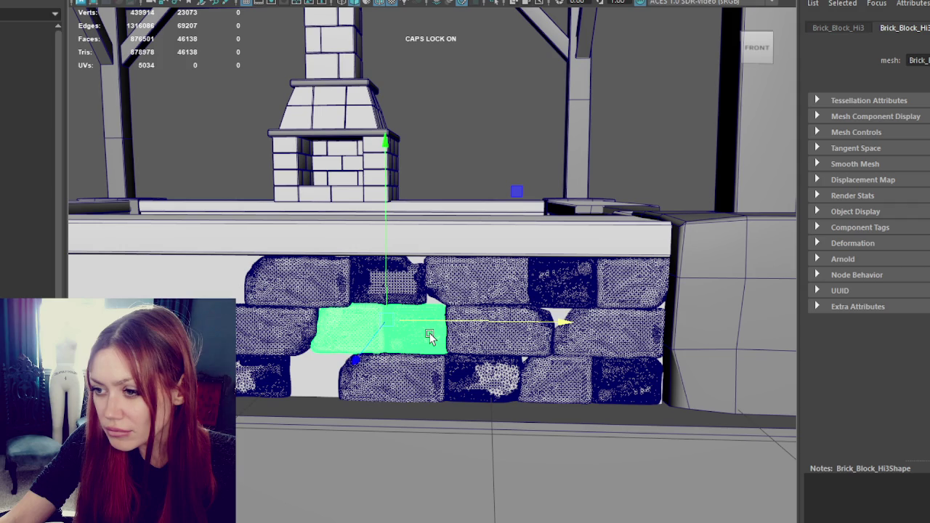
drag(383, 266, 383, 321)
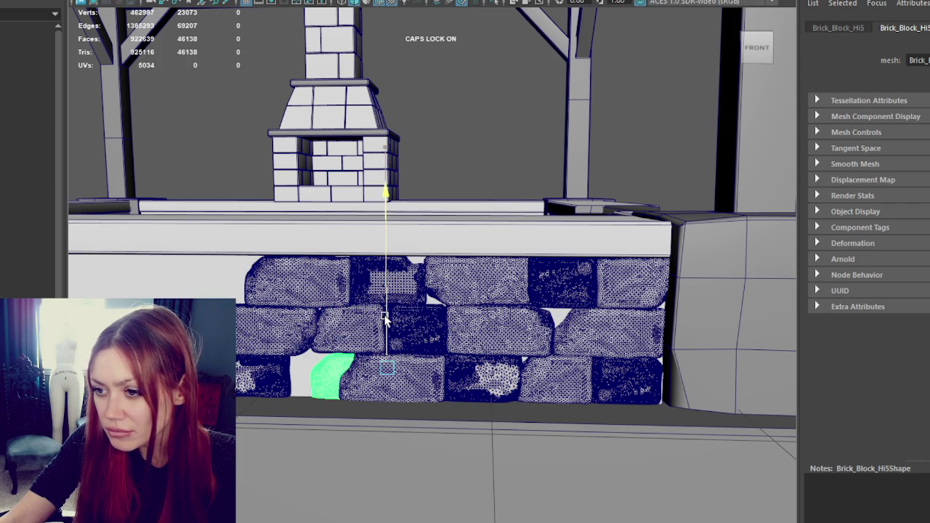
key(e)
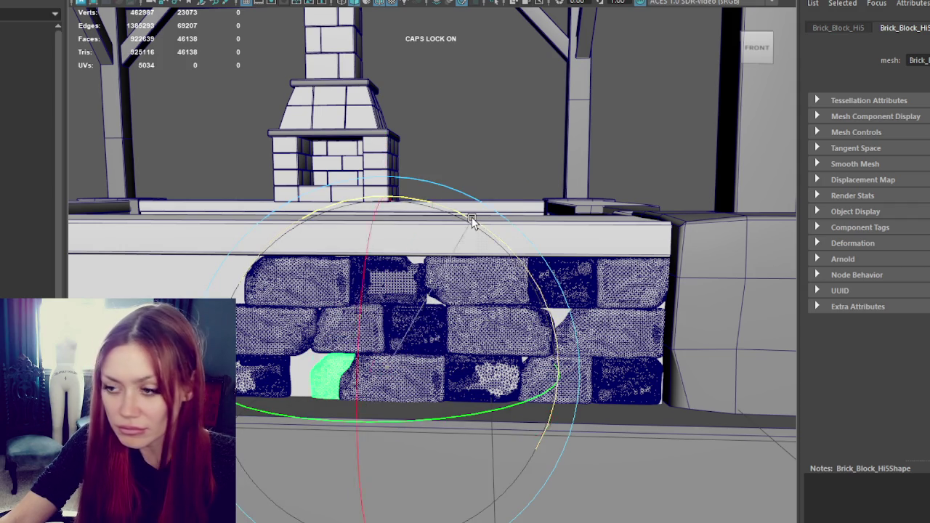
drag(471, 221, 613, 339)
key(ctrl+z)
key(w)
drag(460, 374, 379, 376)
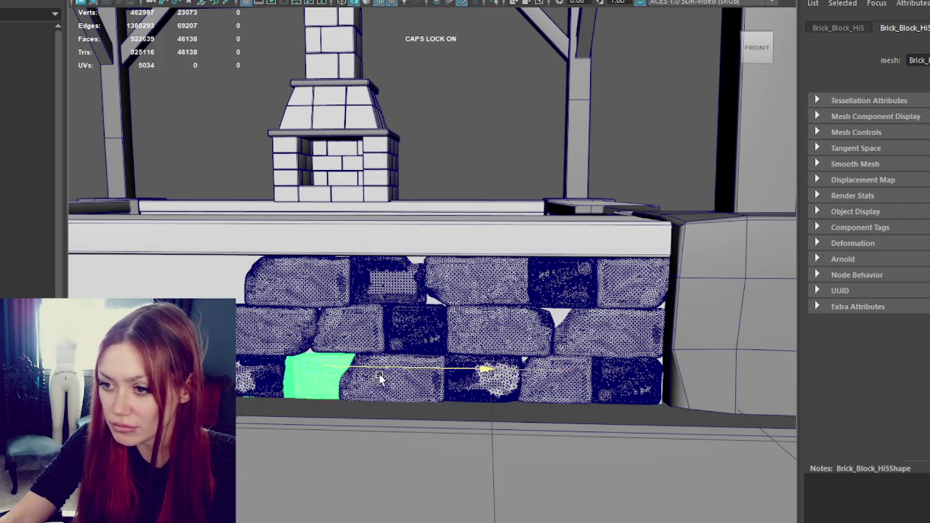
Raise the far-left brick into the top row, then delete the stray brick.
click(243, 371)
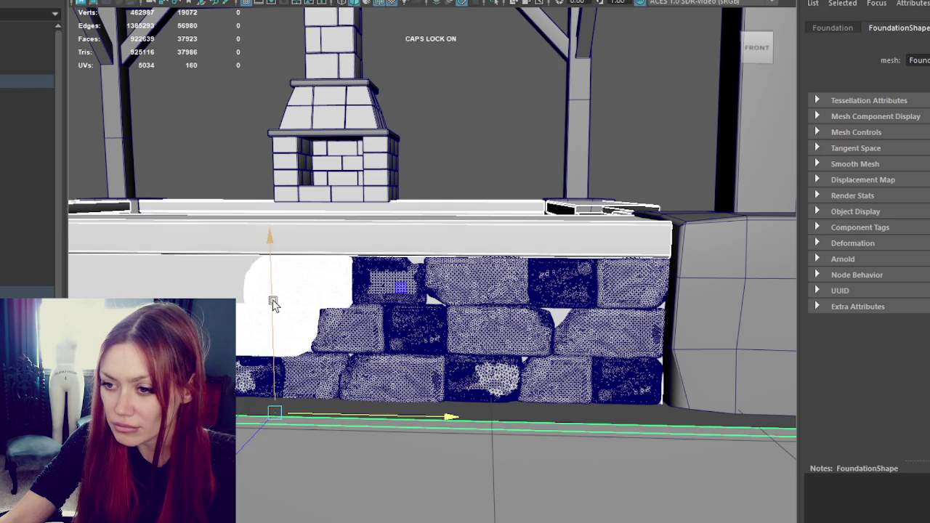
drag(262, 326, 271, 250)
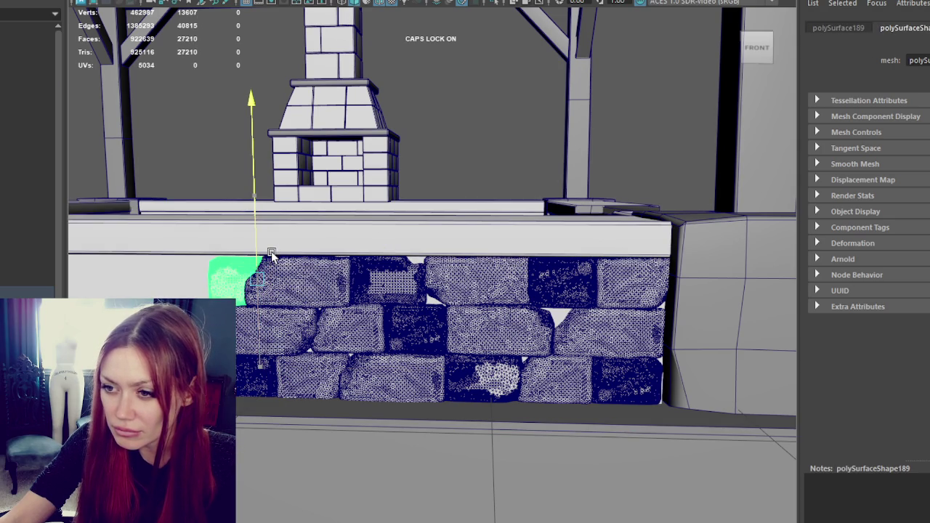
alt+drag(262, 304, 307, 314)
drag(373, 295, 357, 297)
key(Delete)
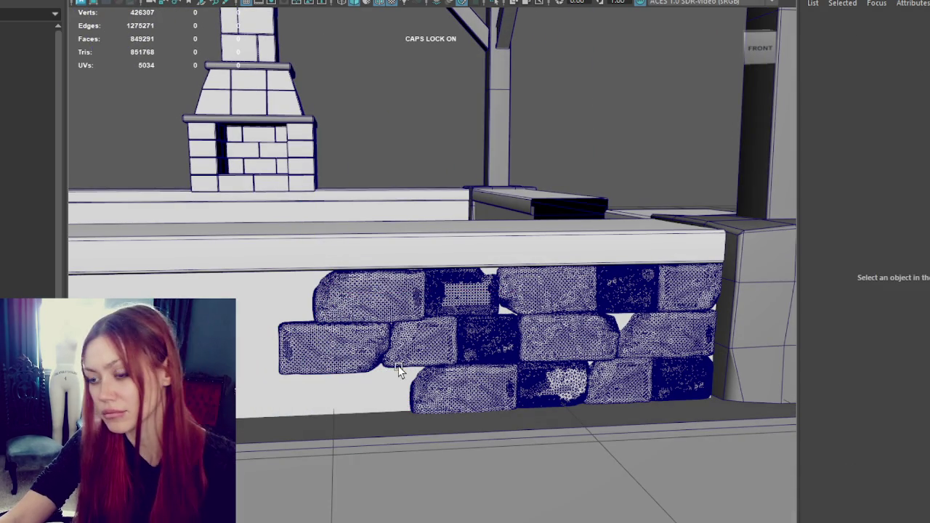
Duplicate a bottom-row brick, place the copy at the row's left end and rotate it into place.
click(465, 389)
click(576, 377)
key(ctrl+d)
drag(576, 377, 363, 377)
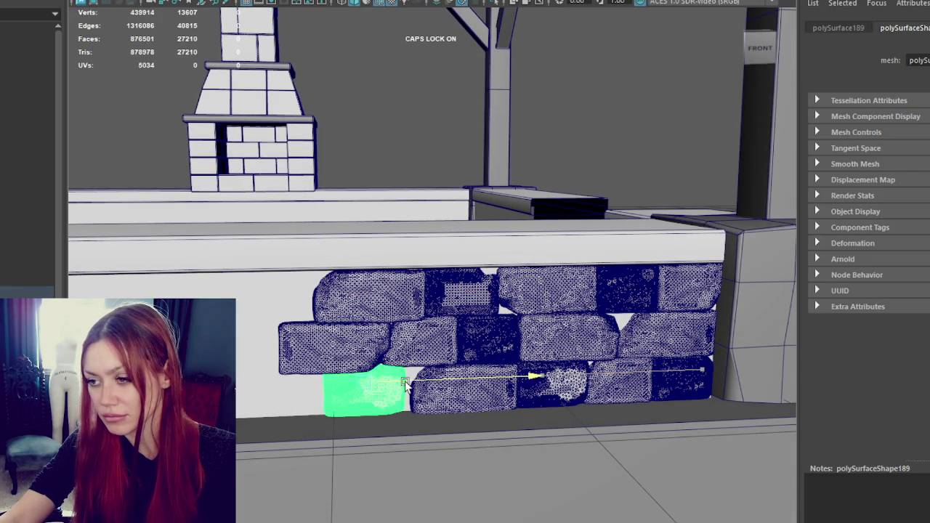
key(e)
drag(391, 218, 407, 400)
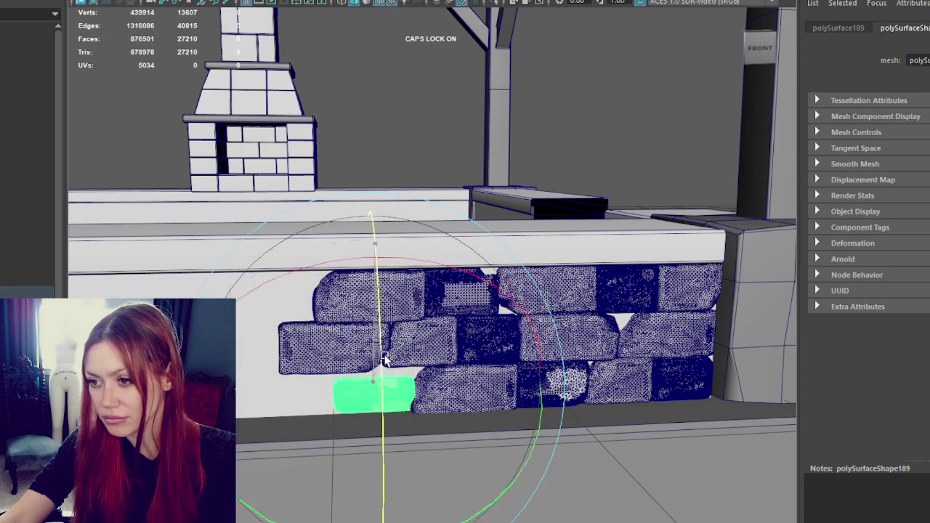
key(ctrl+z)
drag(369, 293, 385, 441)
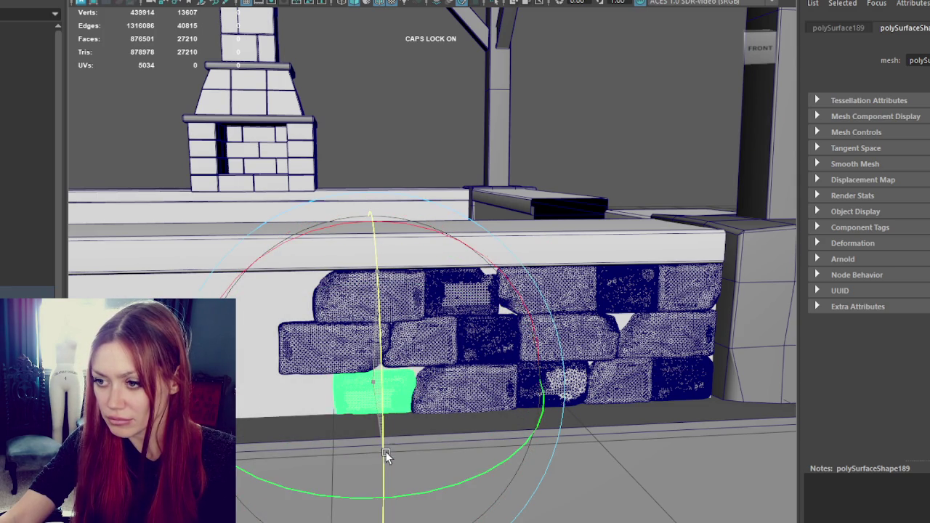
key(w)
key(e)
mouse_move(427, 226)
mouse_down()
mouse_move(531, 313)
mouse_move(571, 373)
mouse_move(556, 229)
mouse_up()
key(w)
scroll(619, 146, down, 3)
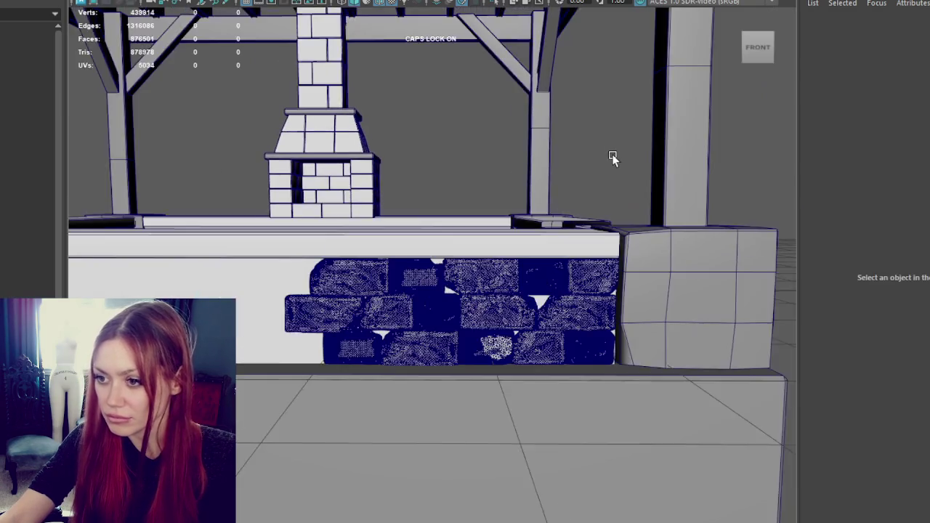
Turn the white Temp wall piece into the new object polySurface191.
scroll(619, 147, up, 5)
click(193, 296)
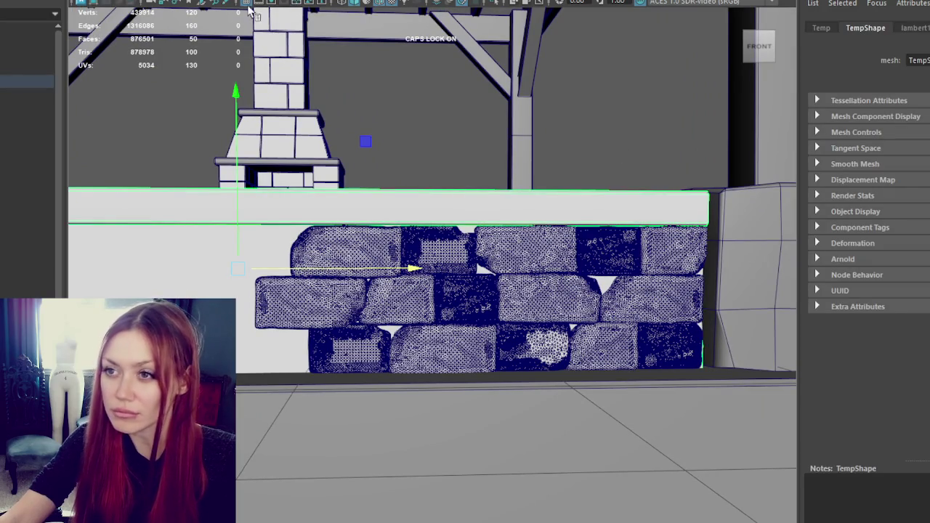
click(102, 0)
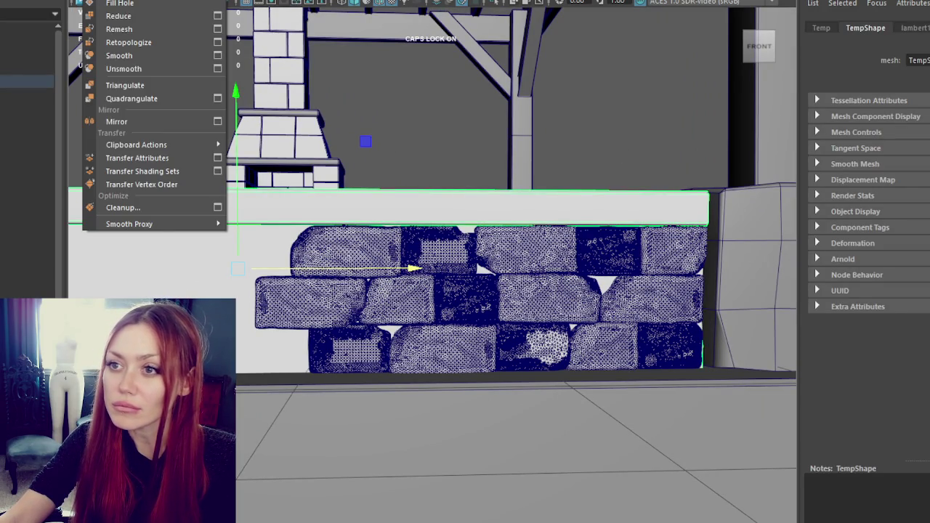
click(116, 0)
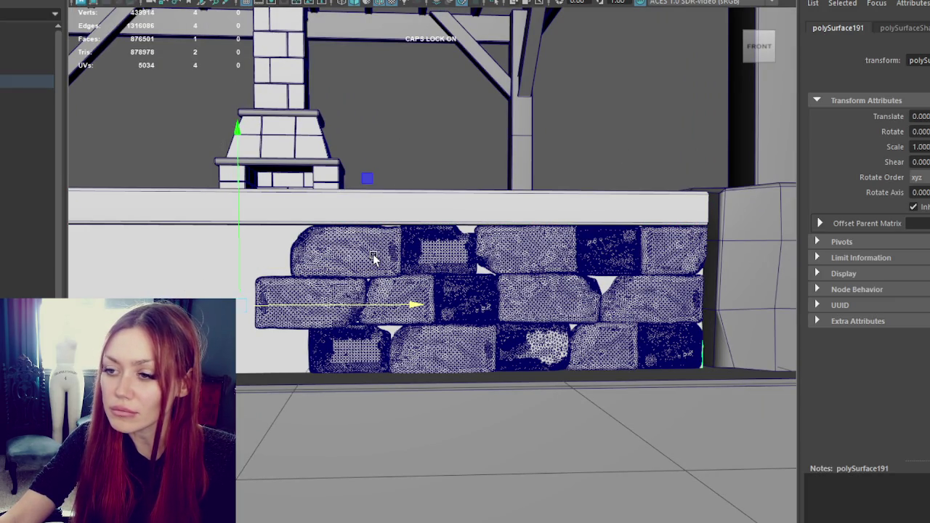
Select the flat wall panel behind the bricks, back in whole-object selection mode.
click(374, 0)
key(Escape)
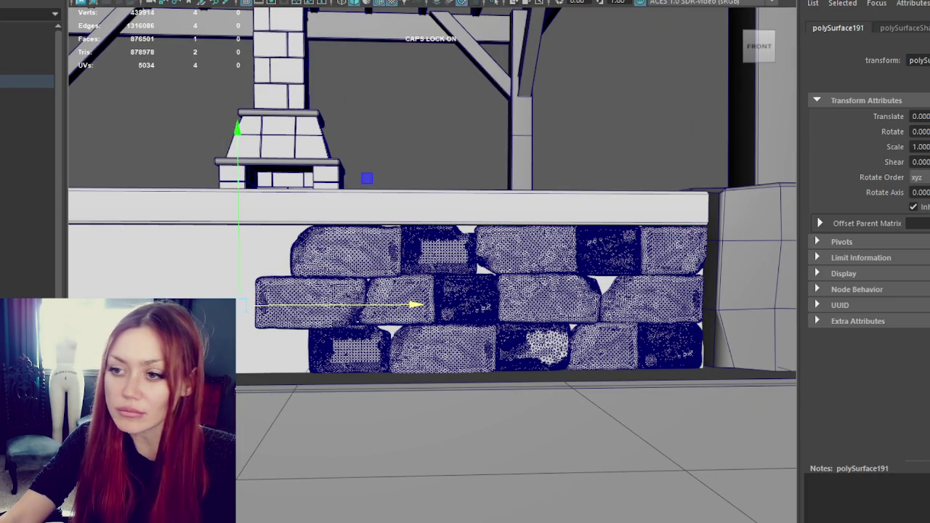
click(30, 181)
click(247, 297)
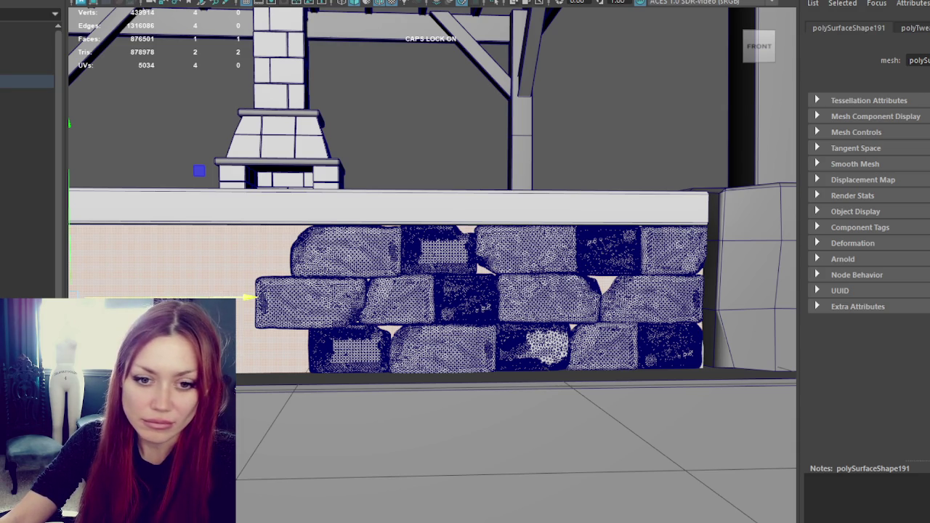
right_drag(417, 97, 484, 79)
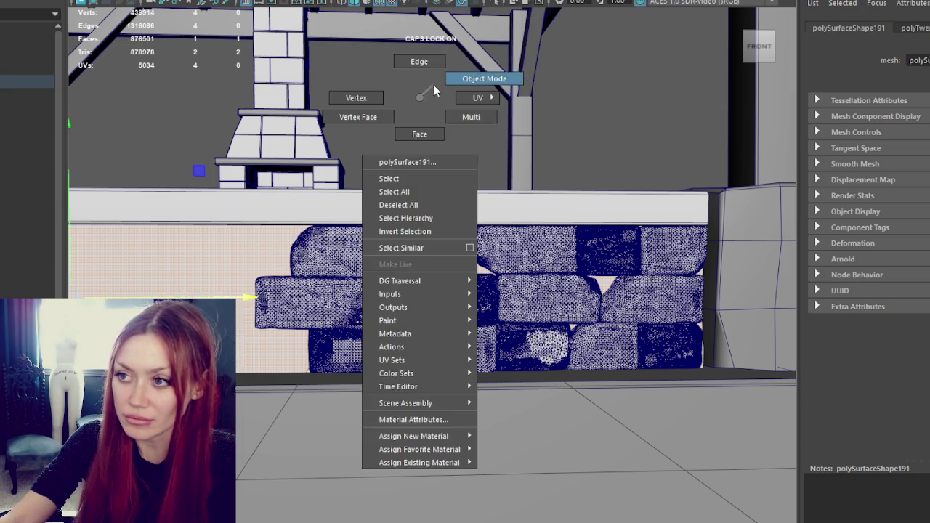
Combine all the stone blocks into one mesh and rename it Wall_Hi.
click(378, 261)
key(q)
shift+click(440, 251)
shift+click(526, 251)
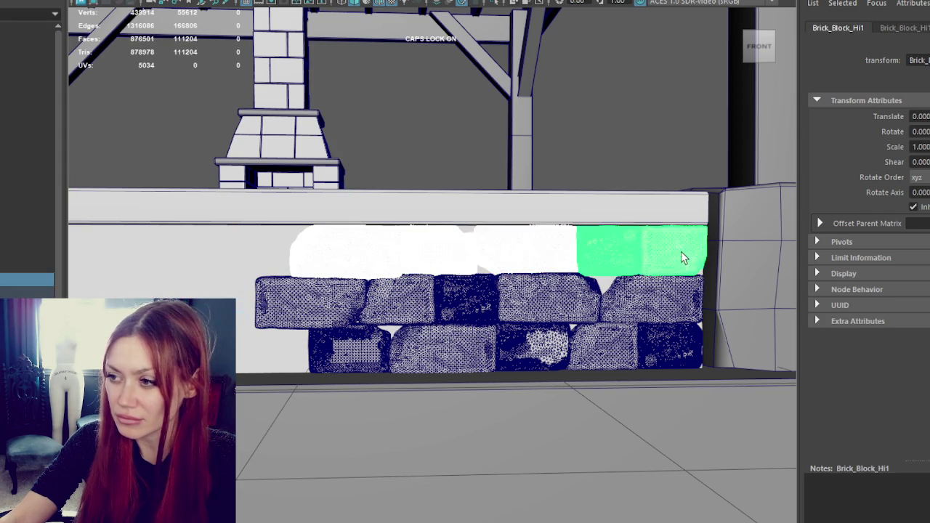
mouse_move(662, 256)
shift+mouse_down()
mouse_move(367, 309)
mouse_move(342, 326)
shift+mouse_up()
click(102, 0)
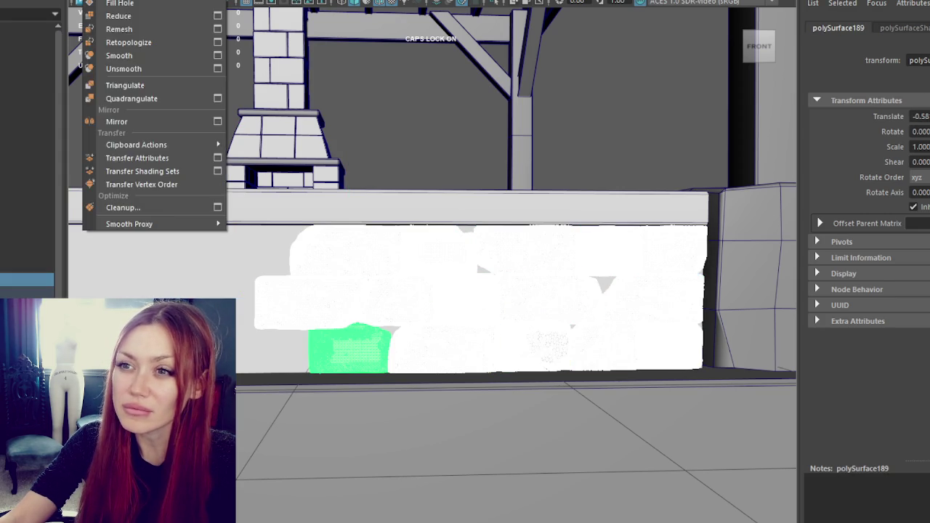
click(109, 2)
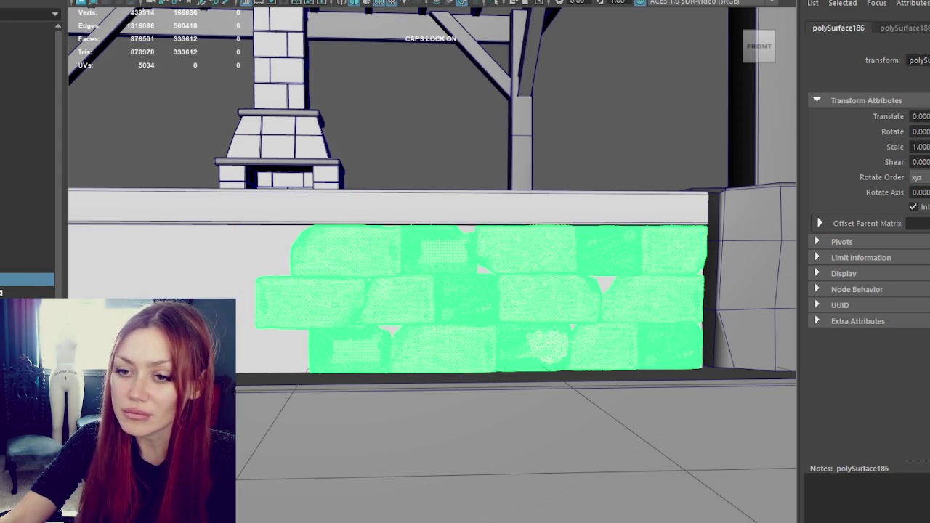
double_click(27, 279)
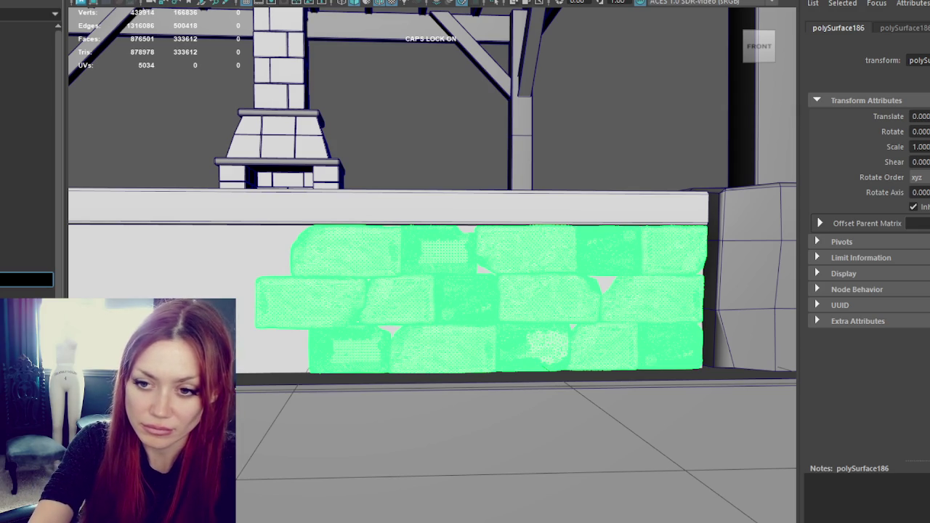
text(Wall_Hi)
key(Return)
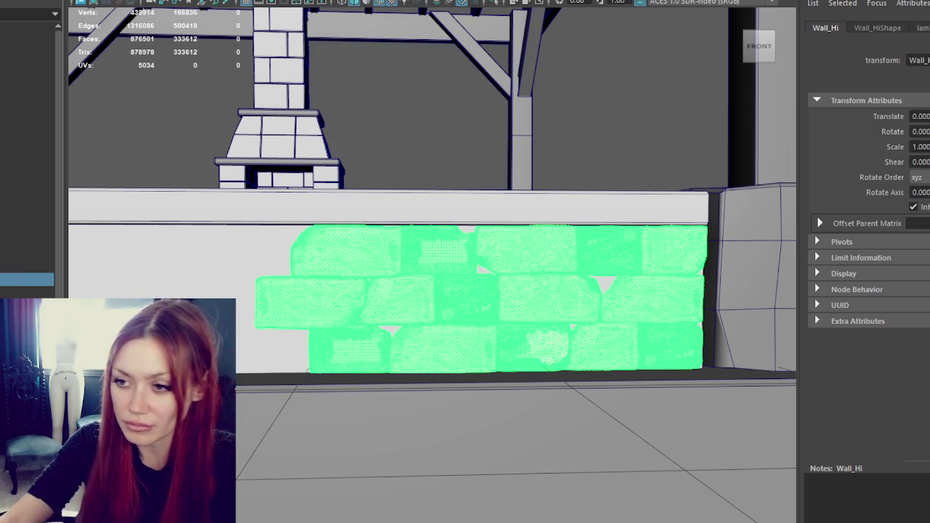
Select the flat single-face wall plane and show its mesh shape attributes.
click(132, 271)
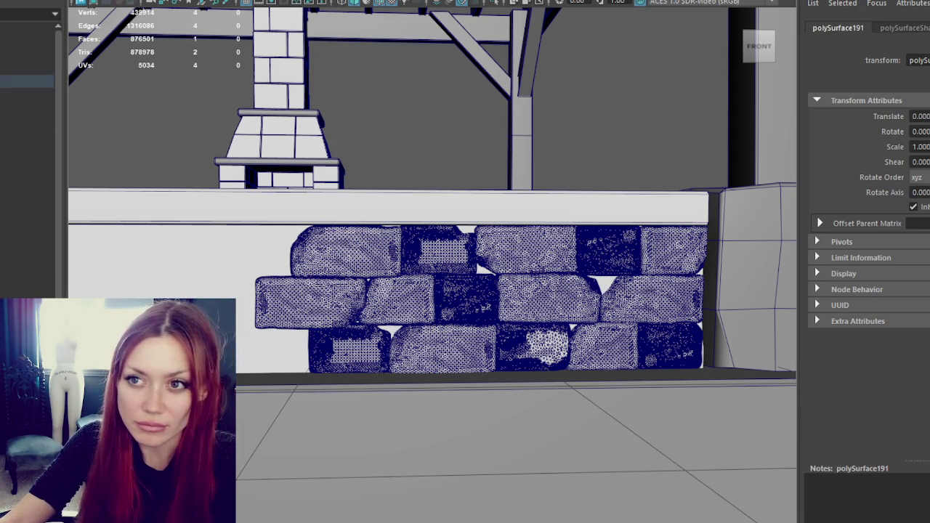
click(26, 175)
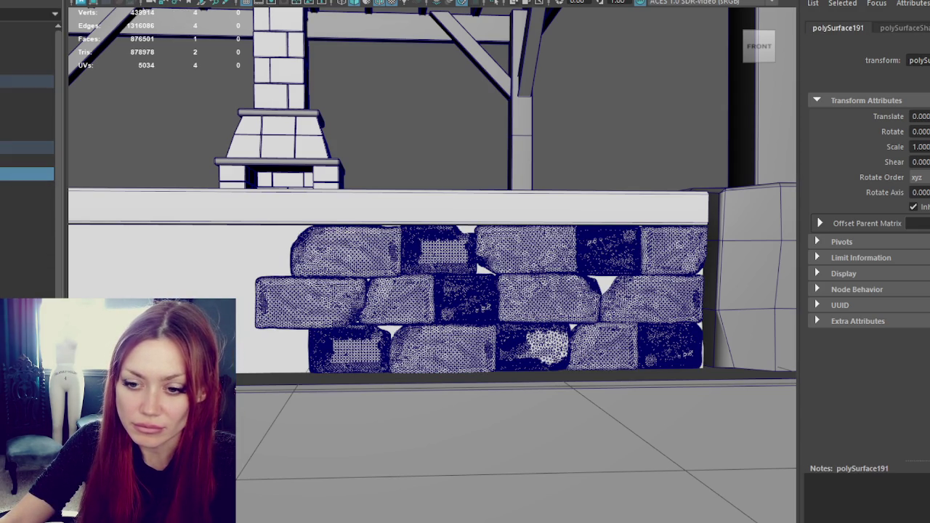
click(905, 28)
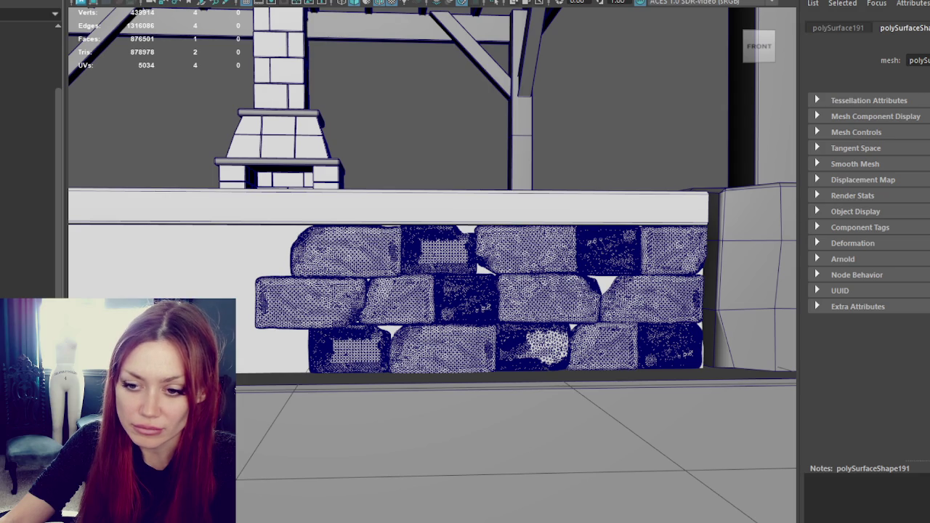
Select the Wall_Lo plane, cycling past the Wall_Hi brick mesh.
scroll(312, 251, down, 3)
scroll(320, 250, down, 2)
scroll(319, 250, up, 3)
scroll(320, 250, up, 2)
key(Up)
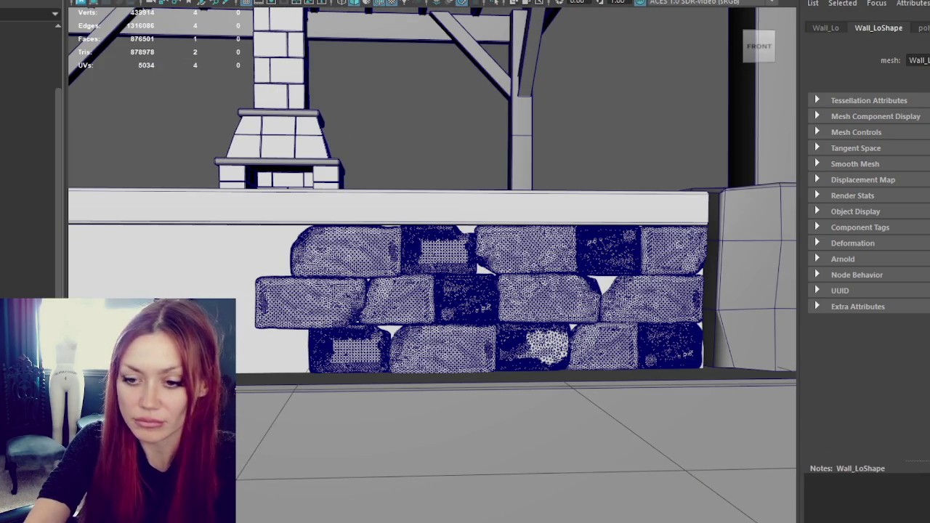
key(Down)
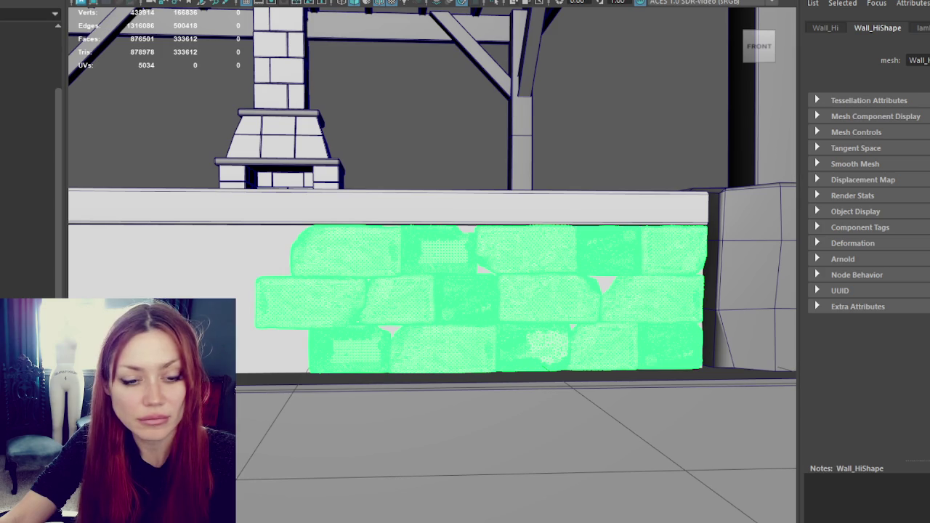
click(419, 160)
key(ctrl+z)
key(Up)
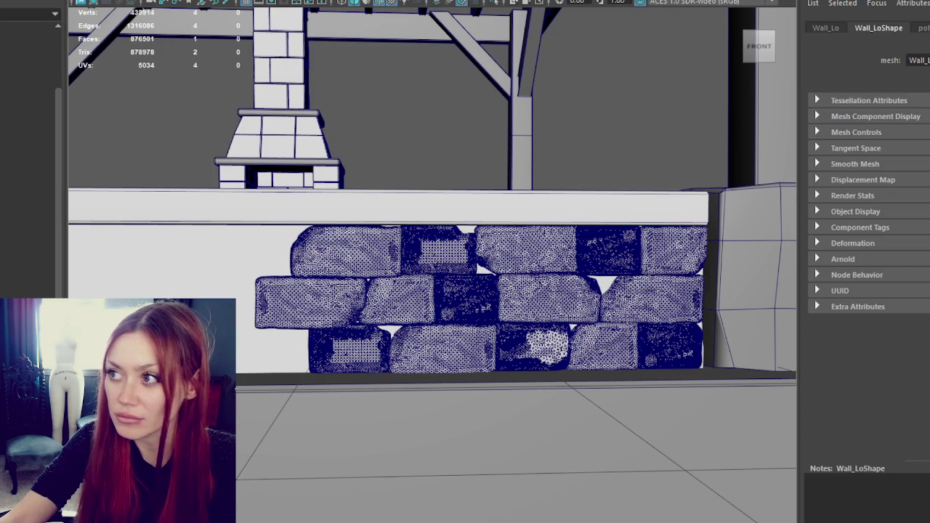
In wireframe, insert a vertical edge loop near Wall_Lo's left end, then restore textured shading.
shift+right_drag(239, 280, 254, 376)
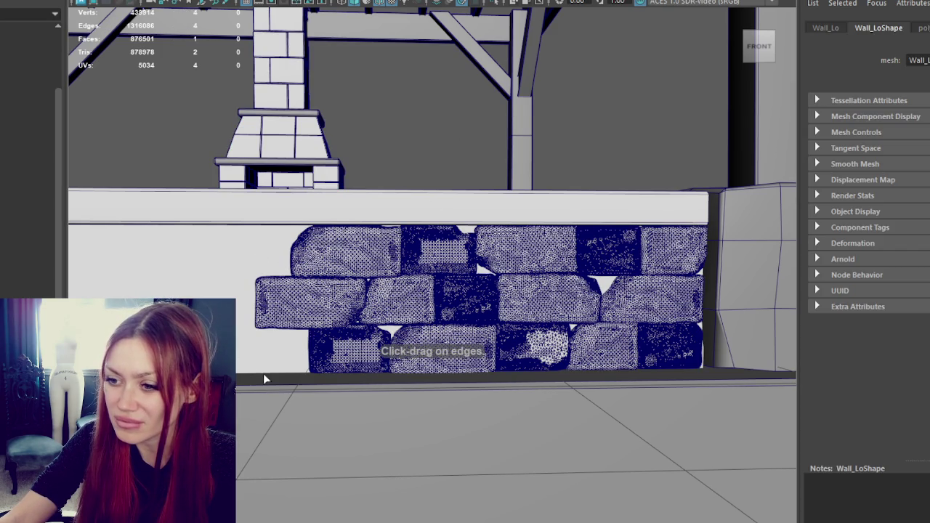
click(276, 374)
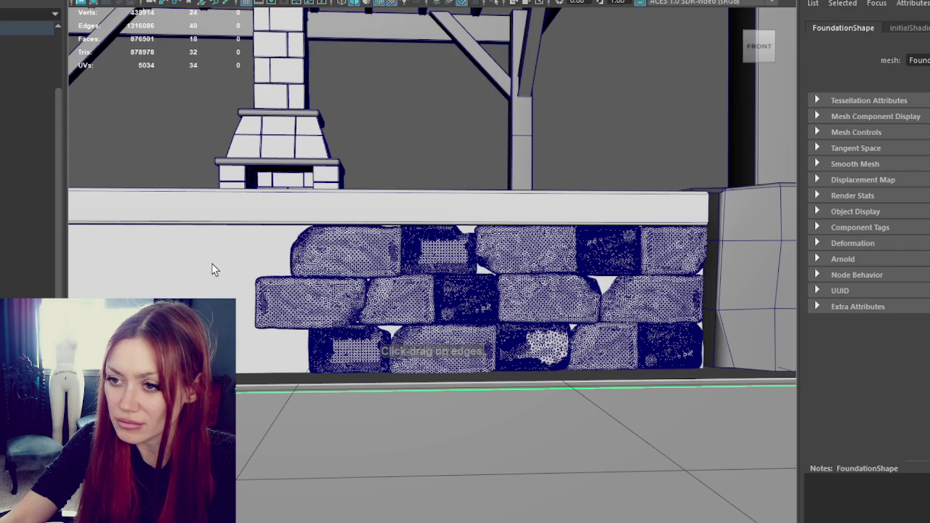
key(4)
click(258, 210)
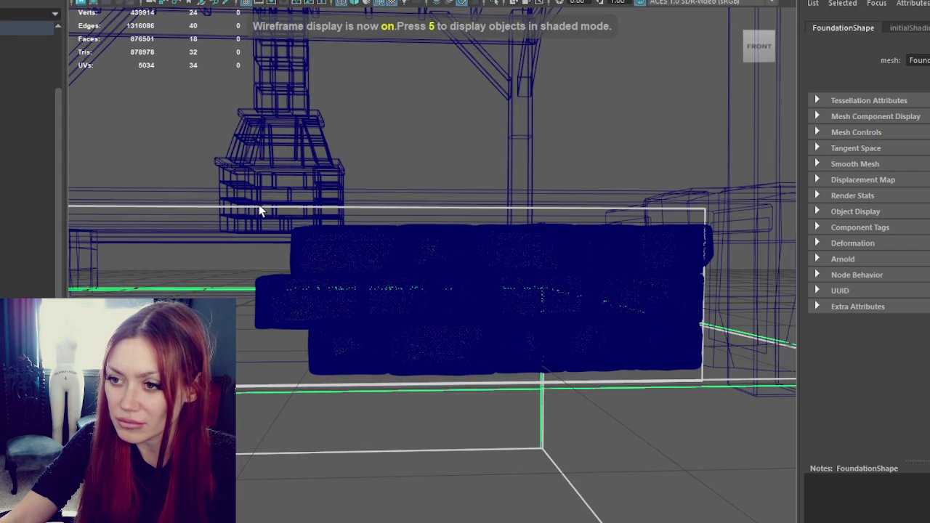
click(283, 284)
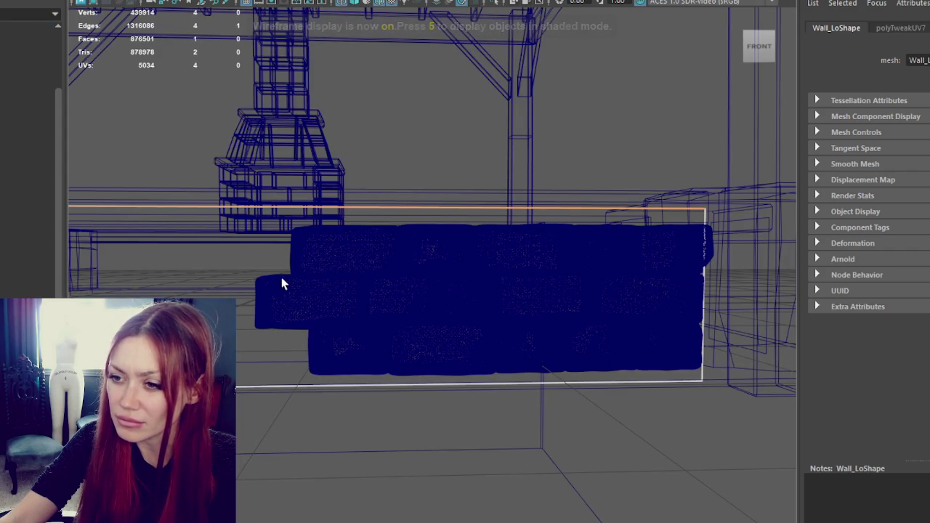
drag(288, 207, 313, 211)
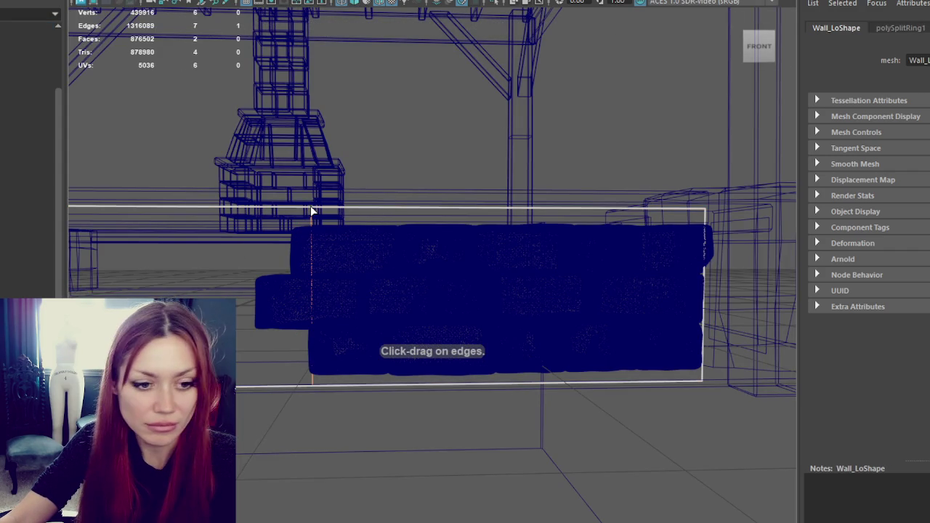
key(6)
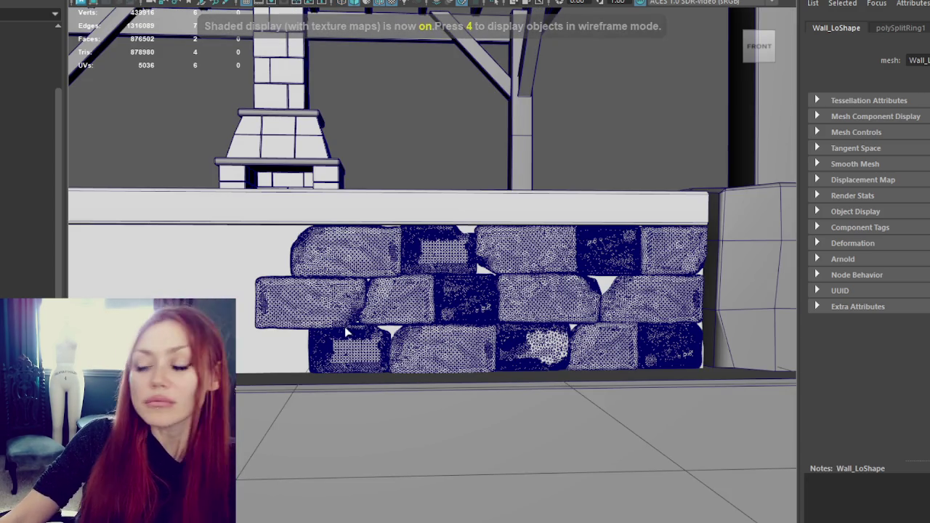
Finish the edge loop and return to whole-object selection.
key(F8)
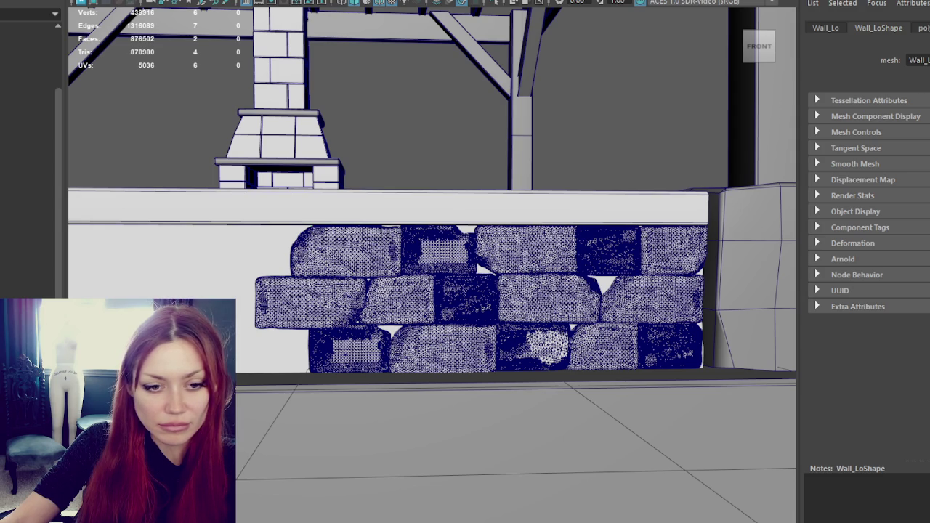
key(g)
key(r)
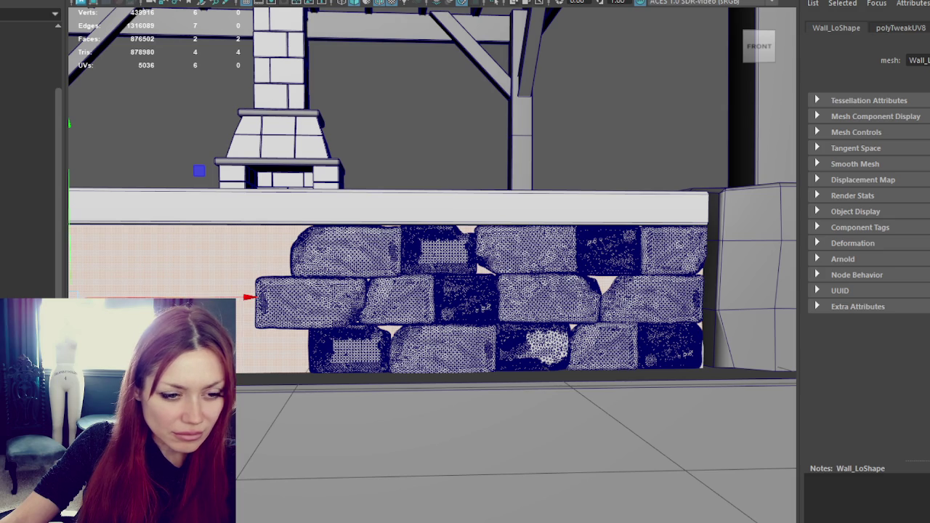
key(ctrl+z)
right_drag(633, 87, 673, 82)
Move the Wall_Lo pivot down to floor level and sideways along the wall.
click(466, 354)
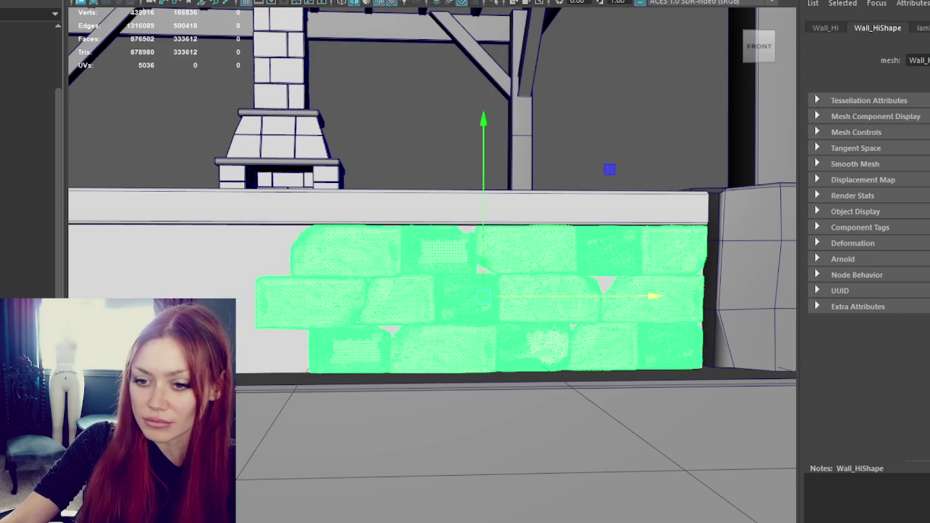
click(415, 305)
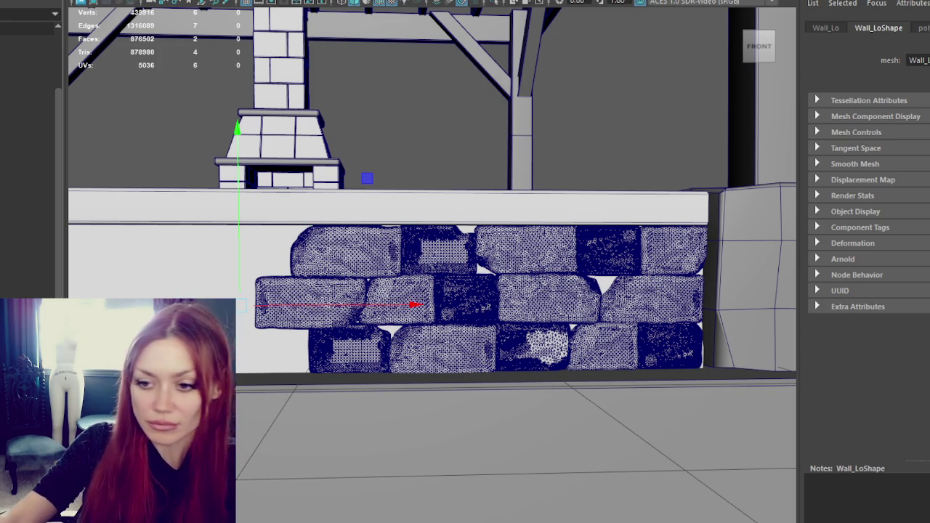
click(426, 263)
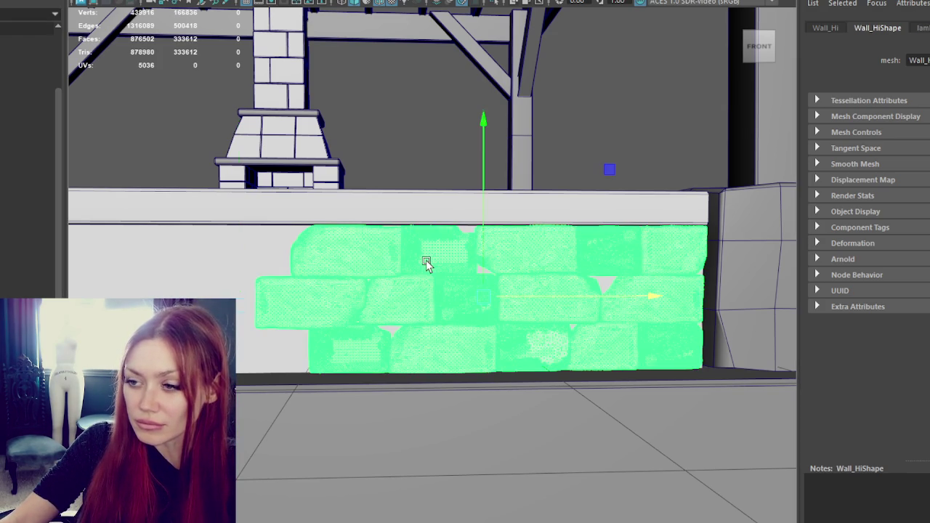
click(260, 267)
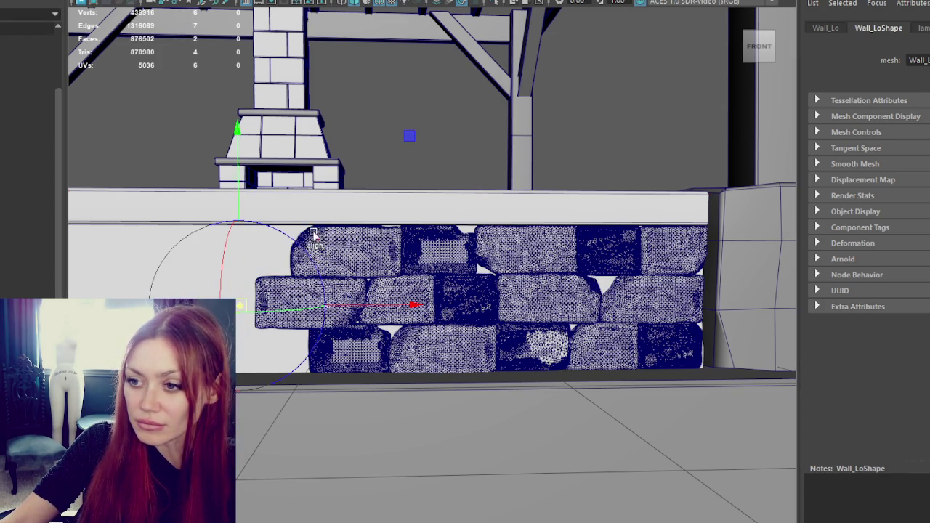
drag(245, 269, 240, 291)
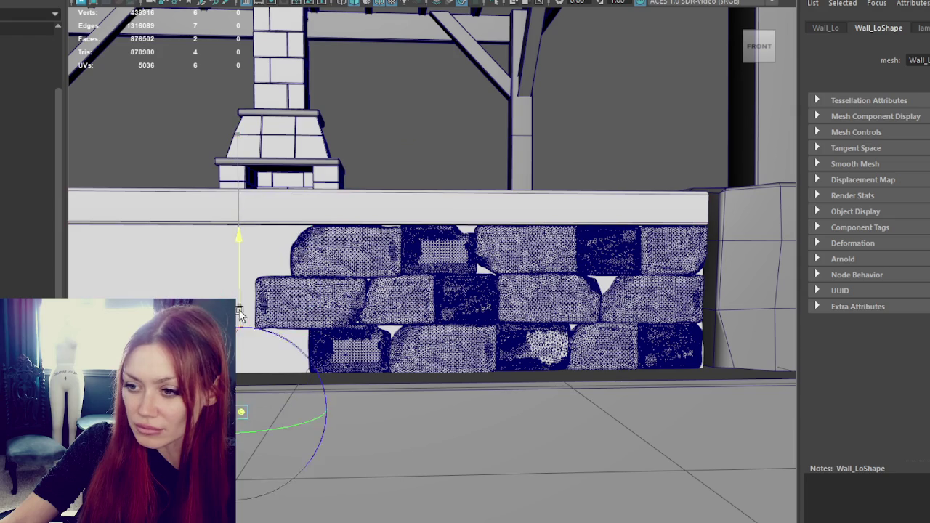
click(276, 4)
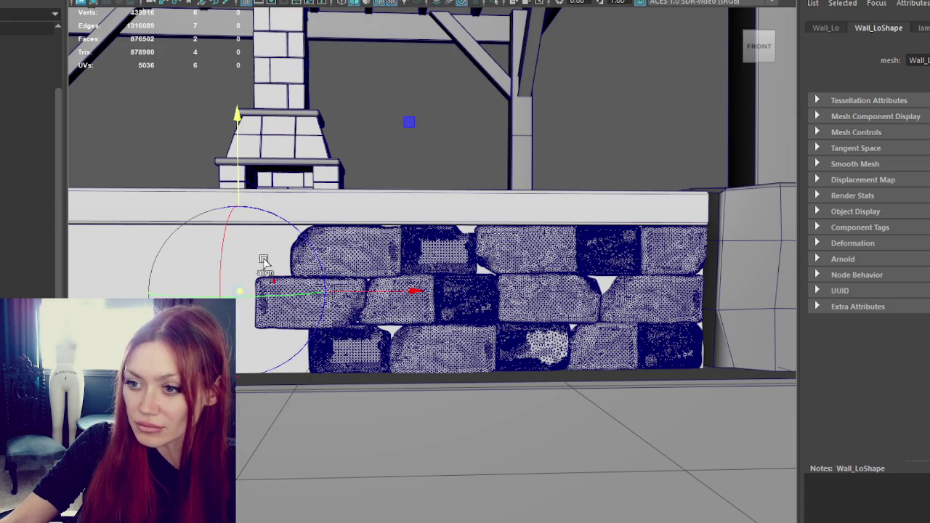
drag(242, 187, 242, 308)
mouse_move(258, 412)
mouse_down()
mouse_move(369, 412)
mouse_move(395, 432)
mouse_move(384, 436)
mouse_up()
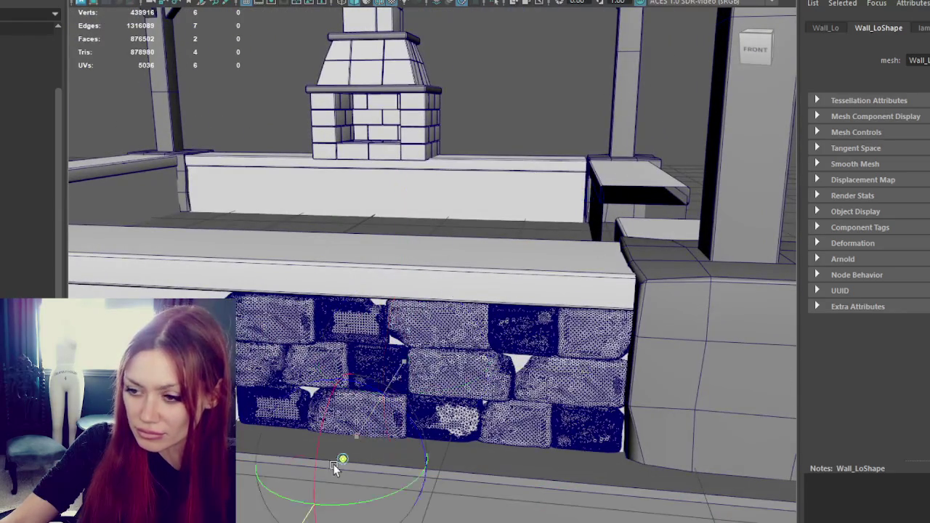
mouse_move(295, 504)
alt+mouse_down()
mouse_move(312, 481)
mouse_move(498, 415)
mouse_move(672, 434)
mouse_move(622, 415)
alt+mouse_up()
mouse_move(462, 422)
alt+mouse_down()
mouse_move(618, 385)
mouse_move(477, 378)
mouse_move(431, 363)
mouse_move(414, 434)
mouse_move(405, 411)
mouse_move(404, 251)
mouse_move(396, 252)
alt+mouse_up()
In wireframe, drag the wall piece's pivot from the upper beam down toward the wall base.
key(4)
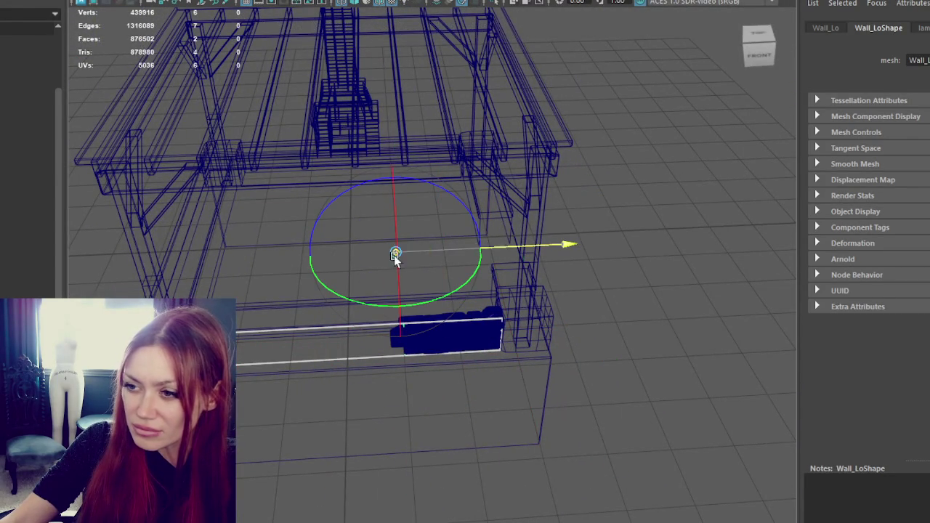
mouse_move(376, 162)
mouse_down()
mouse_move(393, 138)
mouse_move(461, 167)
mouse_move(552, 114)
mouse_up()
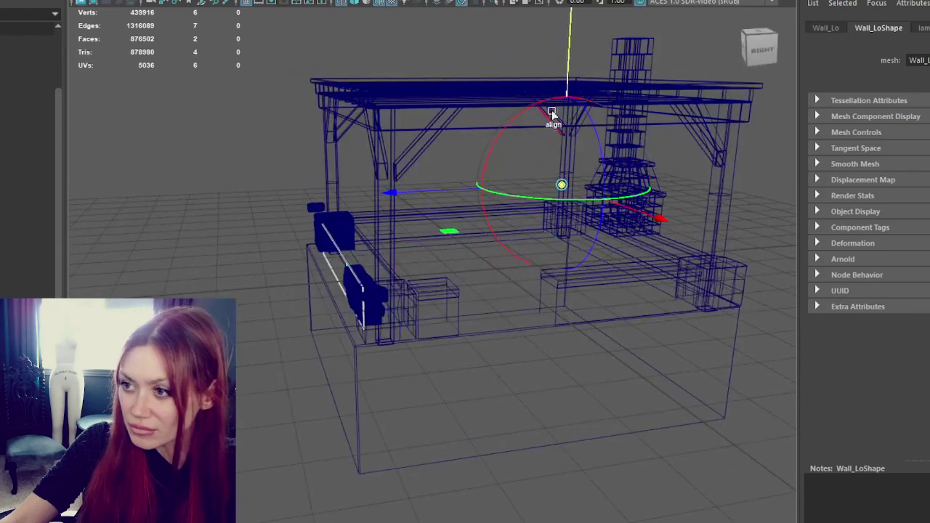
mouse_move(569, 75)
mouse_down()
mouse_move(536, 245)
mouse_move(543, 267)
mouse_move(520, 250)
mouse_up()
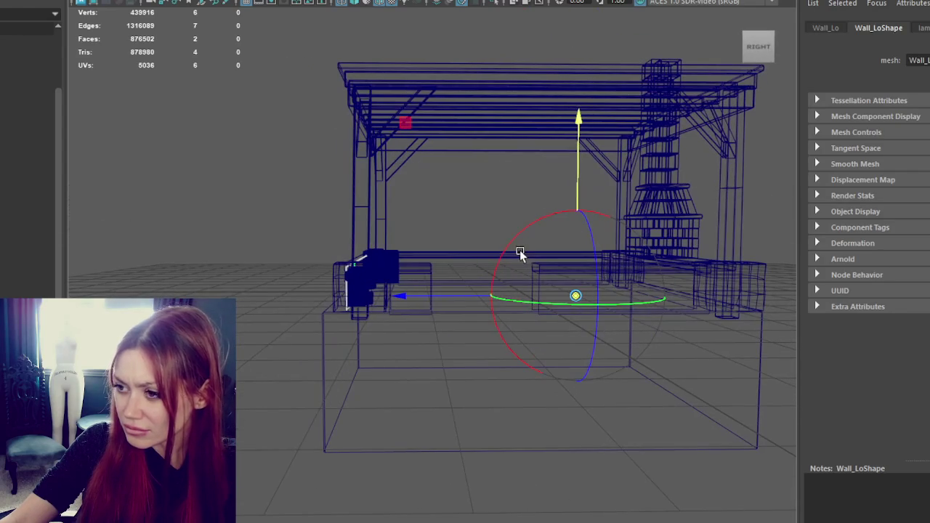
mouse_move(495, 293)
mouse_down()
mouse_move(434, 299)
mouse_move(510, 285)
mouse_move(587, 289)
mouse_up()
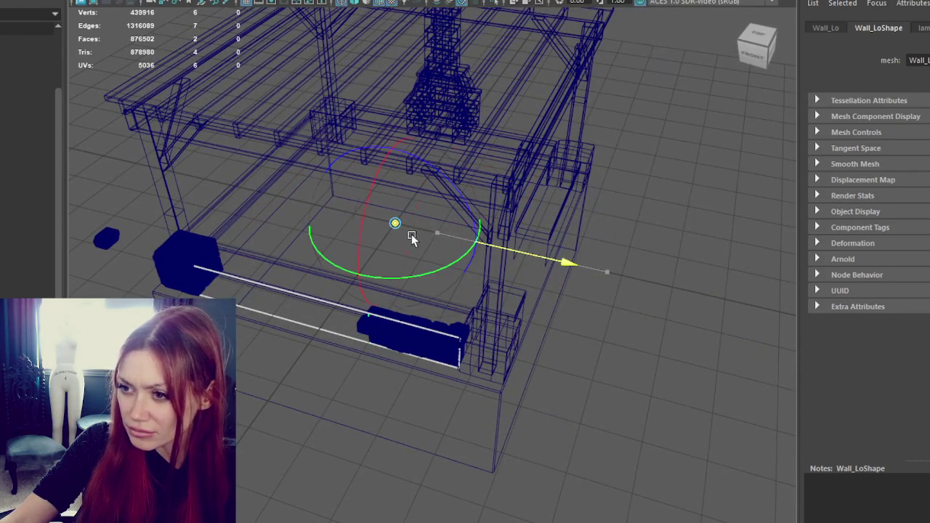
Slide Wall_Hi's pivot along X, then restore textured shading and select Wall_Lo.
click(459, 332)
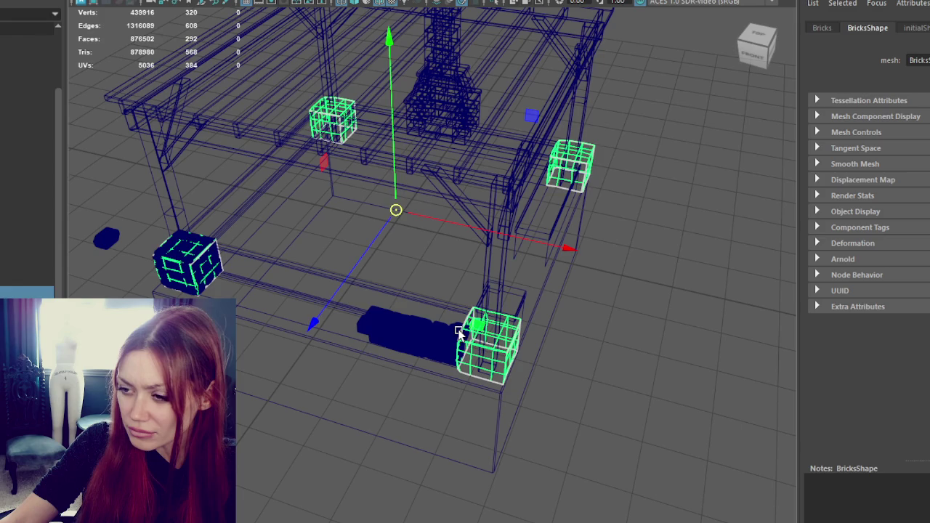
click(448, 329)
key(d)
mouse_move(512, 355)
mouse_down()
mouse_move(422, 329)
mouse_move(375, 224)
mouse_move(349, 320)
mouse_move(581, 373)
mouse_up()
mouse_move(415, 343)
mouse_down()
mouse_move(301, 311)
mouse_move(581, 327)
mouse_move(474, 327)
mouse_up()
click(613, 241)
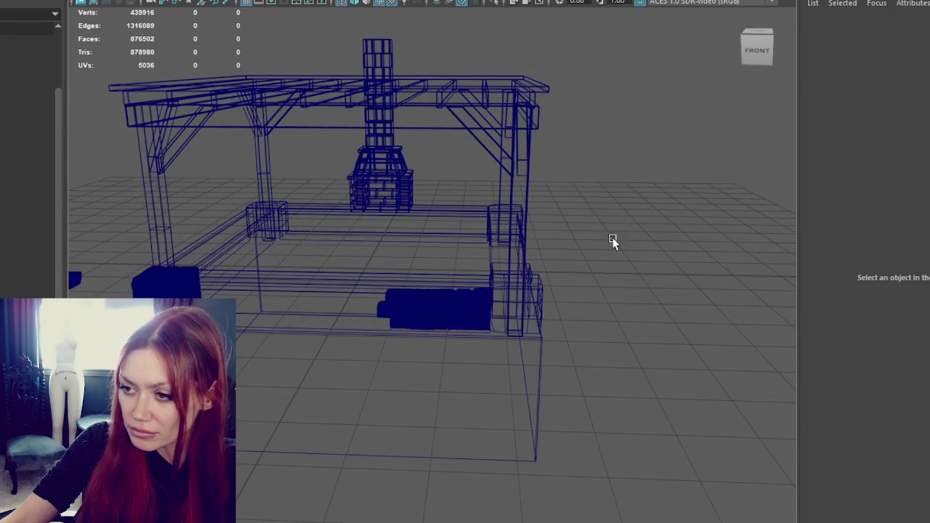
key(6)
click(407, 306)
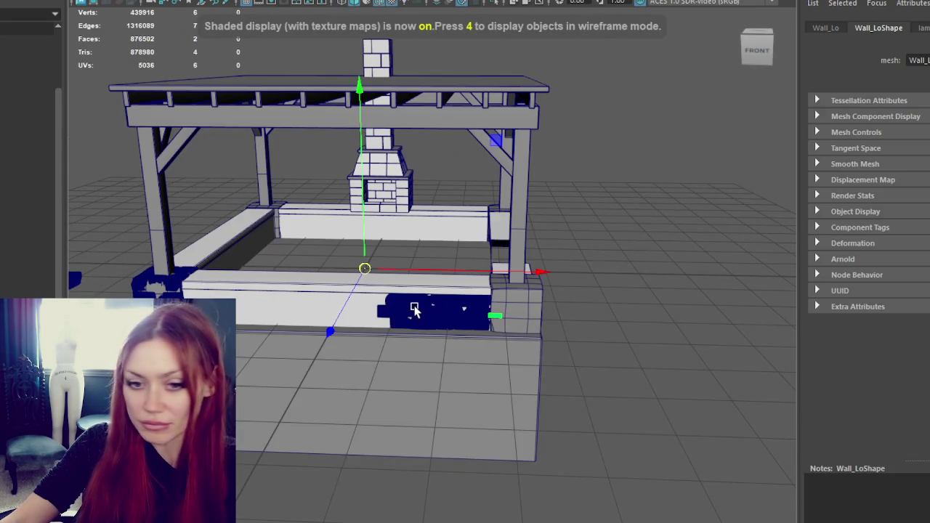
Switch Wall_Lo to face mode, select its front face and delete it.
click(408, 308)
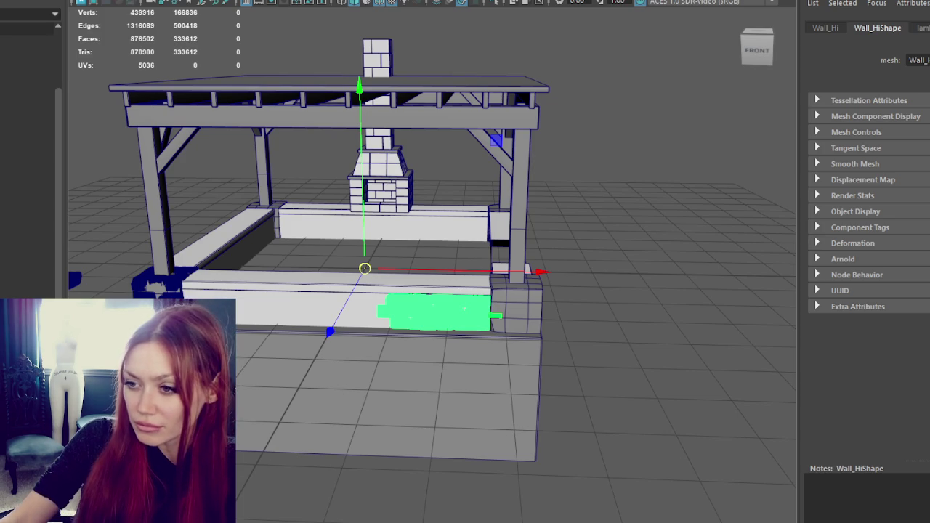
click(289, 300)
click(689, 166)
click(274, 314)
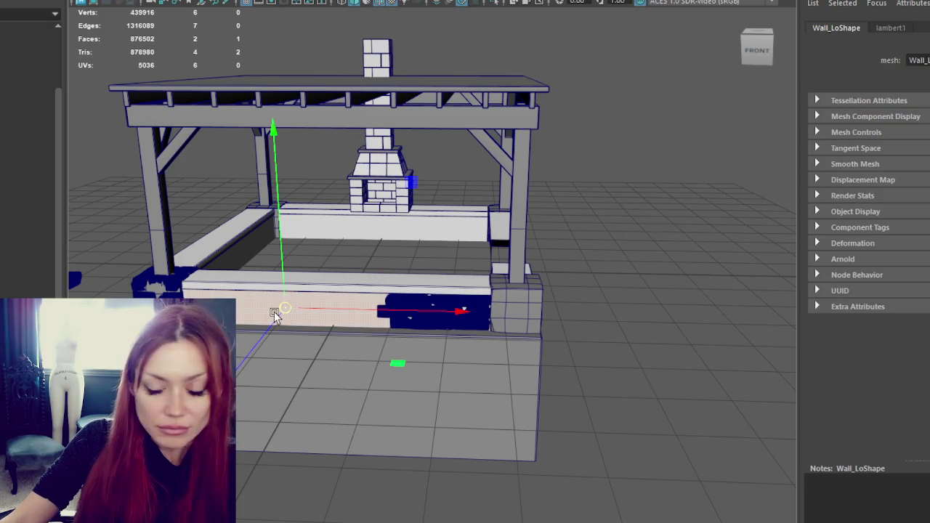
key(ctrl+d)
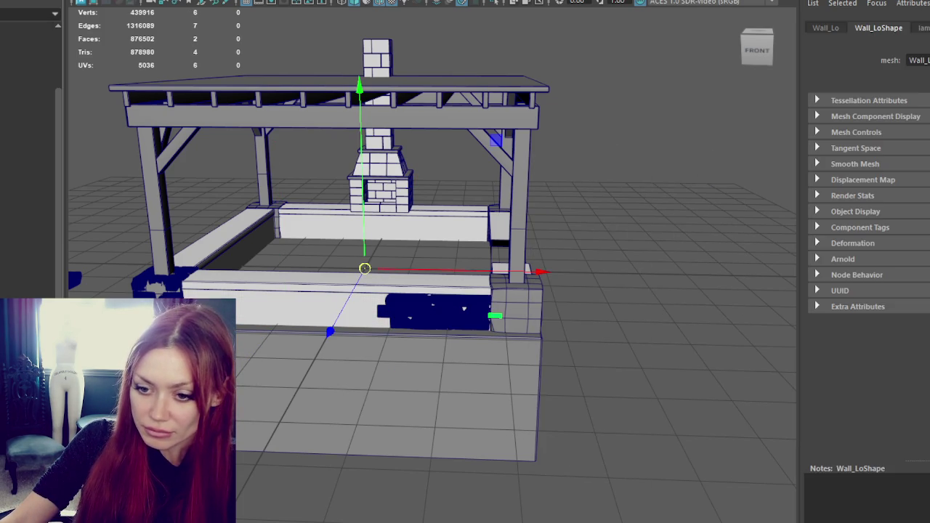
key(ctrl+z)
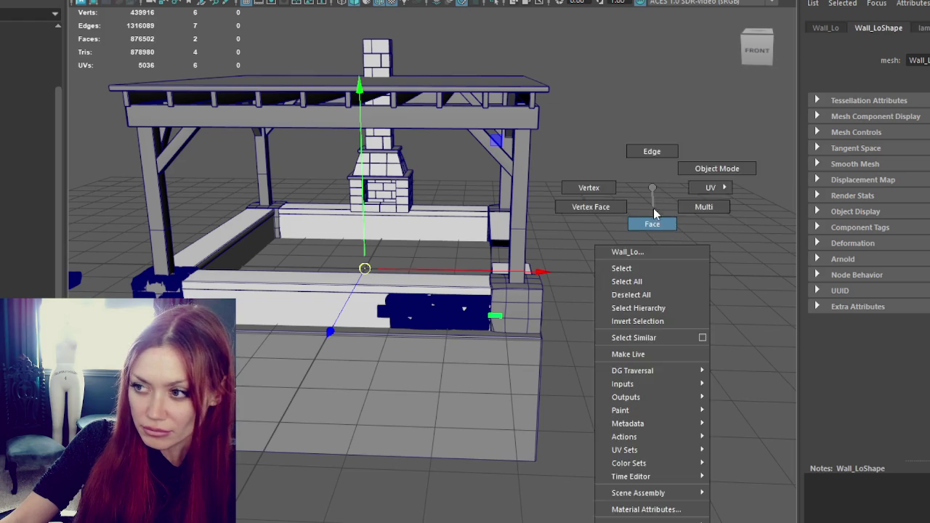
right_drag(654, 187, 653, 218)
click(314, 314)
key(Delete)
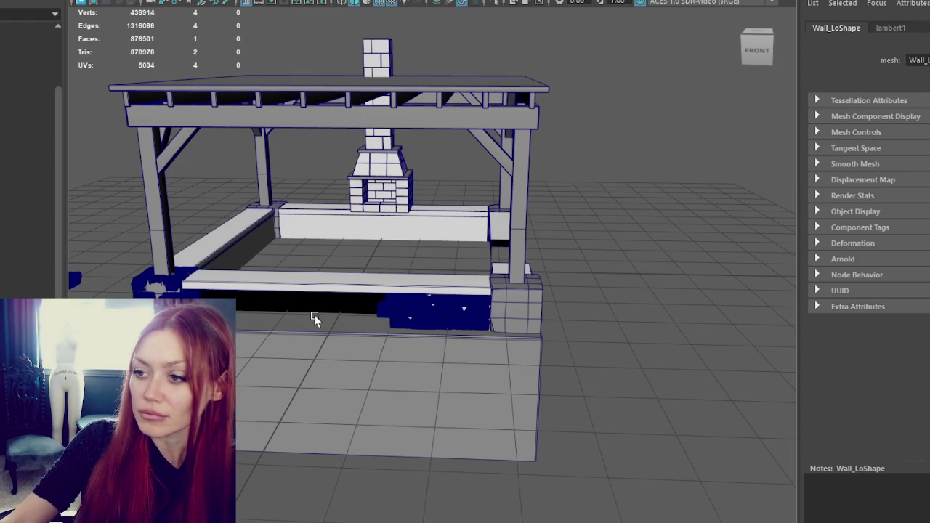
click(621, 92)
click(365, 268)
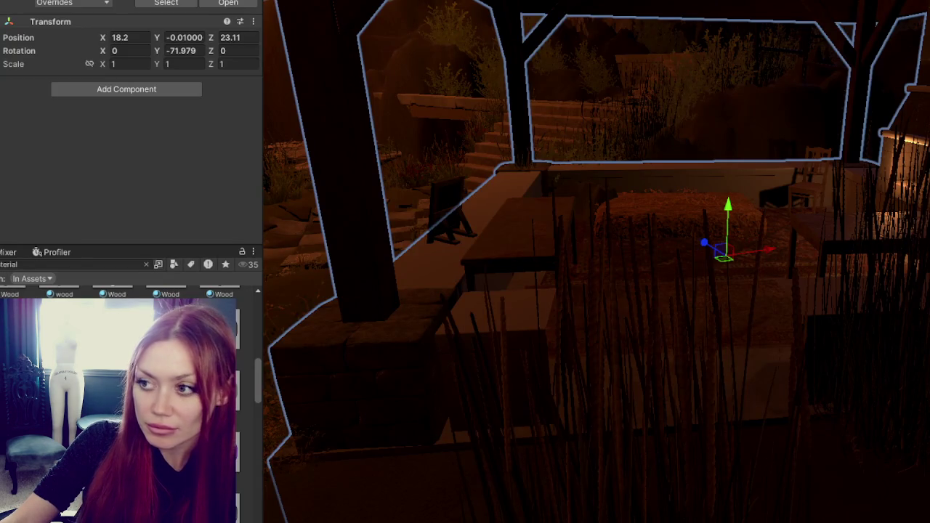
Confirm Save in the Scene(s) Have Been Modified prompt for the pergola scene.
click(464, 260)
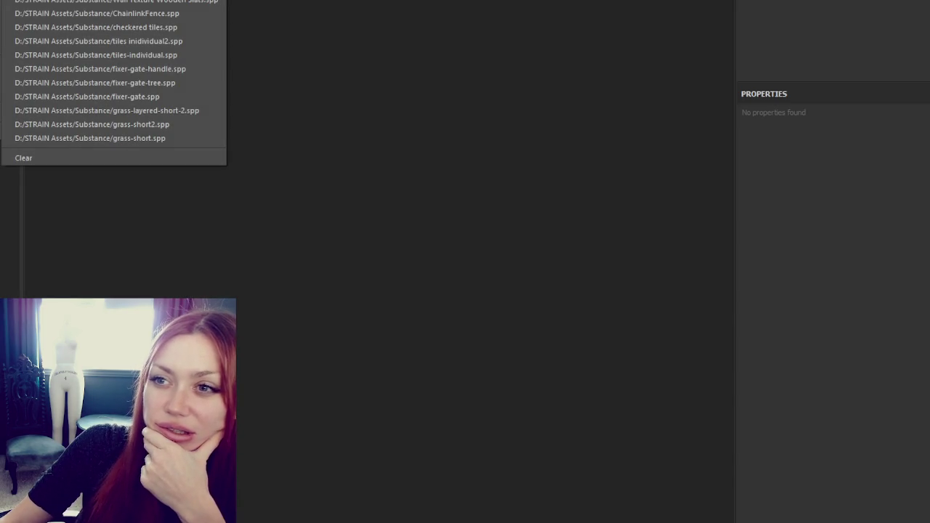
Create a new Substance 3D Painter project from the wall lo.fbx mesh.
key(ctrl+n)
click(594, 80)
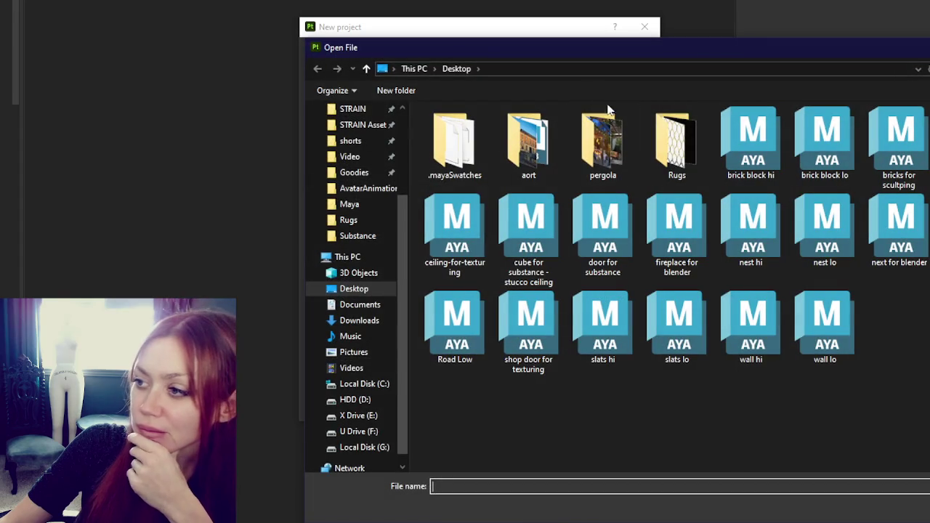
double_click(825, 324)
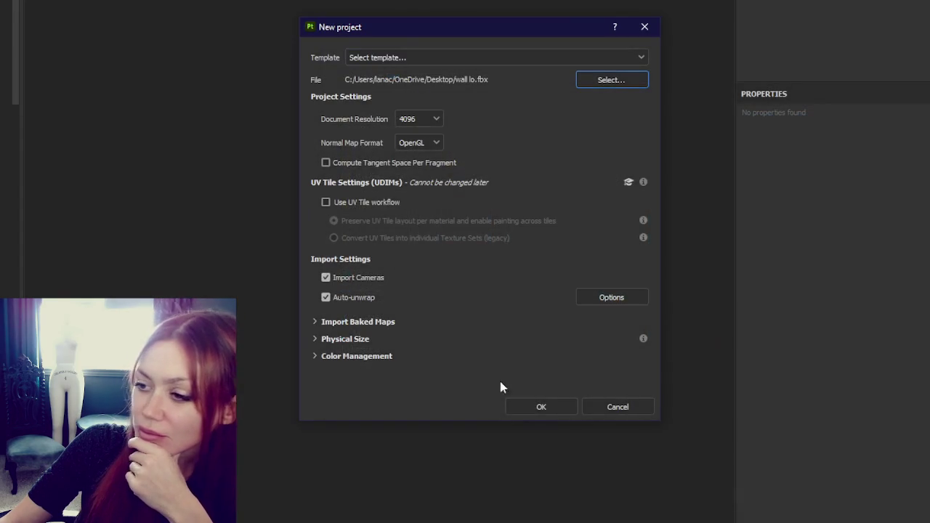
click(538, 409)
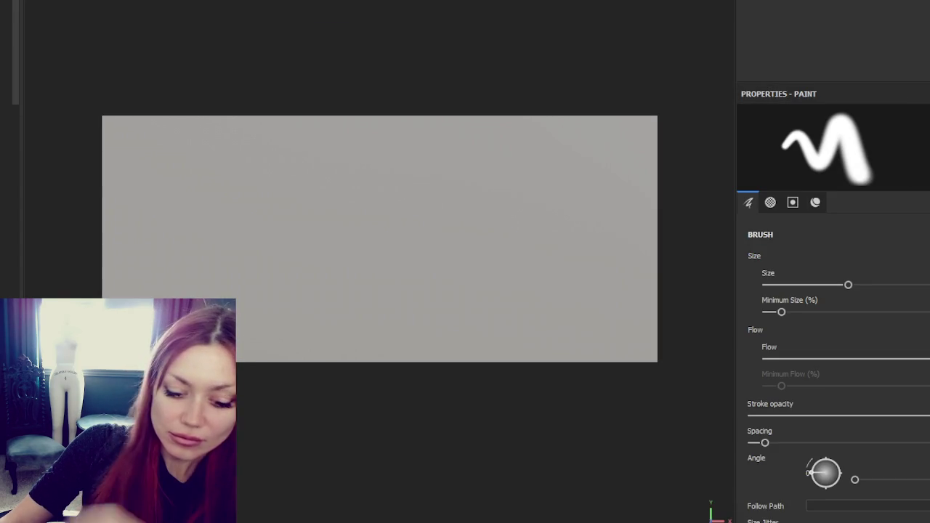
alt+drag(562, 68, 603, 18)
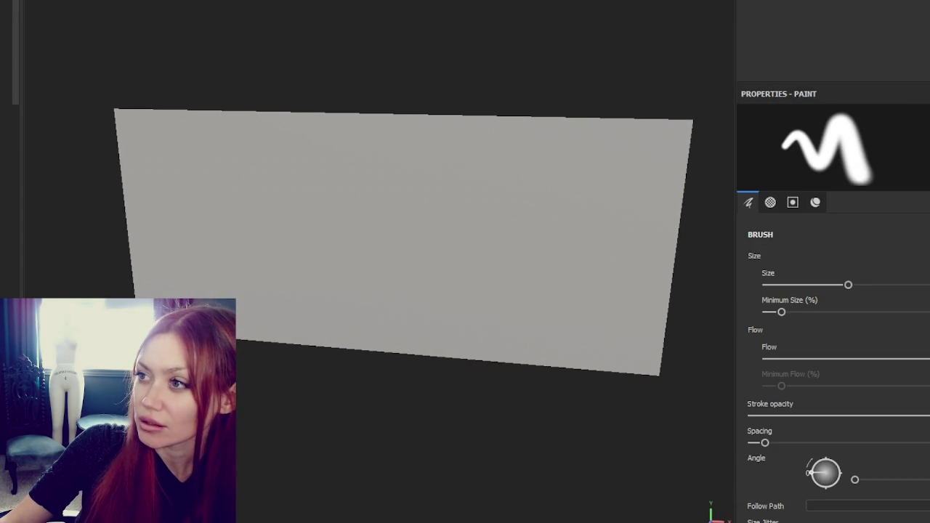
In Bake Mesh Maps, load wall hi.fbx as the high-poly mesh with 0.0332 max frontal distance.
key(ctrl+shift+b)
click(339, 79)
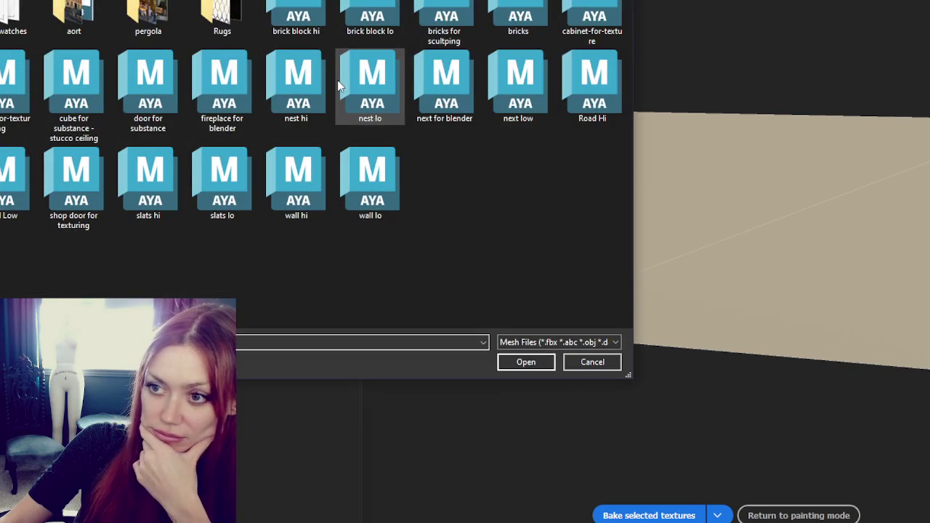
double_click(297, 175)
mouse_move(74, 201)
mouse_down()
mouse_move(98, 204)
mouse_move(98, 230)
mouse_up()
scroll(228, 174, down, 2)
click(223, 218)
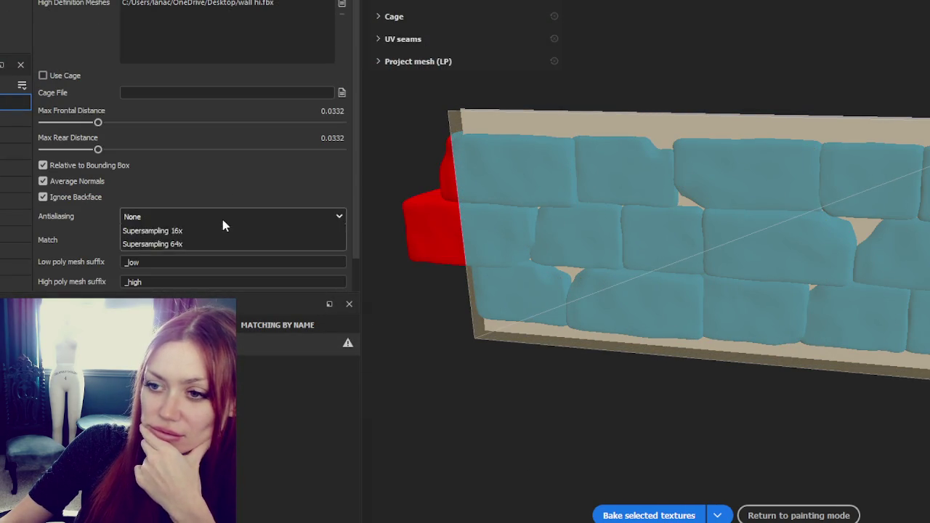
Leave antialiasing unchanged and bake the selected mesh maps from wall hi.fbx.
click(222, 248)
scroll(239, 203, up, 2)
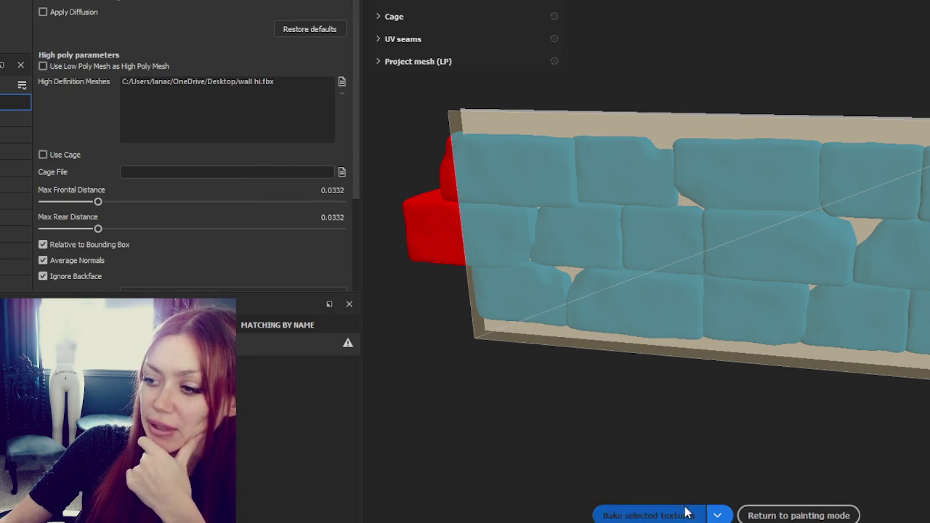
click(649, 515)
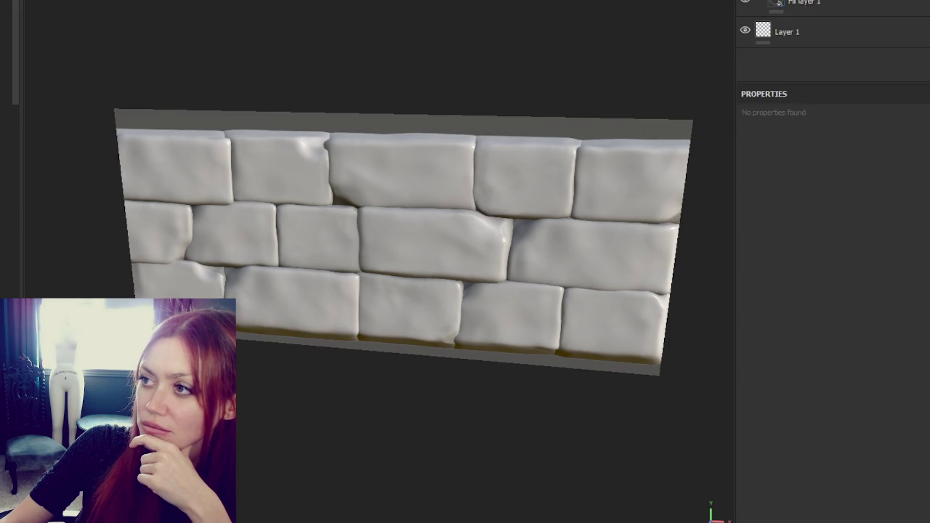
Add a Dirt generator mask to Fill layer 1.
right_click(781, 3)
click(830, 298)
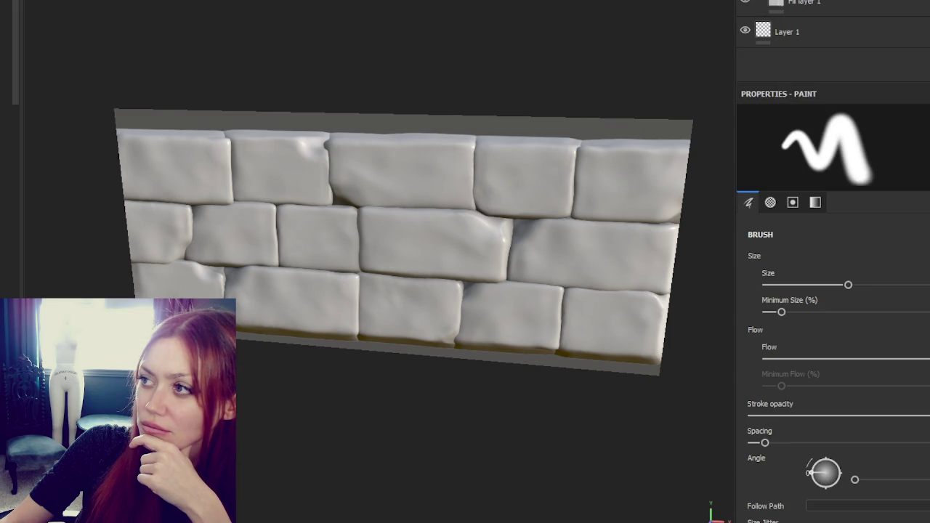
click(872, 153)
click(901, 231)
Make Fill layer 1 black with the metallic channel turned off.
click(835, 20)
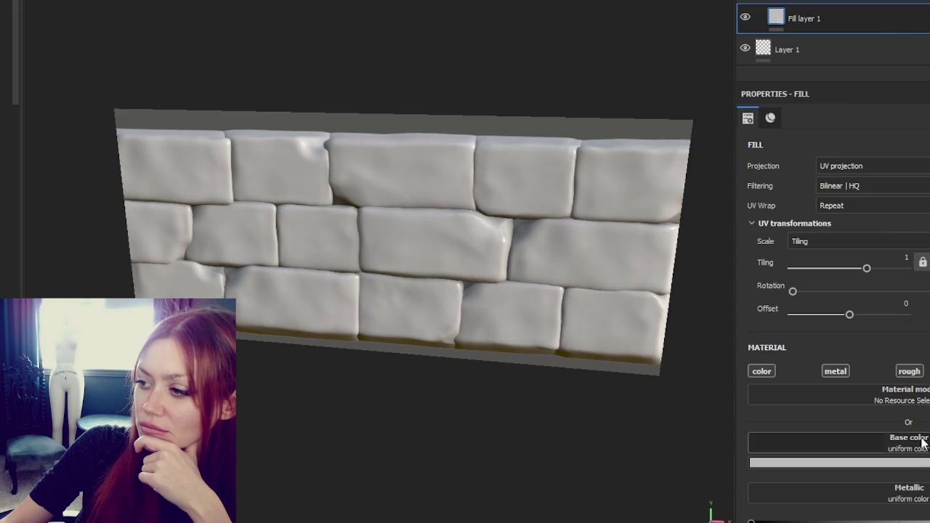
click(843, 372)
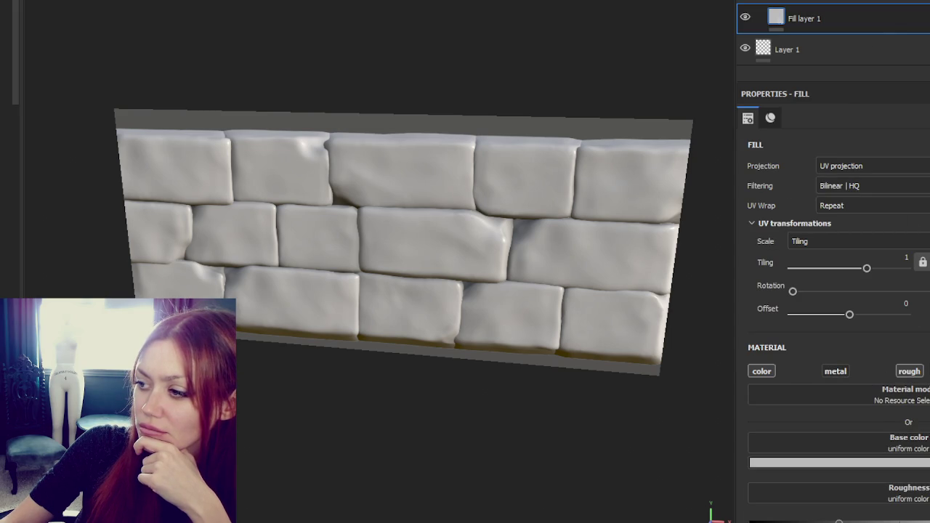
click(839, 462)
click(759, 490)
click(914, 306)
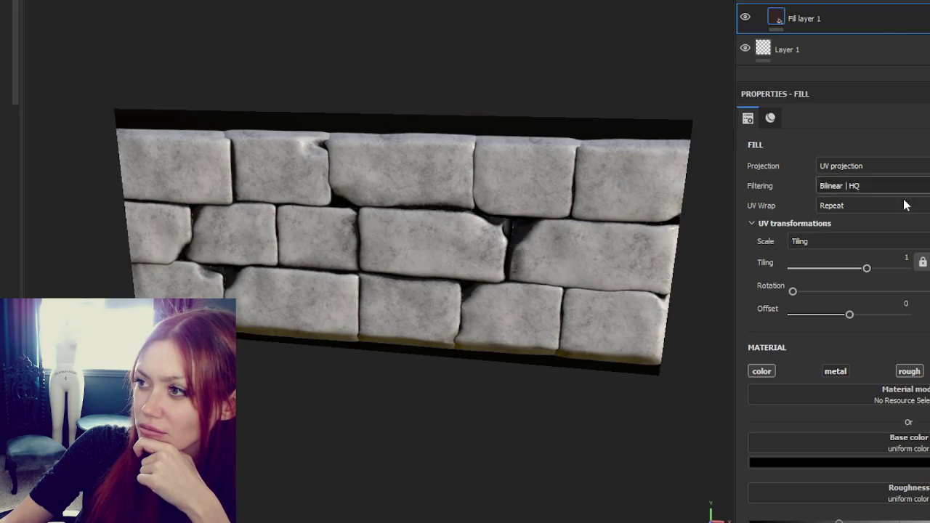
Lower the Dirt Contrast and raise the Grunge Amount in the Dirt mask.
click(832, 4)
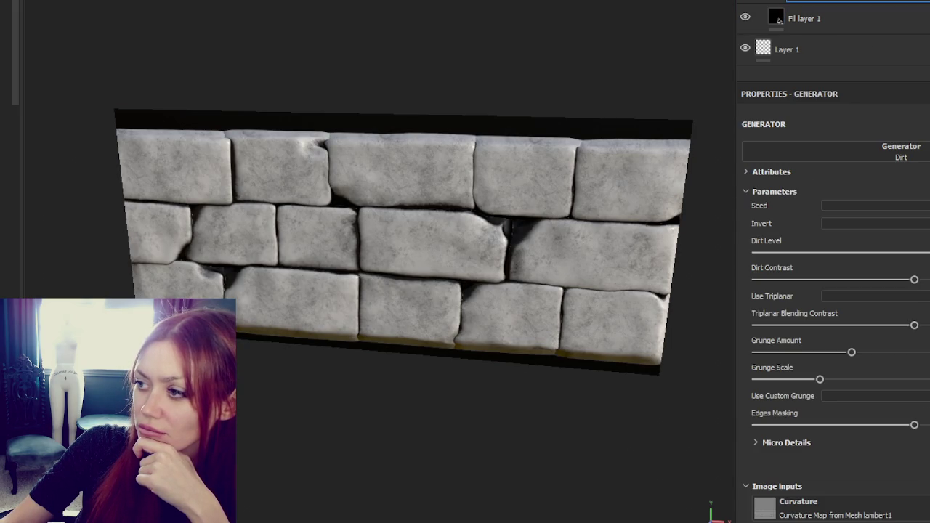
drag(873, 282, 864, 280)
drag(851, 352, 870, 353)
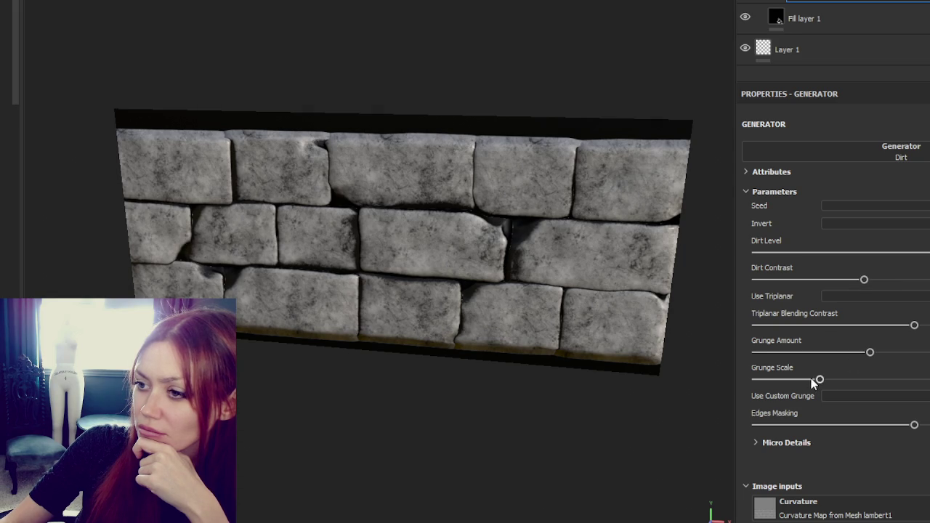
click(906, 51)
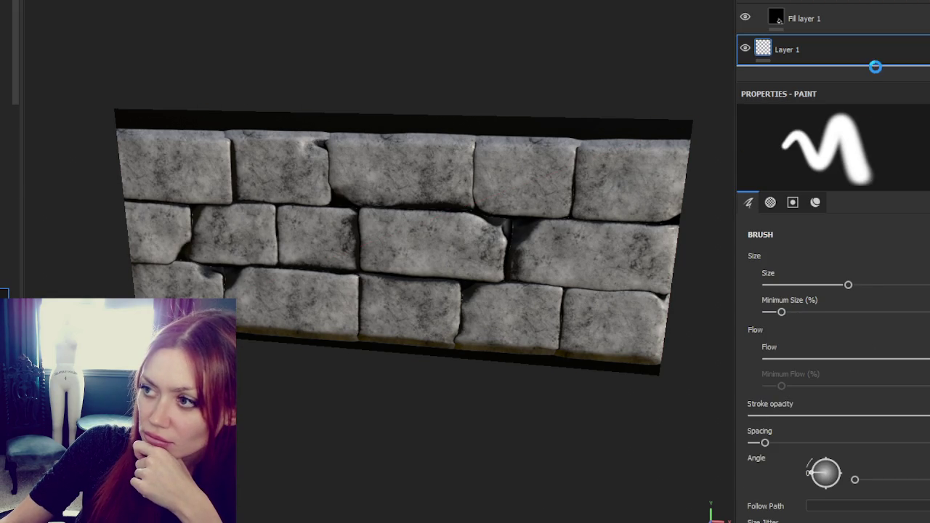
Add a Concrete Coarse fill below Layer 1 and a Stylized Stone fill beneath it.
drag(875, 67, 875, 67)
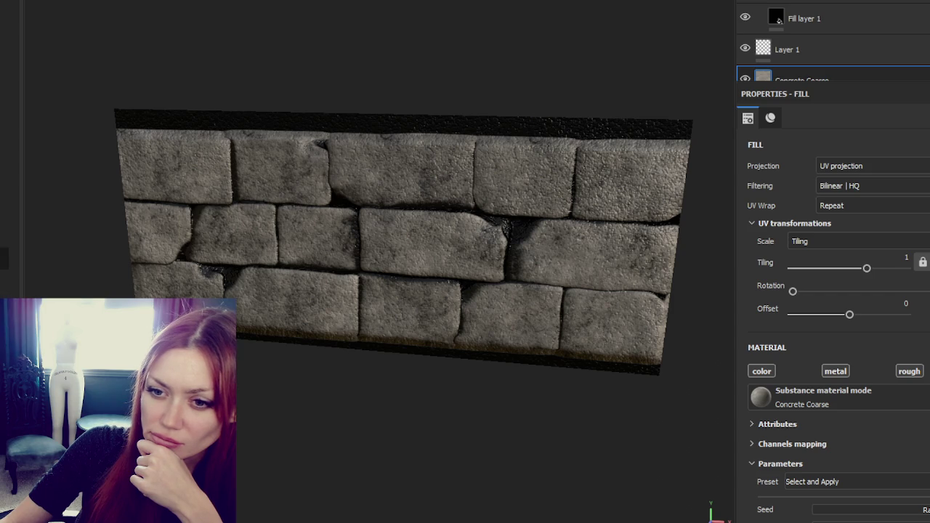
drag(5, 258, 799, 61)
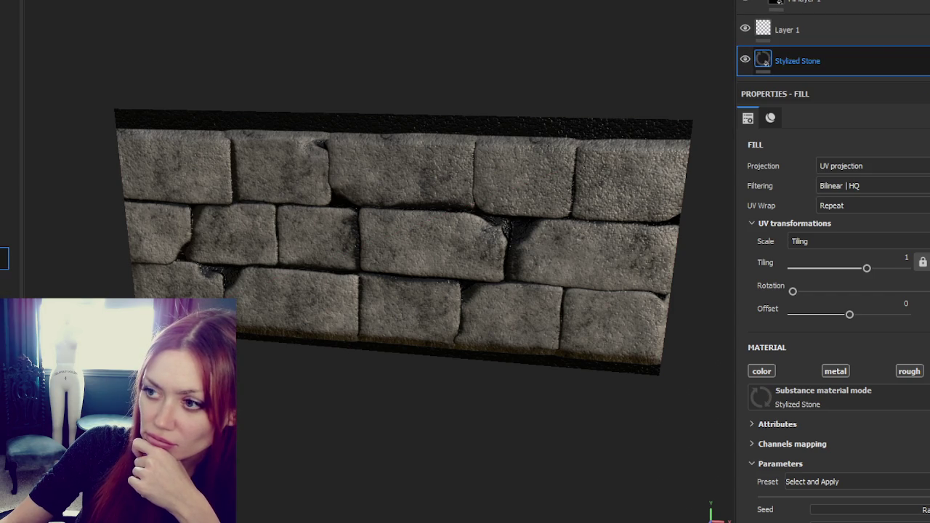
scroll(845, 36, down, 1)
drag(841, 31, 847, 55)
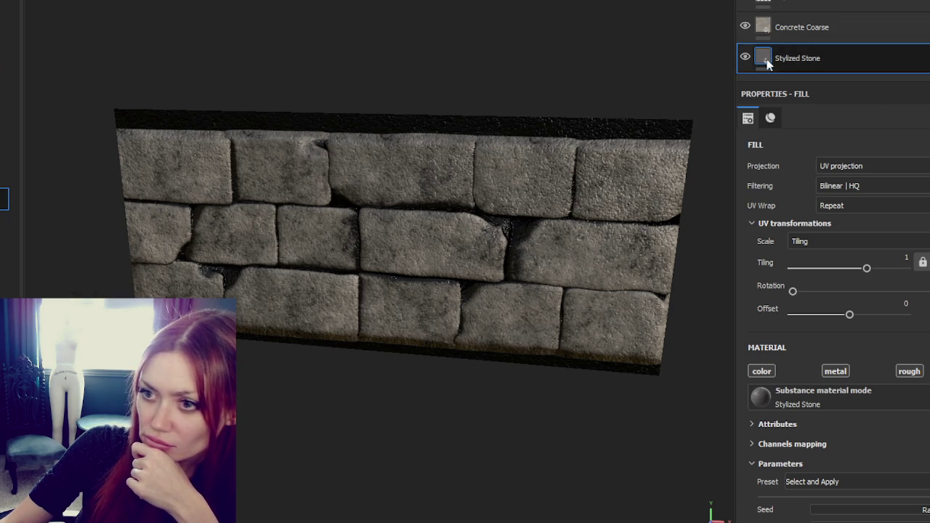
Swap the wall fill's material to Stone Slate and open Export Textures.
drag(618, 79, 847, 46)
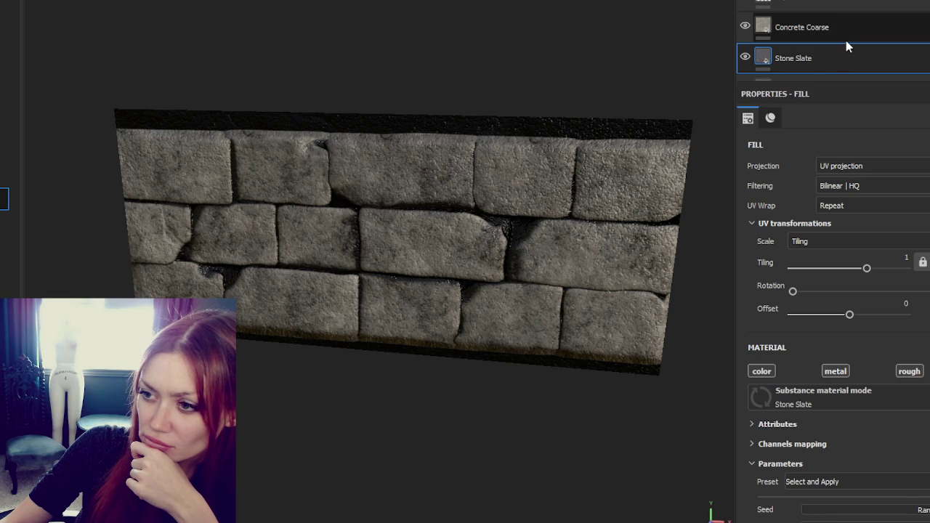
scroll(556, 113, down, 2)
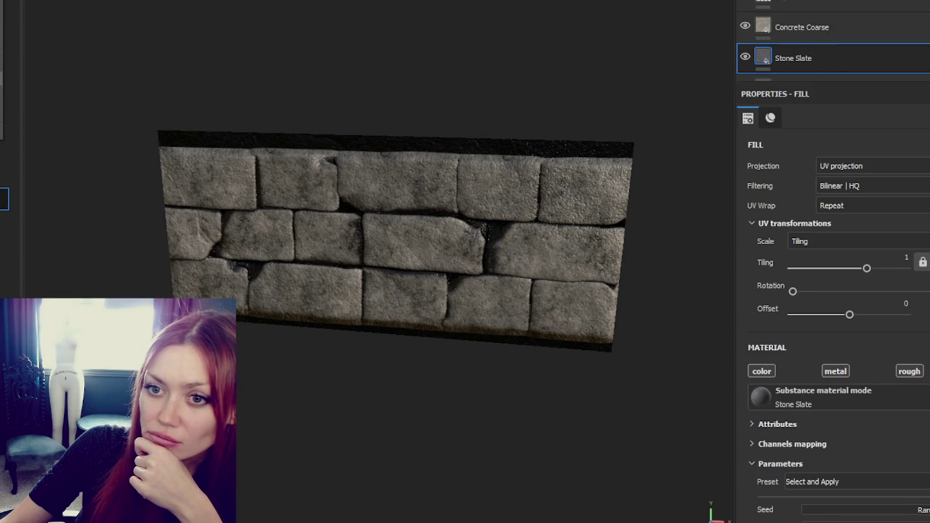
key(ctrl+shift+e)
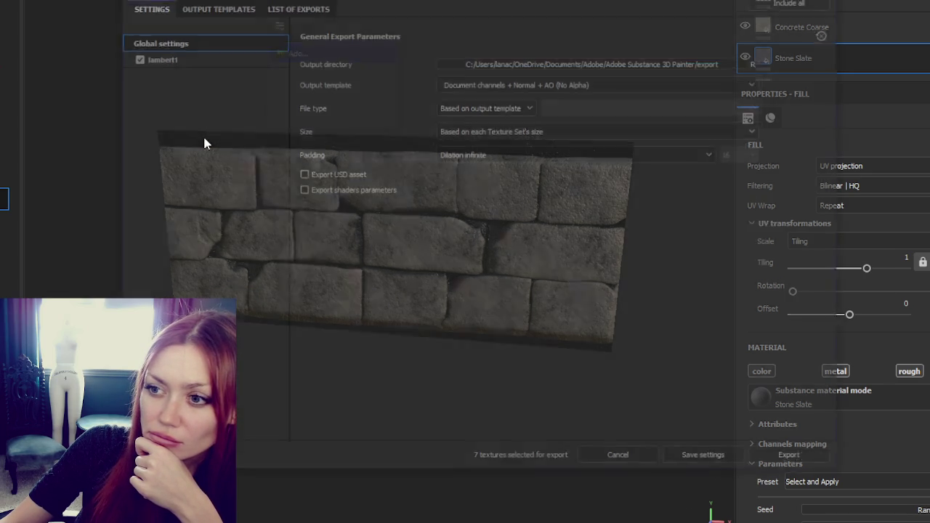
Export the textures at 2048 using the Unity HD Render Pipeline (Metallic Standard) template.
click(587, 84)
scroll(586, 131, down, 3)
scroll(582, 139, down, 3)
scroll(583, 143, up, 2)
click(583, 144)
click(582, 131)
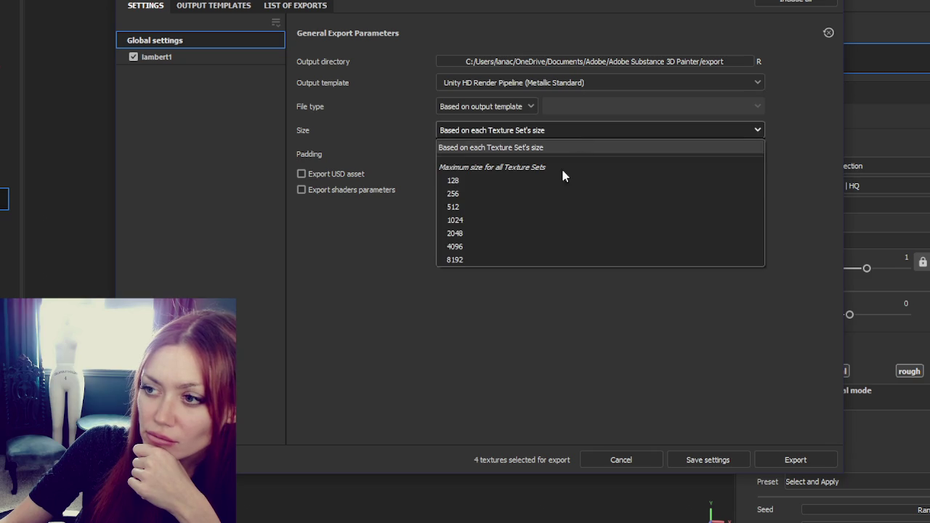
click(556, 234)
click(784, 460)
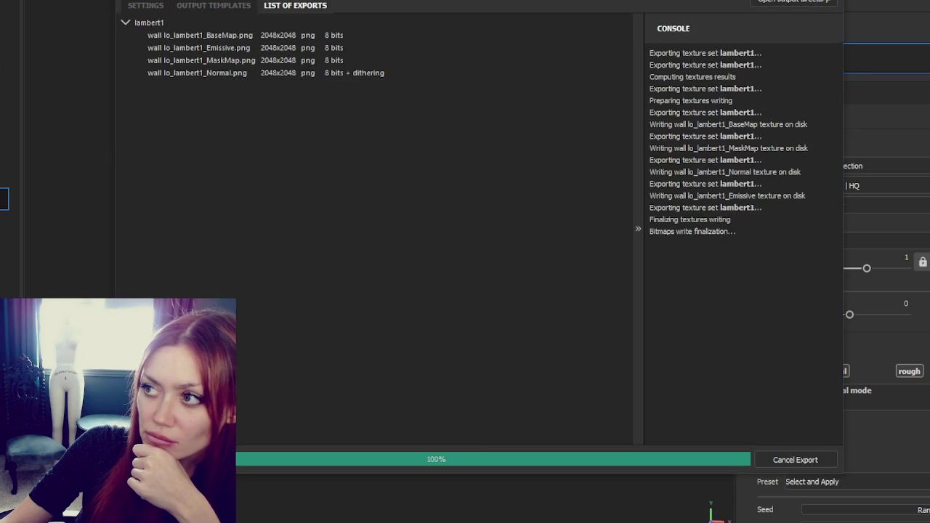
key(Escape)
Close Substance 3D Painter and save the project changes.
key(ctrl+q)
click(355, 248)
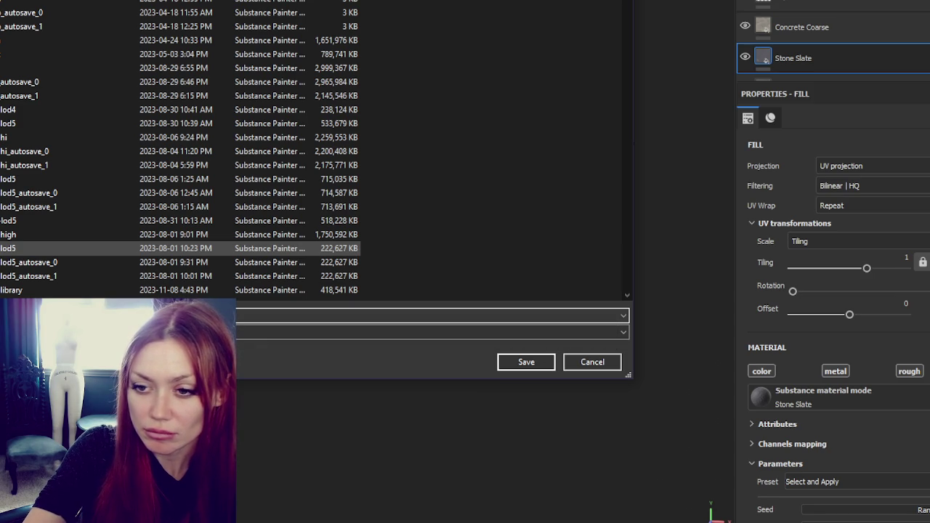
key(Escape)
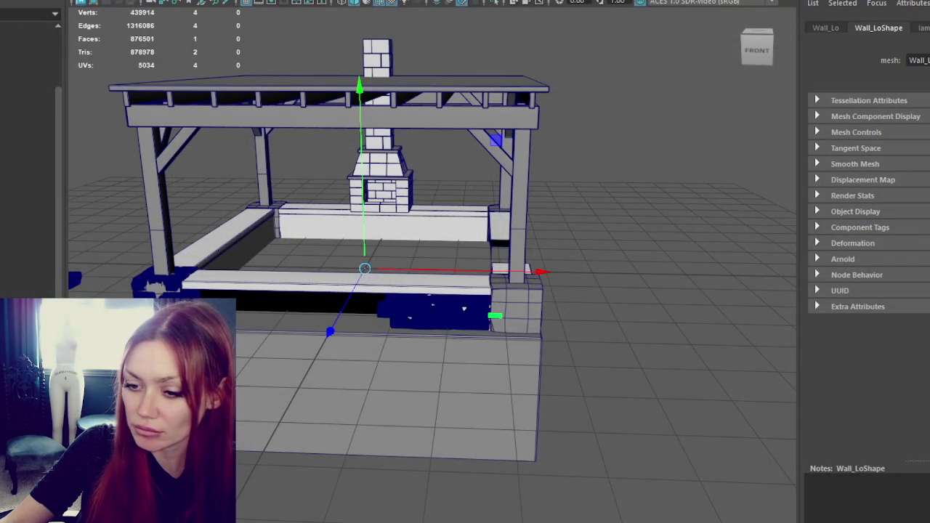
Launch Unity Hub from the Start menu and open the STRAIN2025 project.
key(super)
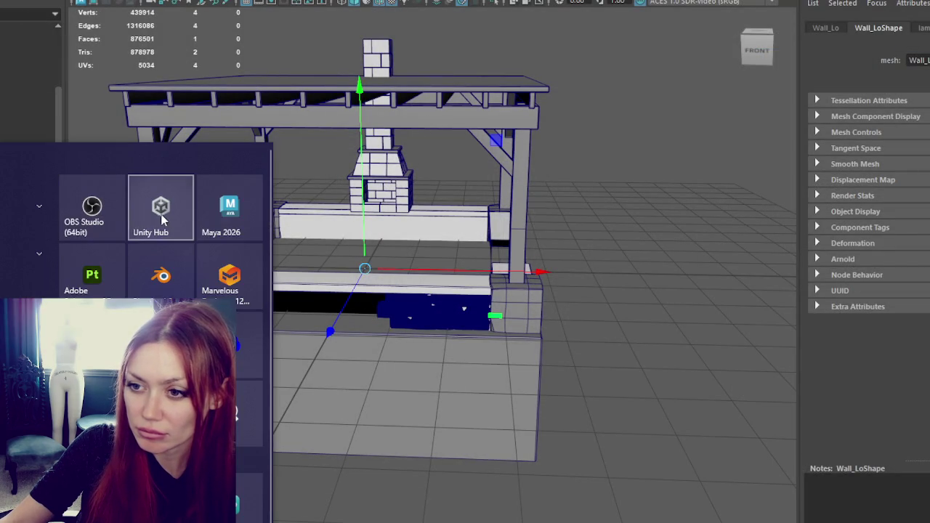
click(162, 218)
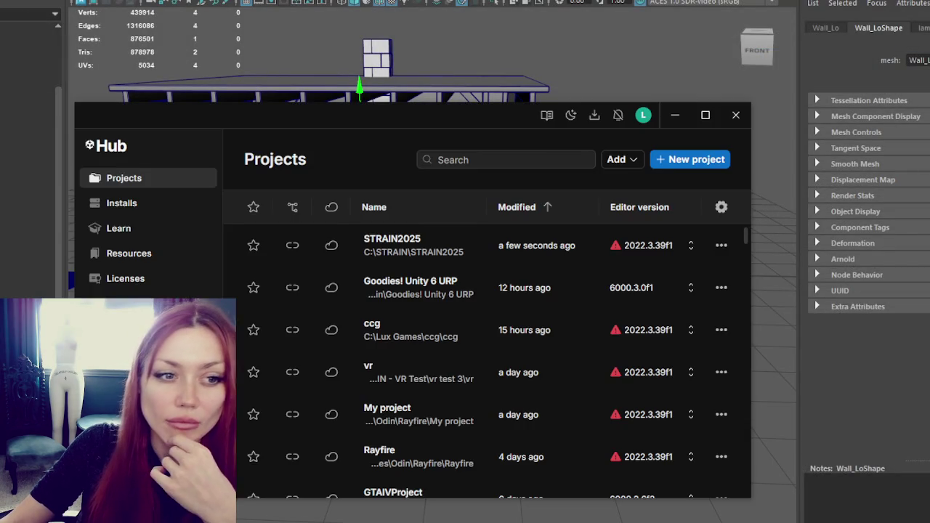
click(436, 242)
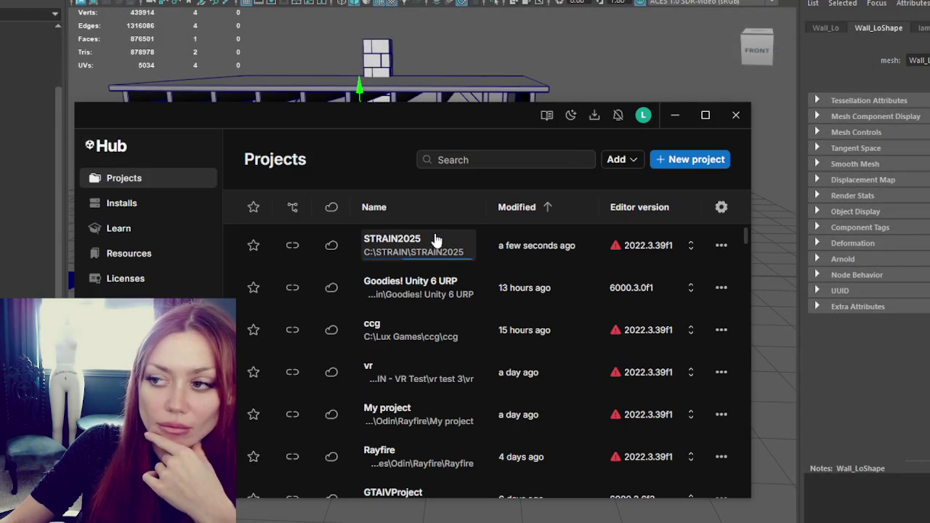
click(596, 63)
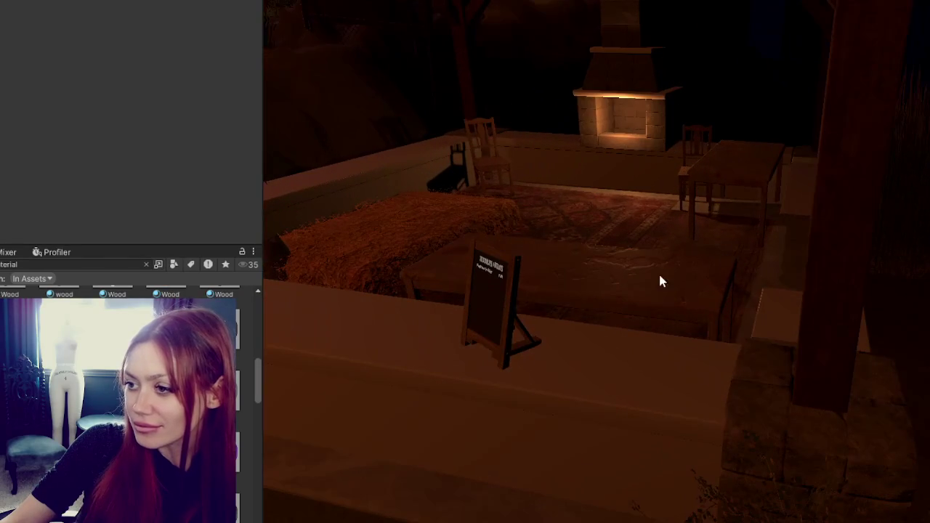
Select the front patio table and remove its Outline and Effort components.
click(659, 272)
ctrl+click(730, 175)
click(589, 258)
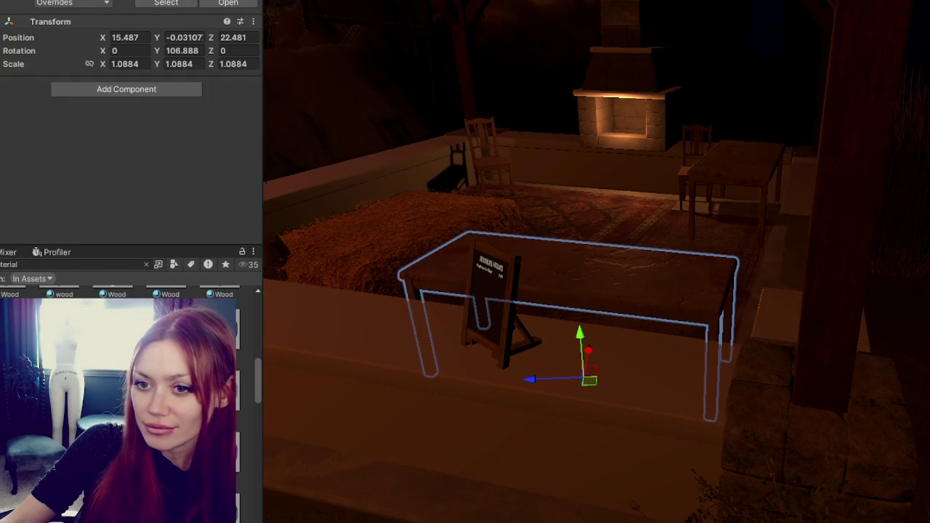
click(589, 257)
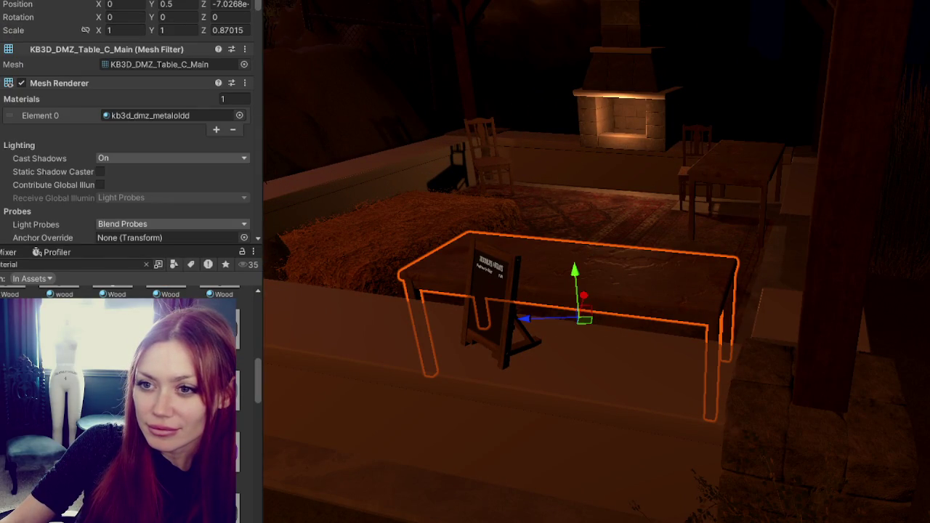
click(733, 167)
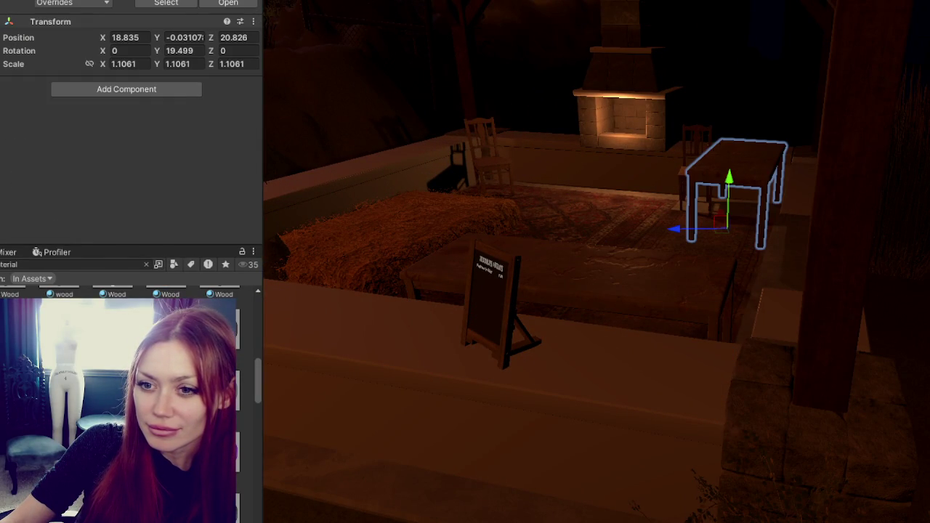
key(ctrl+z)
key(ctrl+z)
key(ctrl+z)
key(ctrl+y)
key(ctrl+y)
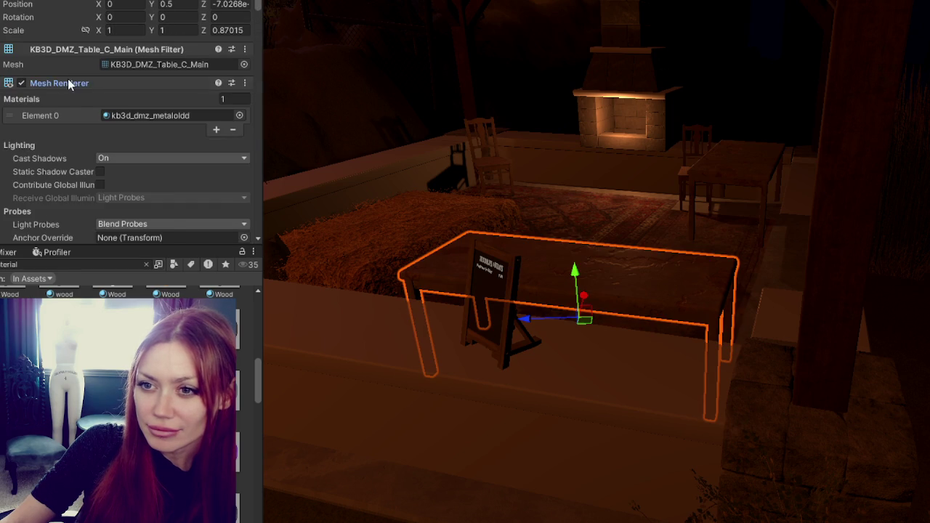
click(69, 83)
click(60, 112)
right_click(61, 124)
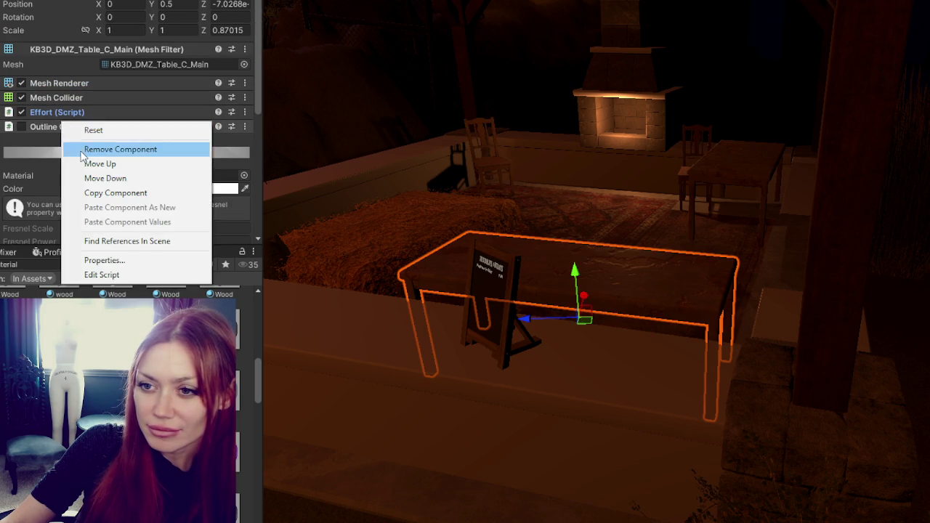
click(82, 149)
right_click(61, 111)
click(84, 136)
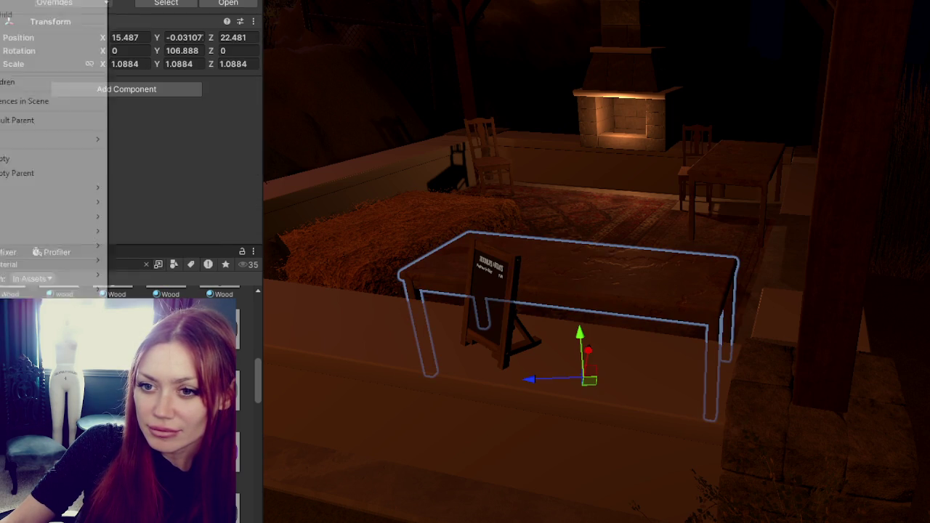
Unpack the table prefab, delete the back-right table, and remove the Placeable Item script.
click(138, 240)
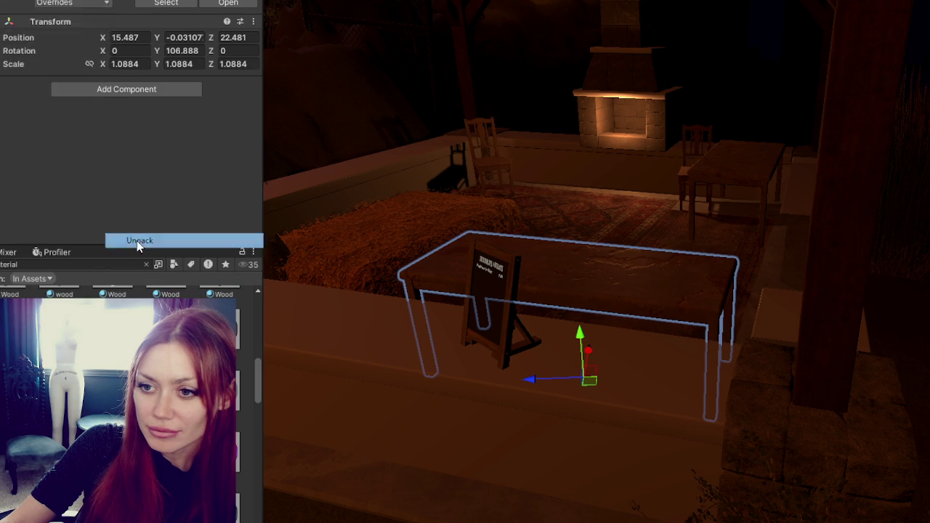
click(727, 175)
key(Delete)
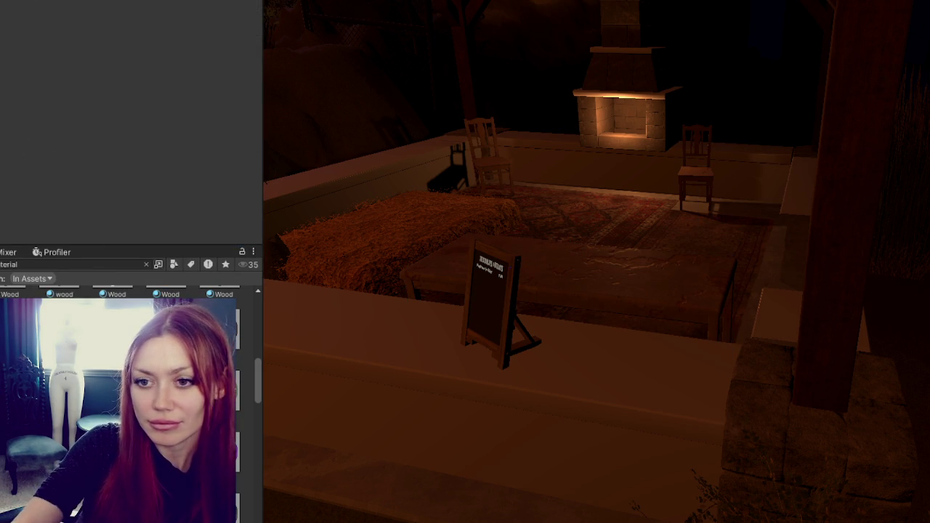
click(618, 283)
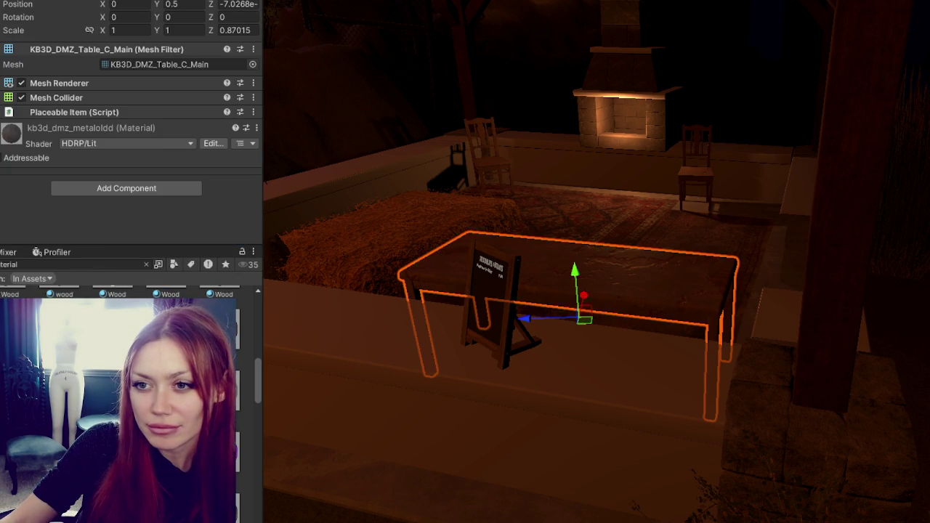
right_click(58, 112)
click(99, 143)
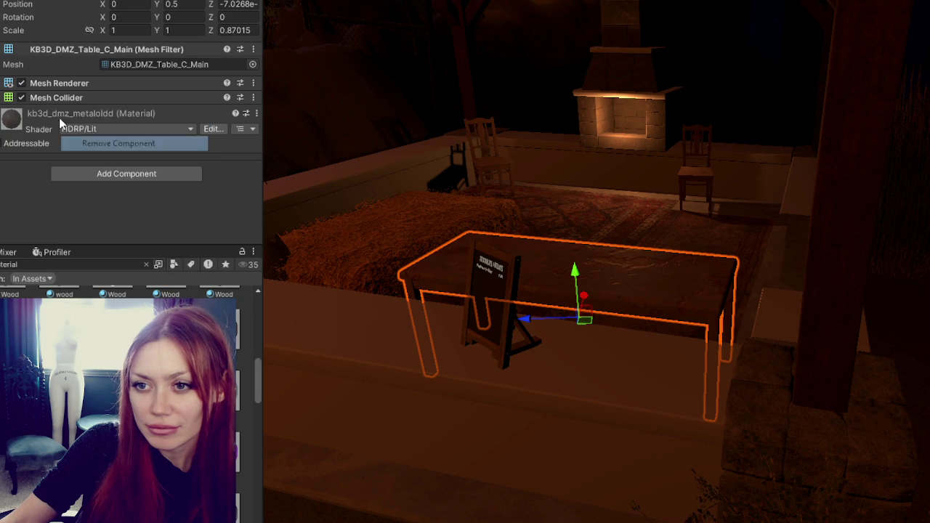
scroll(644, 304, up, 5)
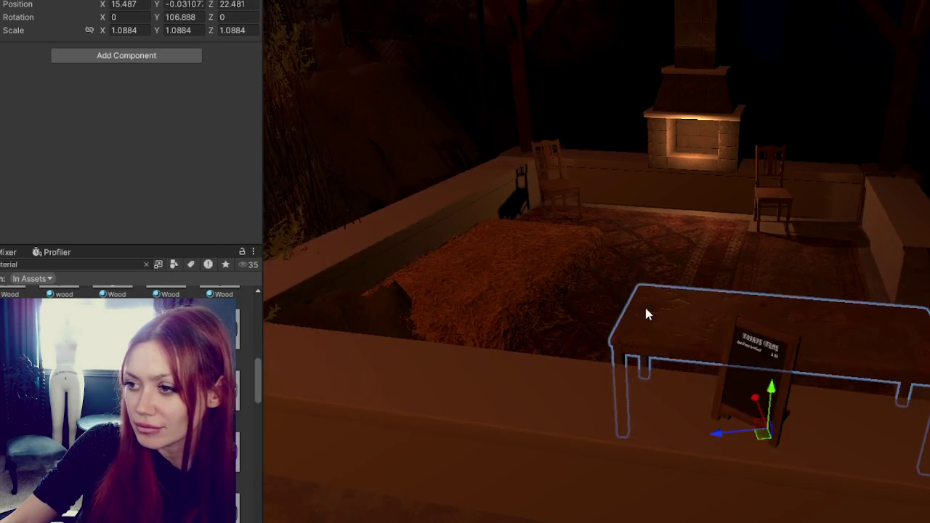
Scale the table up slightly, then slide and rotate it into a new position.
alt+drag(581, 347, 313, 347)
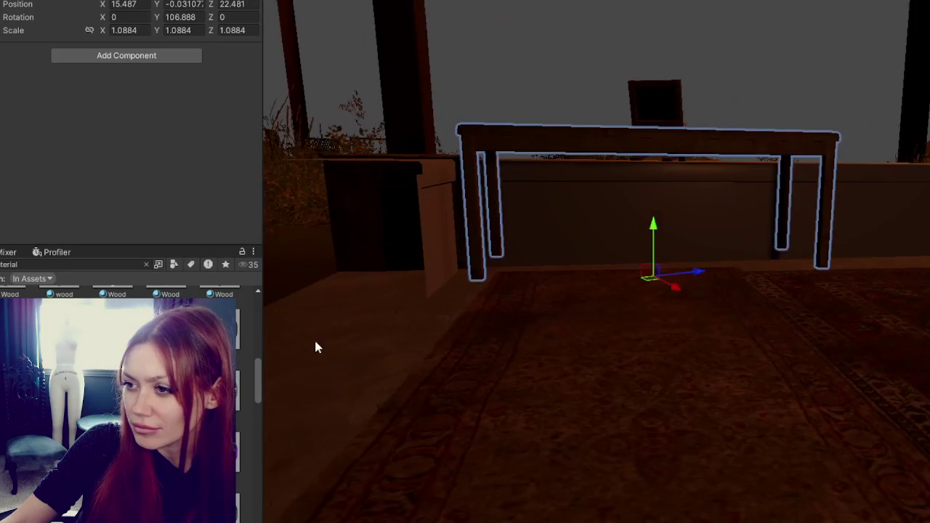
drag(659, 278, 651, 239)
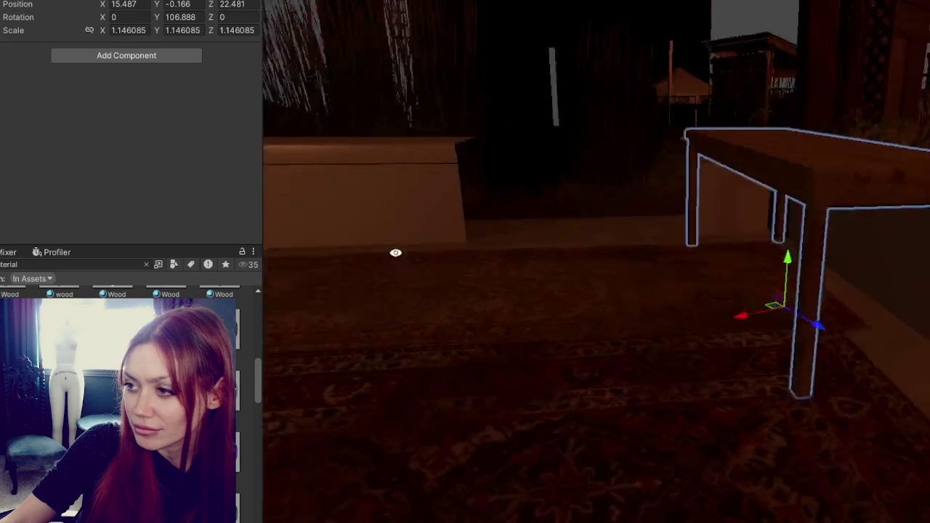
right_drag(652, 242, 816, 249)
drag(748, 326, 365, 180)
key(e)
drag(395, 270, 243, 300)
key(w)
drag(337, 267, 502, 239)
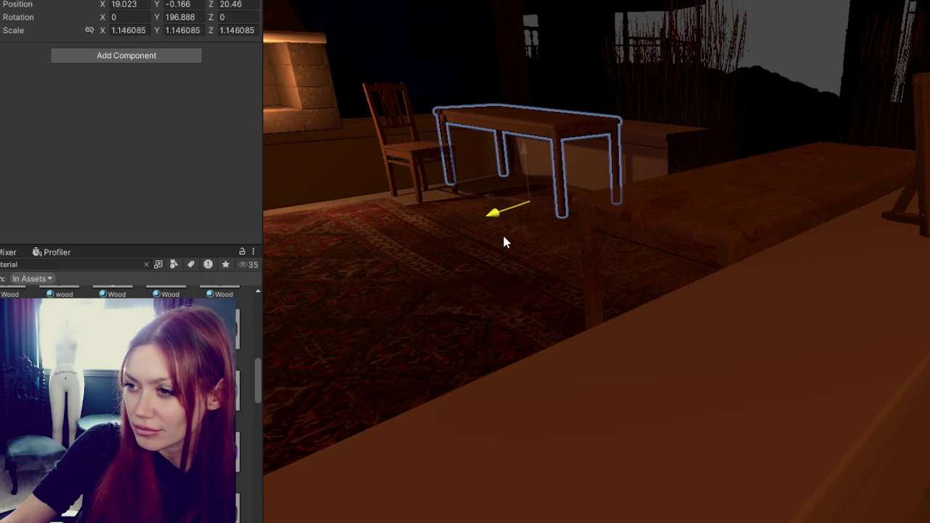
right_drag(502, 239, 419, 224)
key(f)
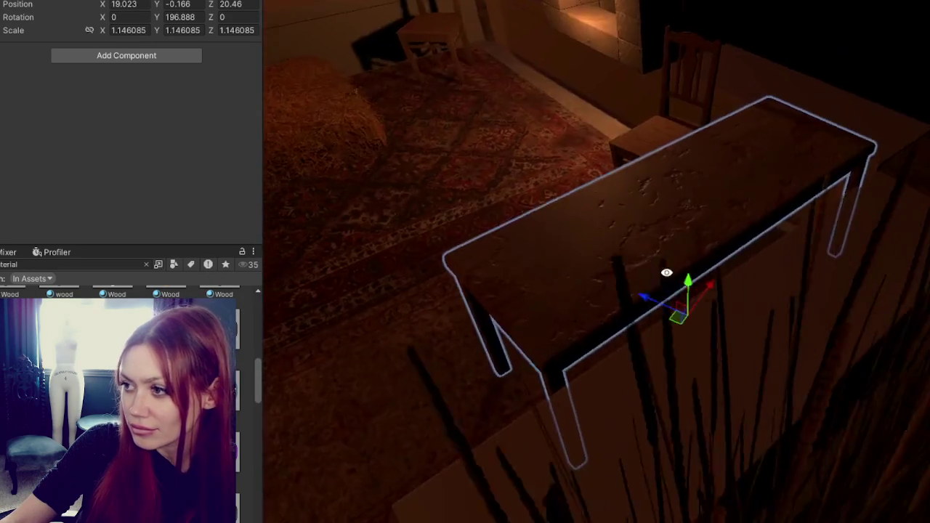
Try a 0 Y rotation, revert to 196.888, and shift the table slightly along X.
alt+drag(841, 212, 727, 240)
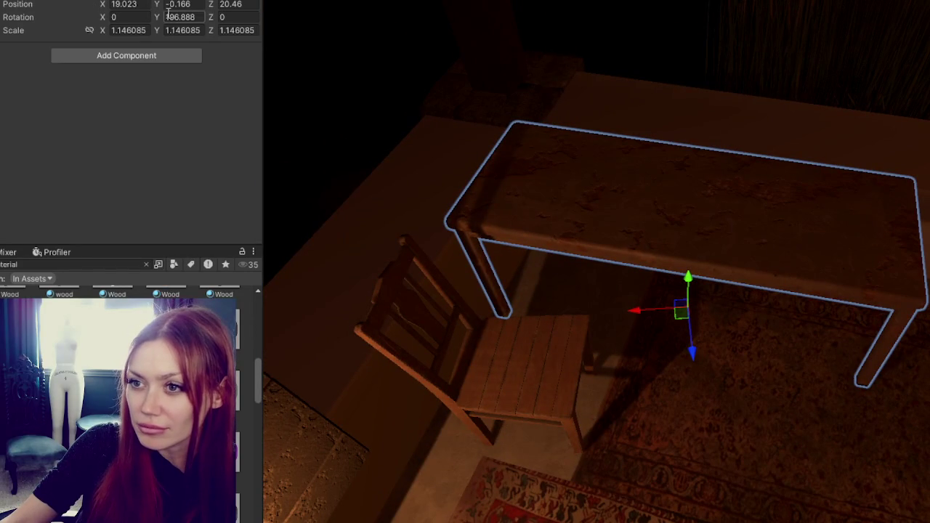
double_click(178, 17)
text(0)
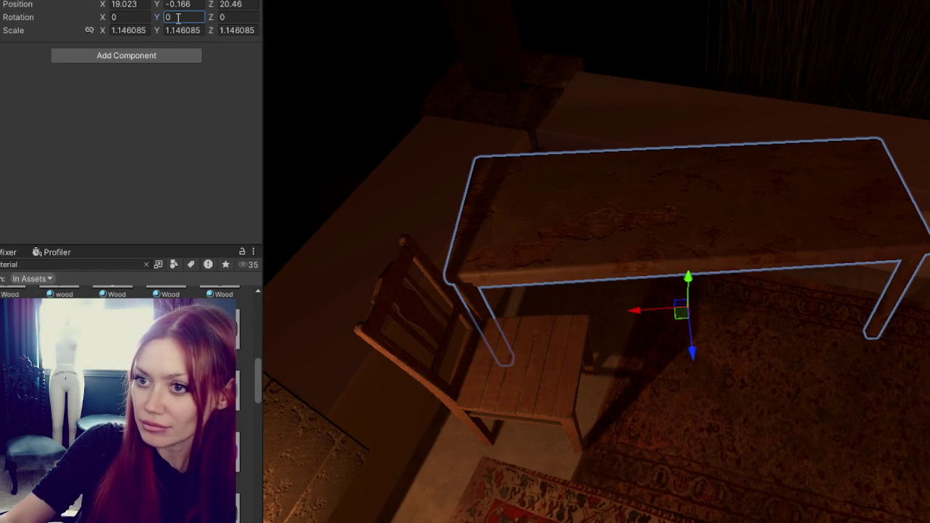
key(ctrl+z)
mouse_move(643, 310)
mouse_down()
mouse_move(742, 296)
mouse_move(618, 240)
mouse_up()
scroll(678, 278, down, 5)
scroll(678, 278, up, 3)
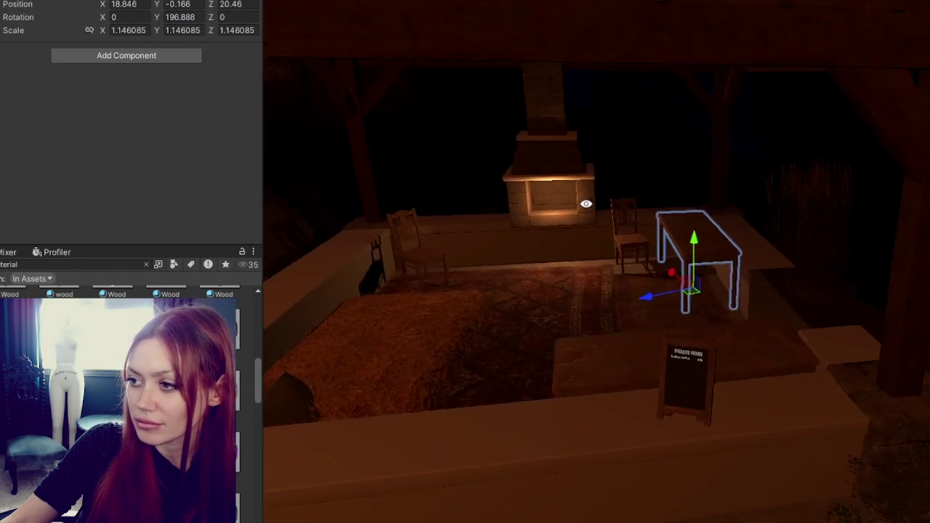
alt+drag(575, 285, 619, 281)
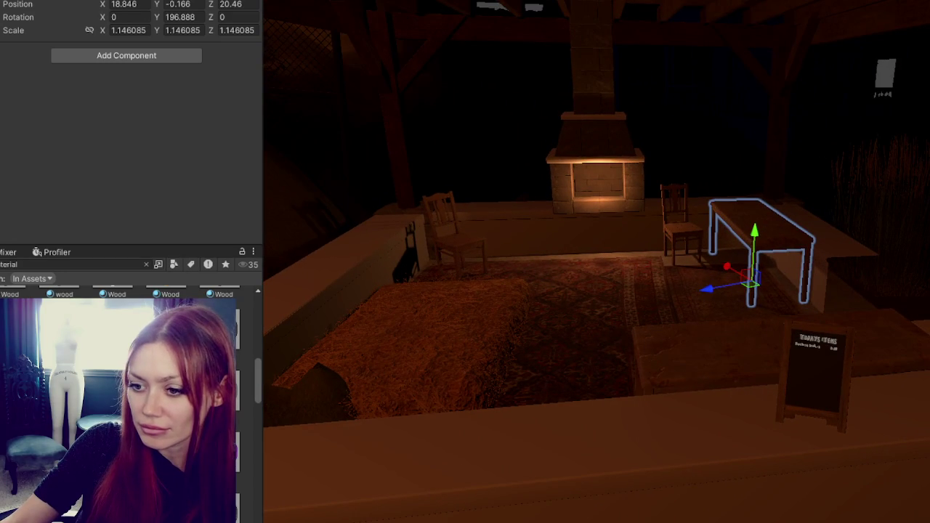
Apply the plank-wood material to the table and close the Unity Hub window.
drag(218, 341, 719, 352)
mouse_move(275, 461)
mouse_down()
mouse_move(738, 221)
mouse_move(760, 245)
mouse_up()
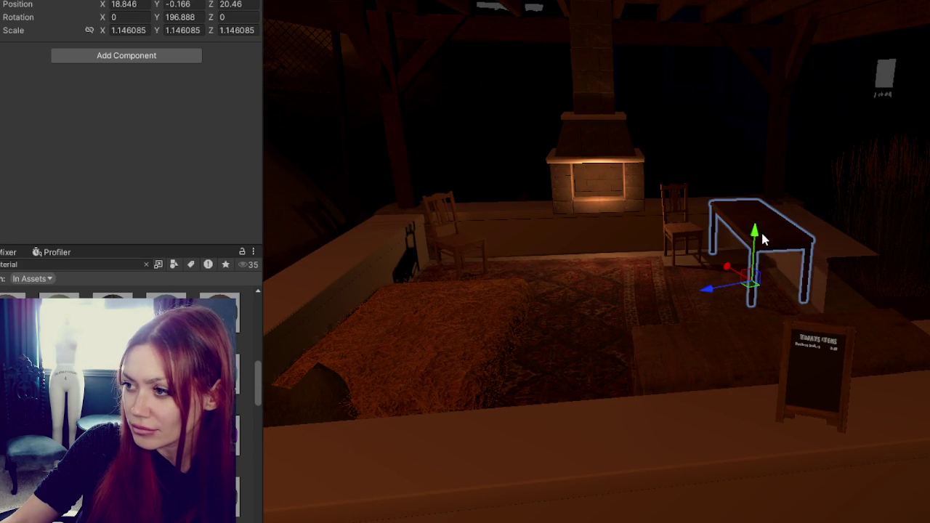
drag(239, 497, 771, 221)
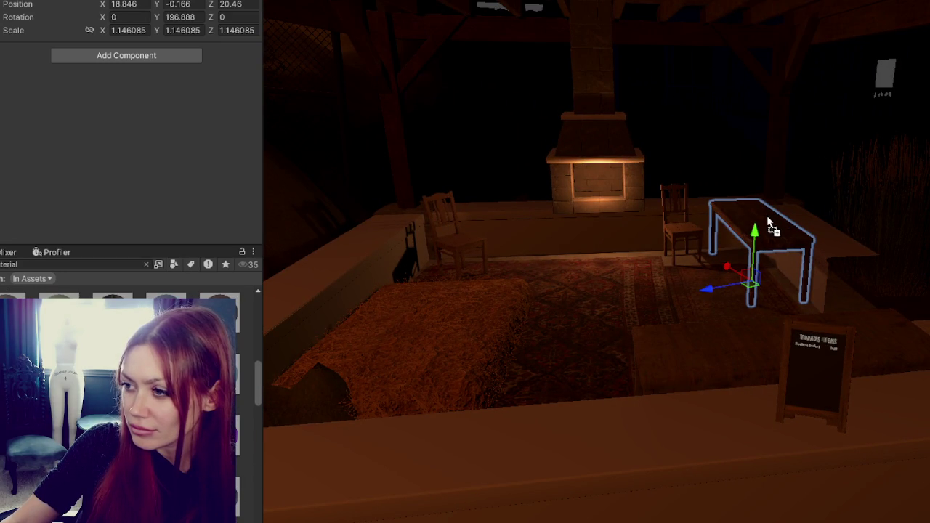
key(f)
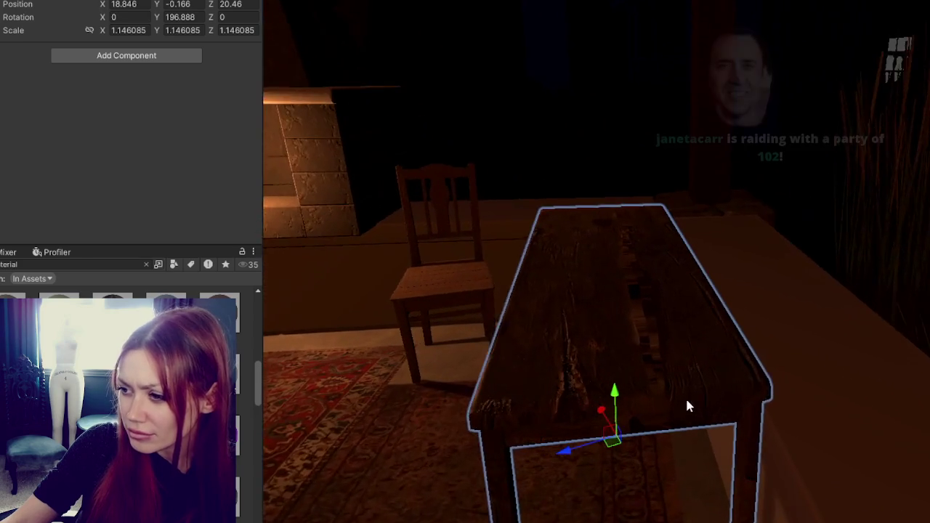
drag(58, 327, 540, 317)
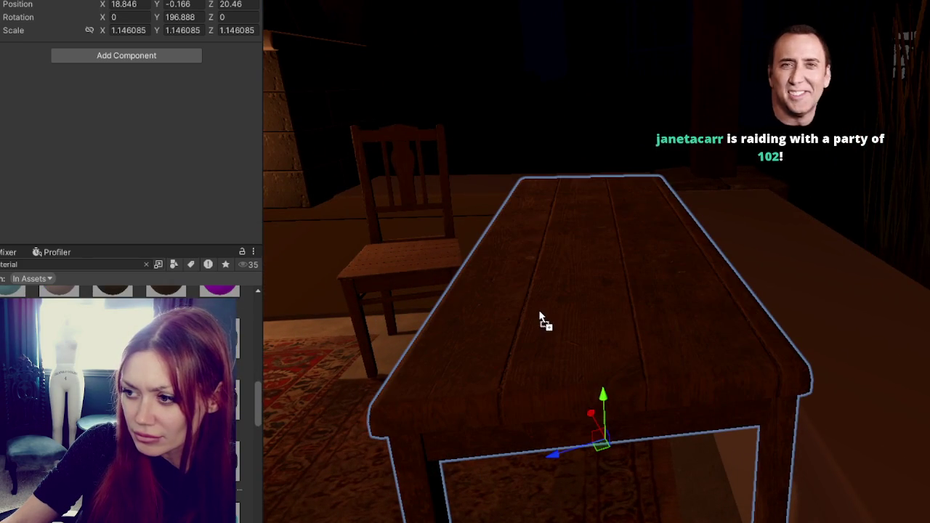
scroll(539, 317, down, 4)
scroll(556, 340, down, 4)
scroll(452, 435, down, 4)
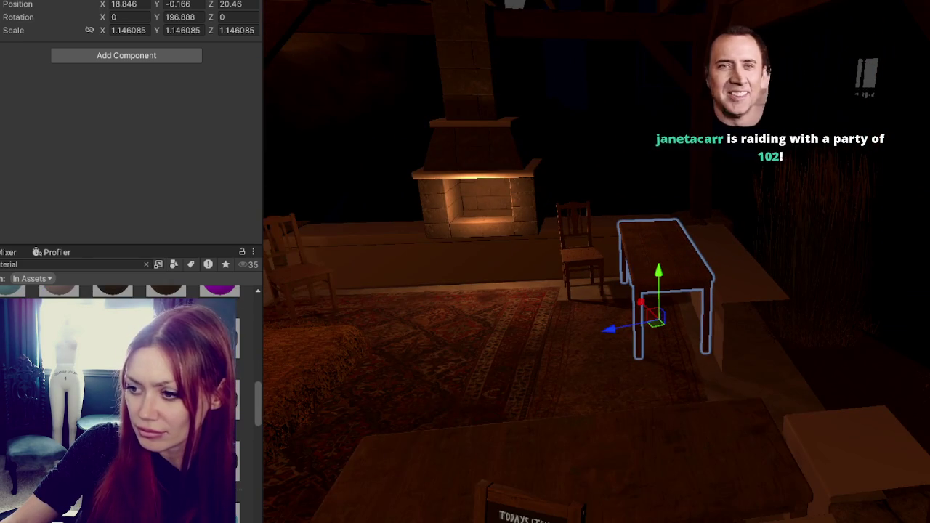
middle_drag(644, 482, 800, 380)
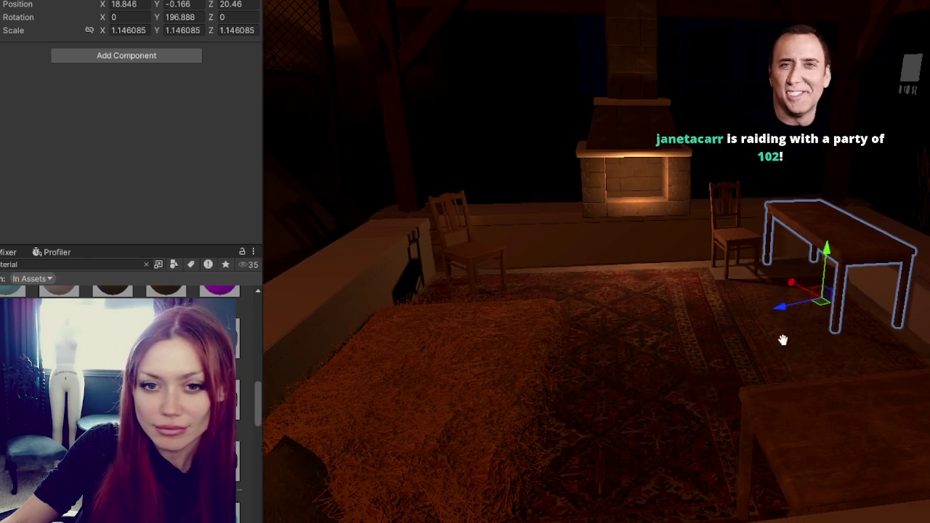
middle_drag(782, 339, 749, 341)
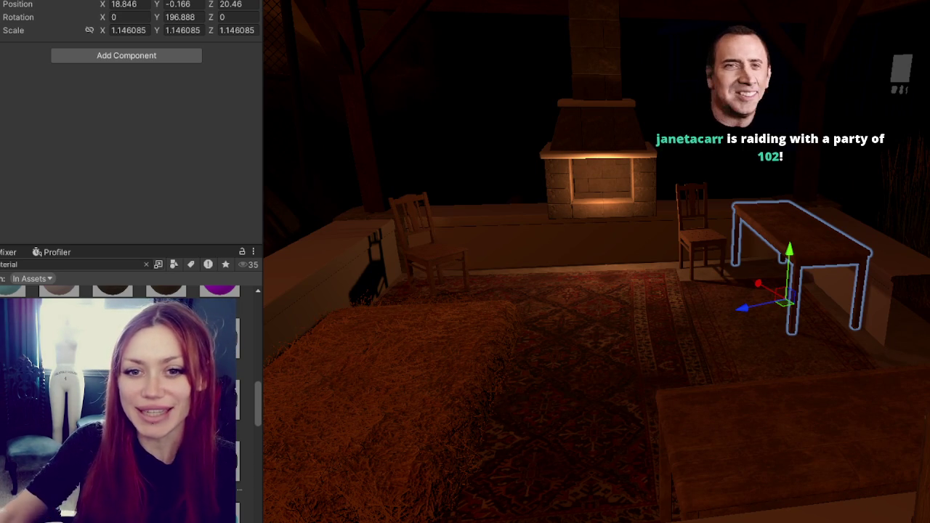
mouse_move(557, 264)
alt+mouse_down()
mouse_move(617, 255)
mouse_move(606, 276)
mouse_move(585, 264)
mouse_move(618, 245)
mouse_move(681, 239)
mouse_move(652, 205)
alt+mouse_up()
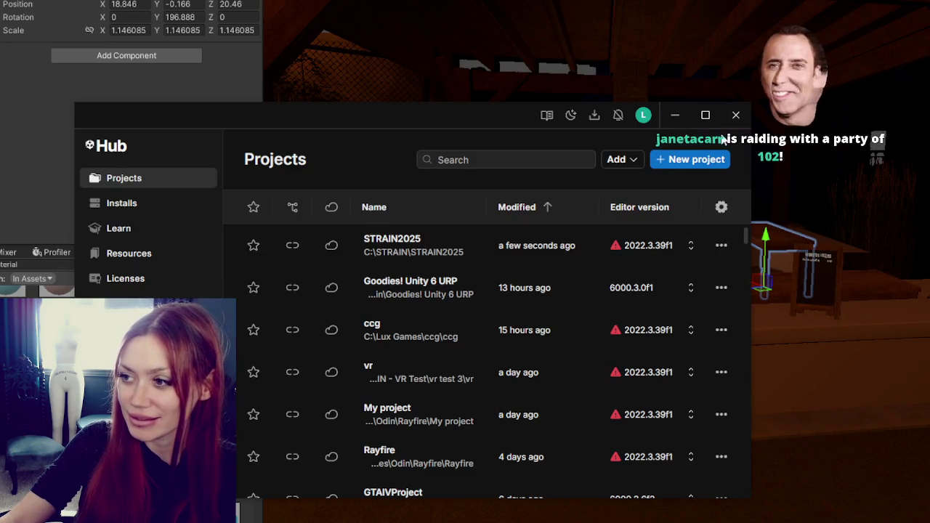
click(735, 115)
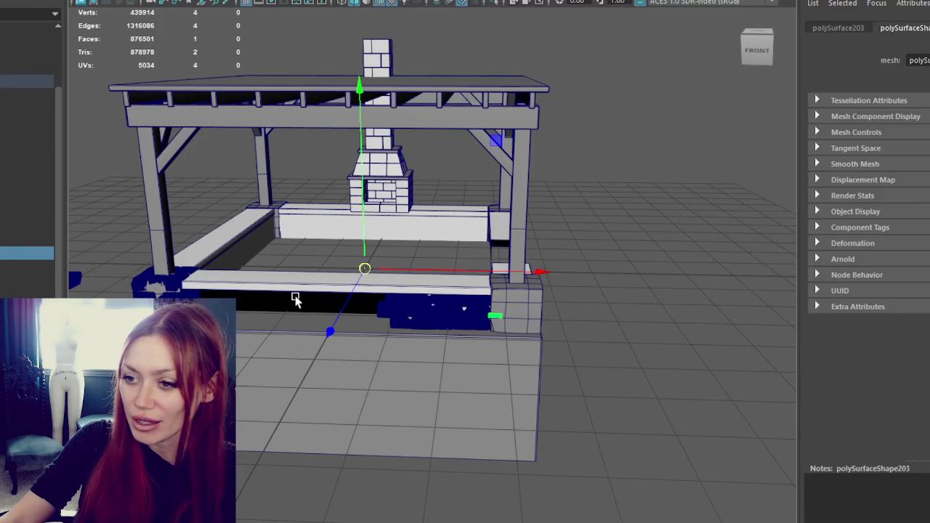
click(348, 284)
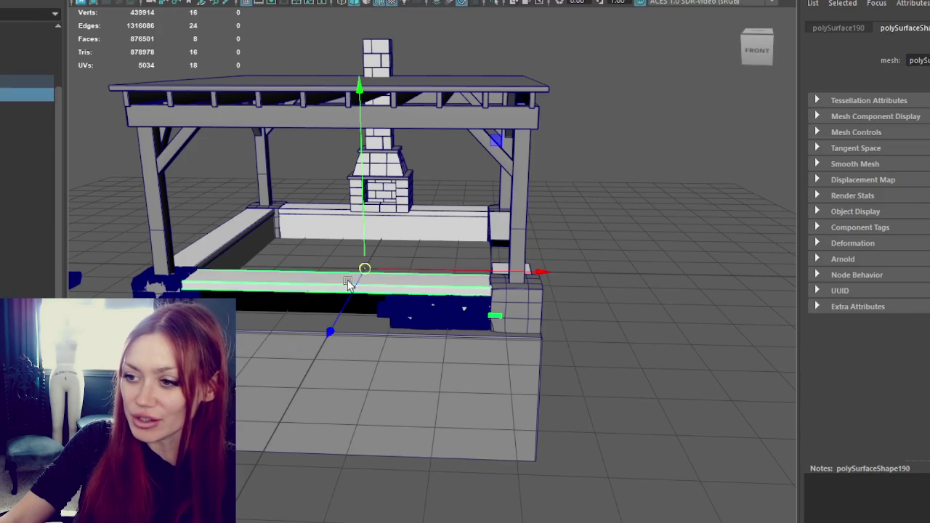
Hide the high-poly brick wall Wall_Hi with Ctrl+H.
click(276, 324)
scroll(277, 324, up, 5)
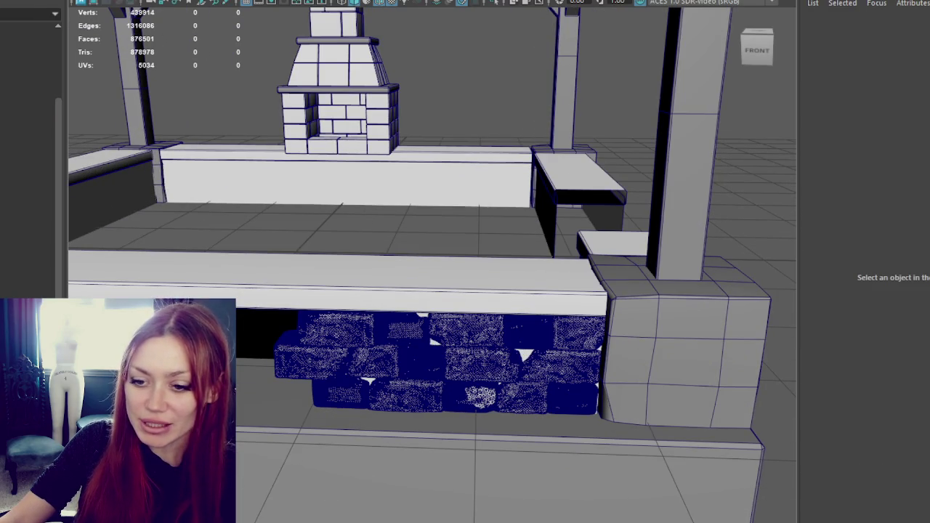
click(269, 334)
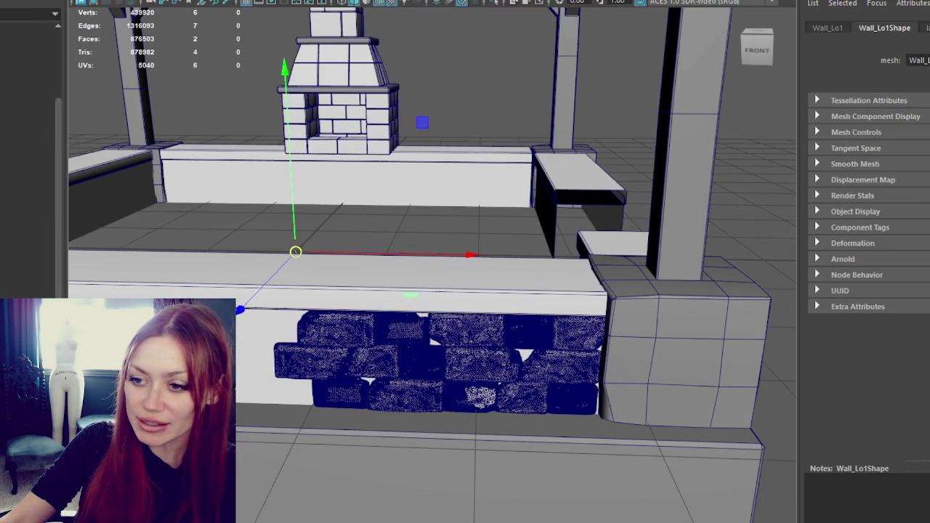
mouse_move(362, 188)
alt+middle_down()
mouse_move(382, 259)
mouse_move(469, 326)
alt+middle_up()
click(469, 326)
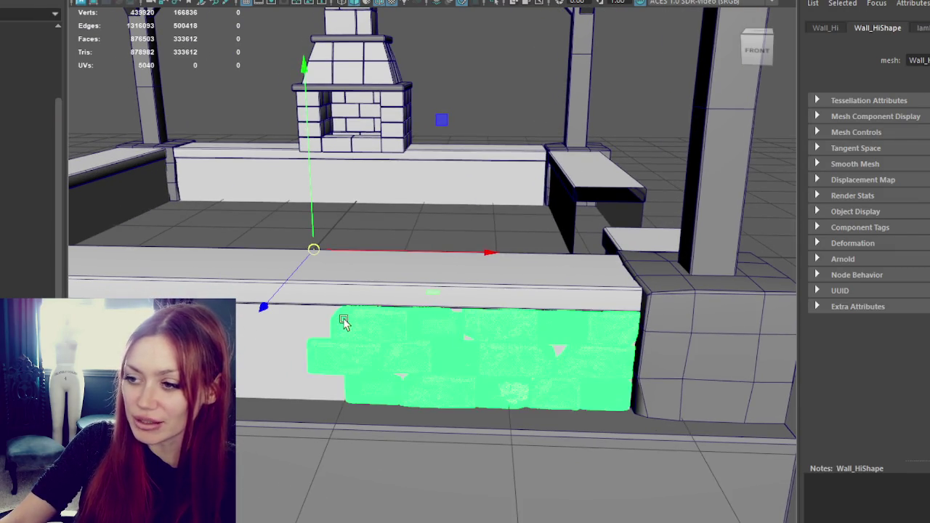
alt+middle_drag(345, 322, 371, 325)
key(ctrl+h)
Combine the pieces of the Temp ledge group into one mesh with Mesh > Combine.
click(385, 343)
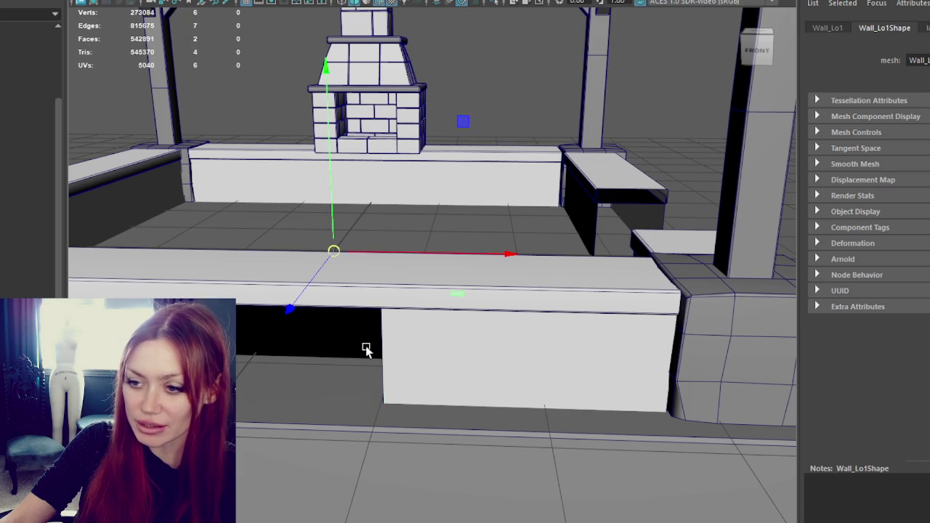
mouse_move(308, 356)
alt+mouse_down()
mouse_move(462, 349)
mouse_move(482, 337)
mouse_move(364, 316)
mouse_move(302, 335)
mouse_move(247, 336)
mouse_move(451, 338)
mouse_move(499, 327)
mouse_move(482, 338)
mouse_move(305, 334)
mouse_move(432, 336)
alt+mouse_up()
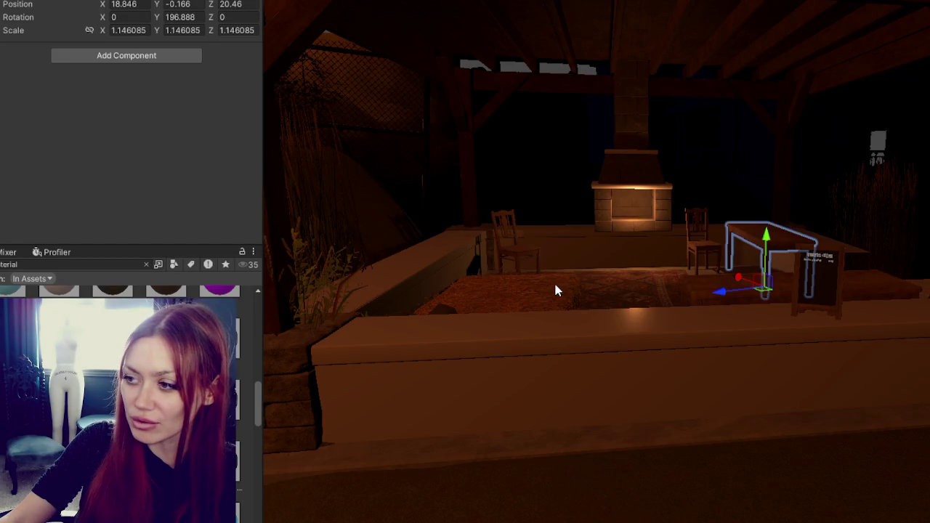
scroll(555, 291, up, 1)
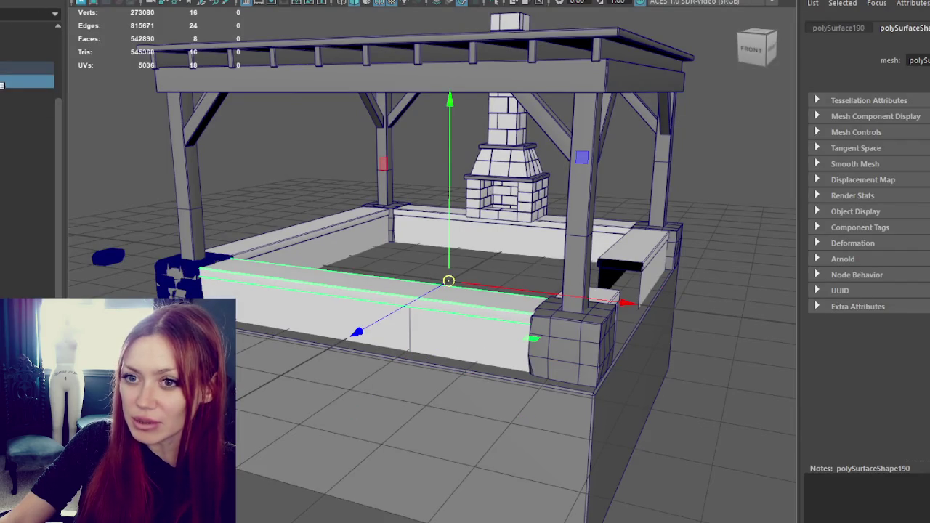
click(3, 68)
click(109, 0)
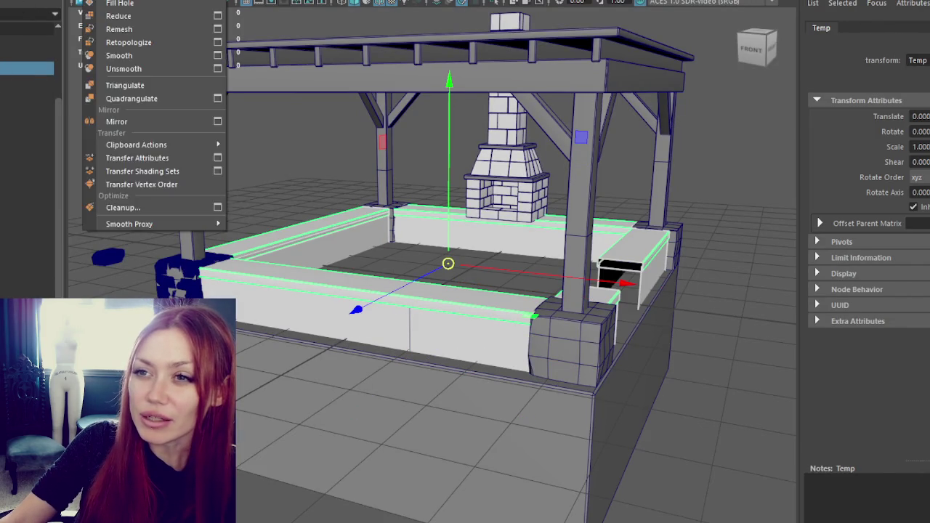
click(109, 3)
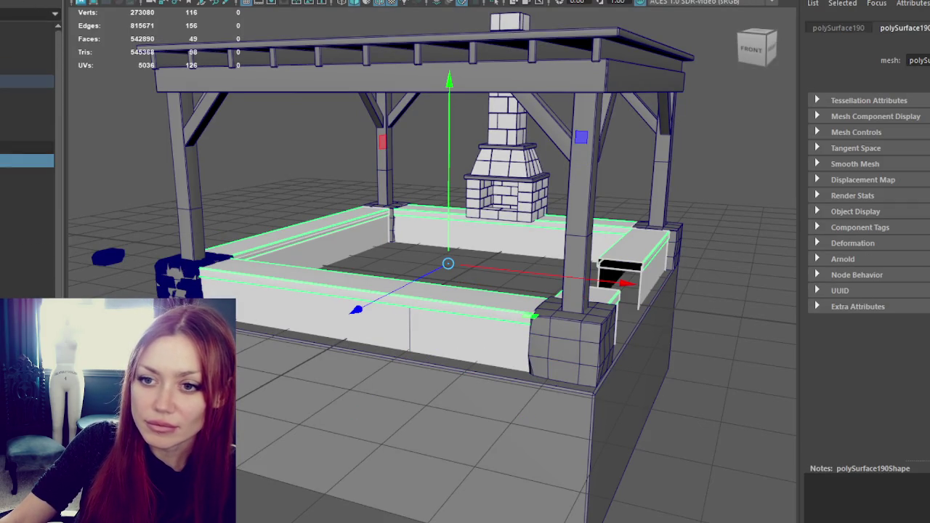
click(27, 161)
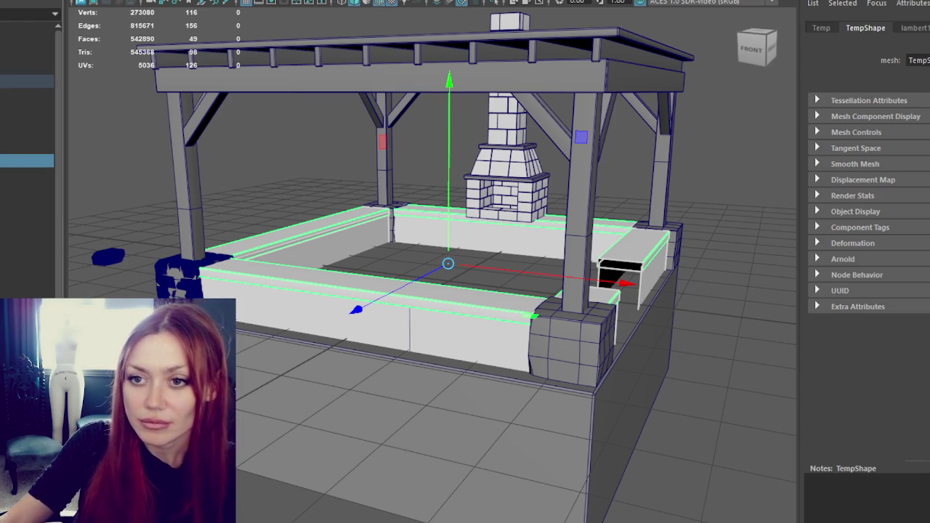
key(Up)
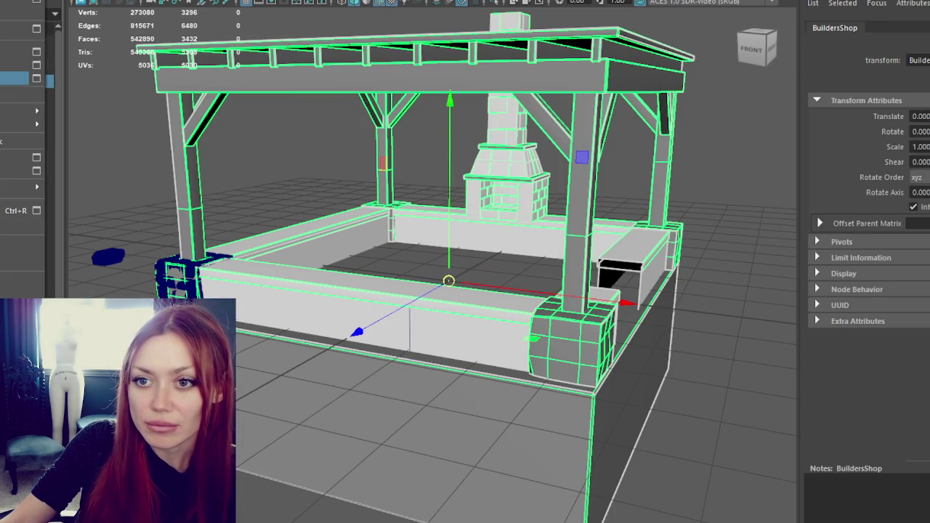
click(21, 151)
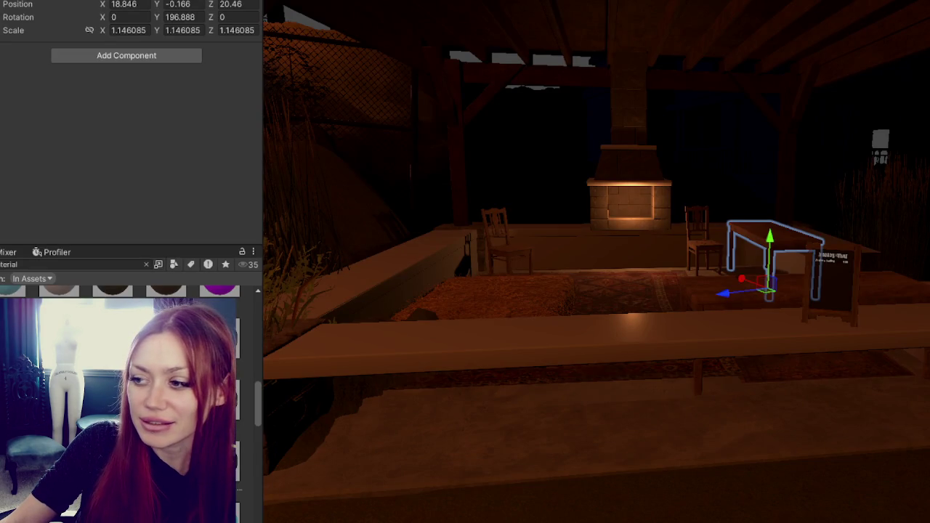
Add a second material slot, Element 1, to the Temp ledge mesh's Mesh Renderer materials.
click(305, 342)
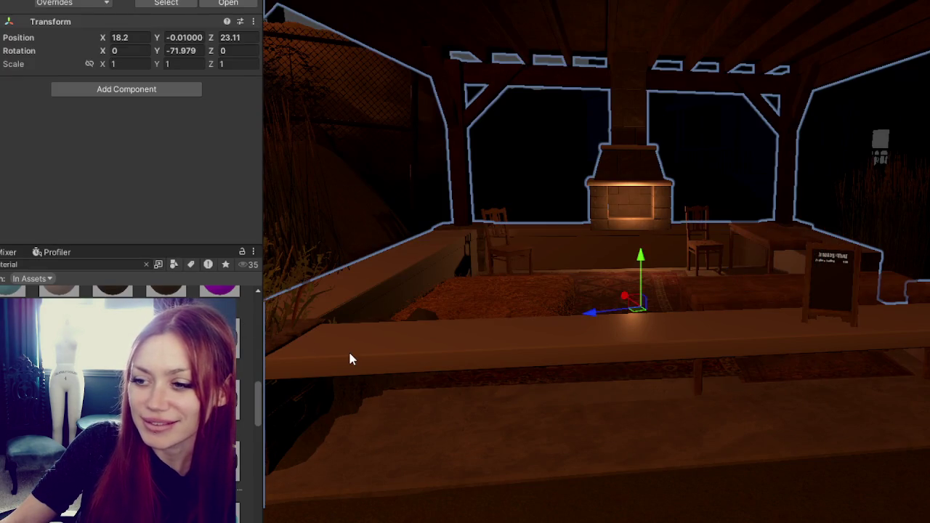
click(350, 359)
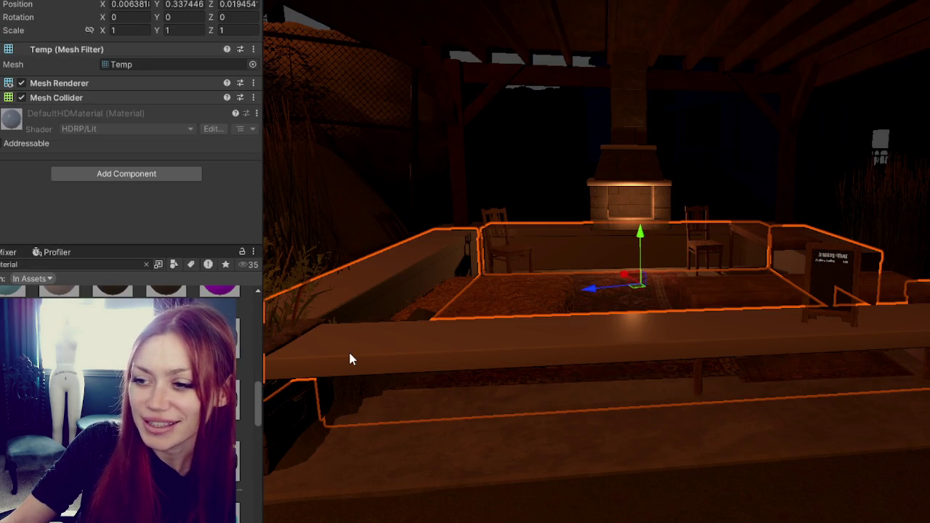
click(188, 83)
click(213, 129)
click(215, 132)
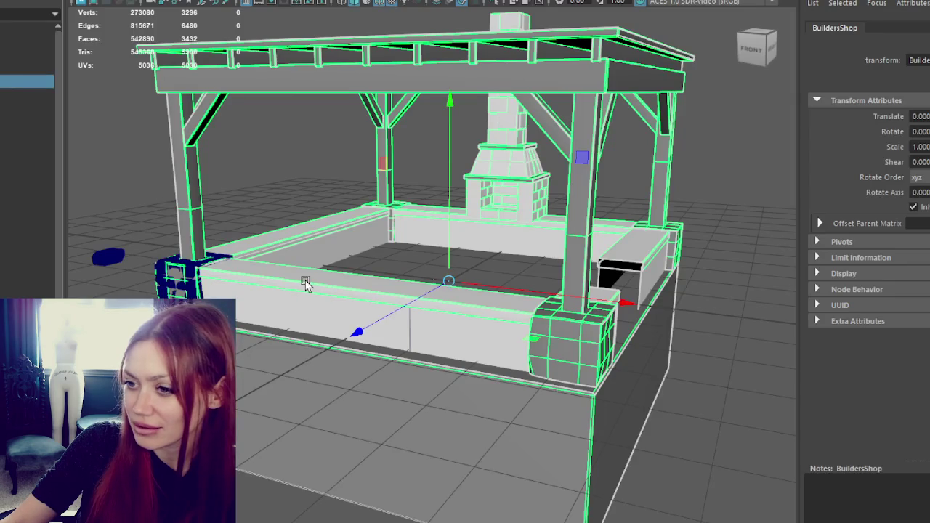
Rename the misspelled 'Stpne' object to 'Stone' in the Outliner and select the BuildersShop group.
click(305, 285)
click(339, 289)
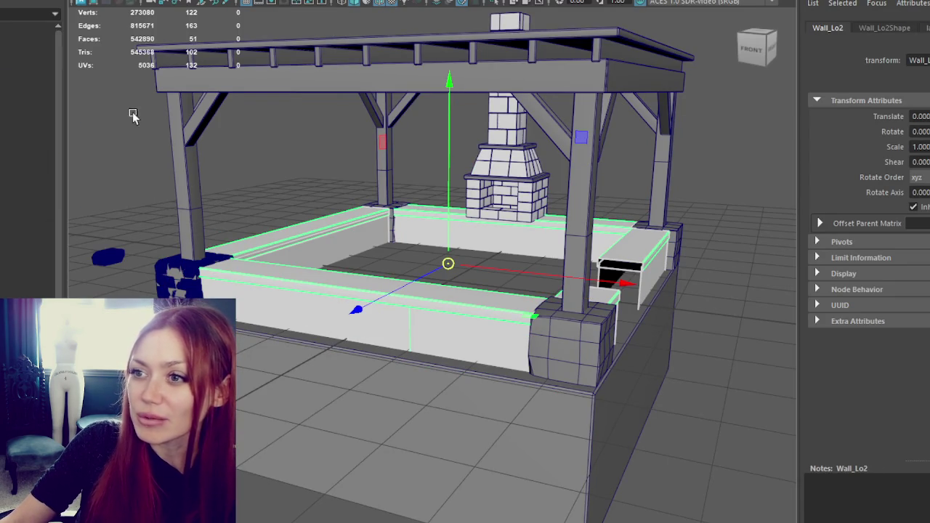
key(Down)
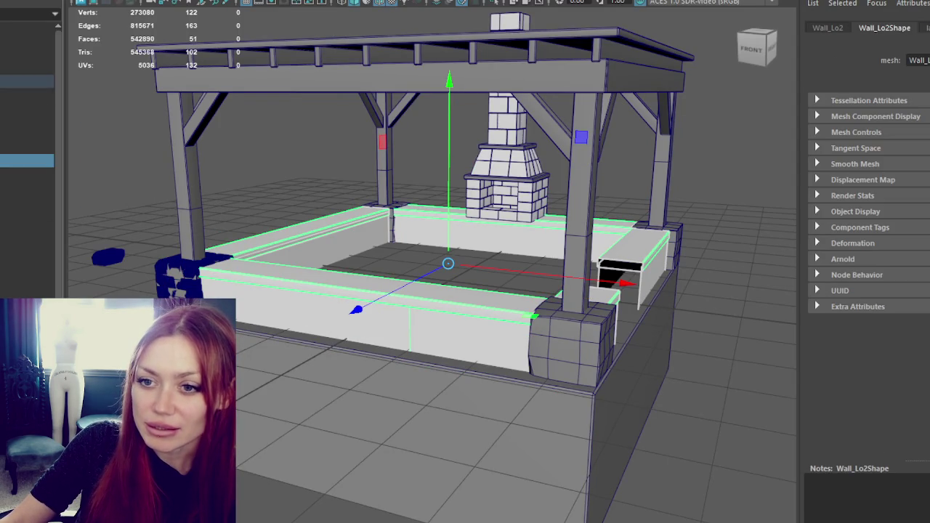
key(Down)
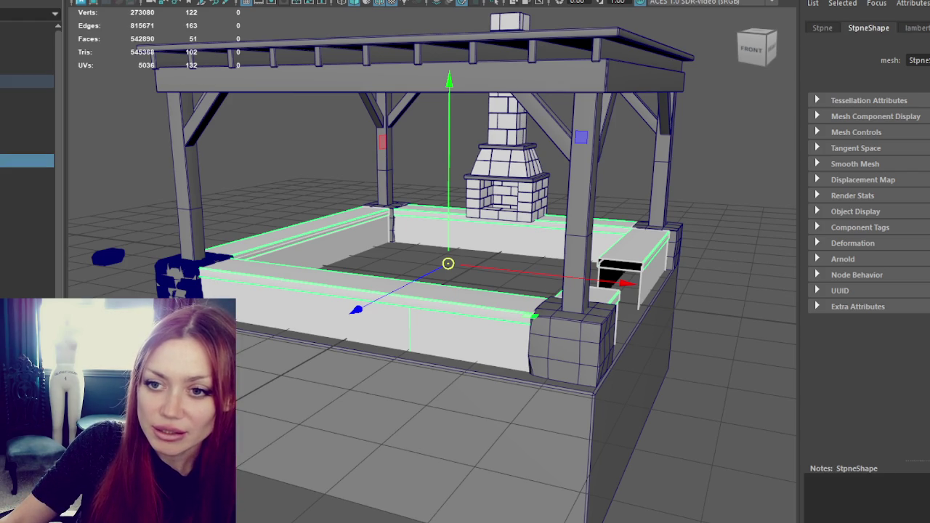
text(Stone)
key(Return)
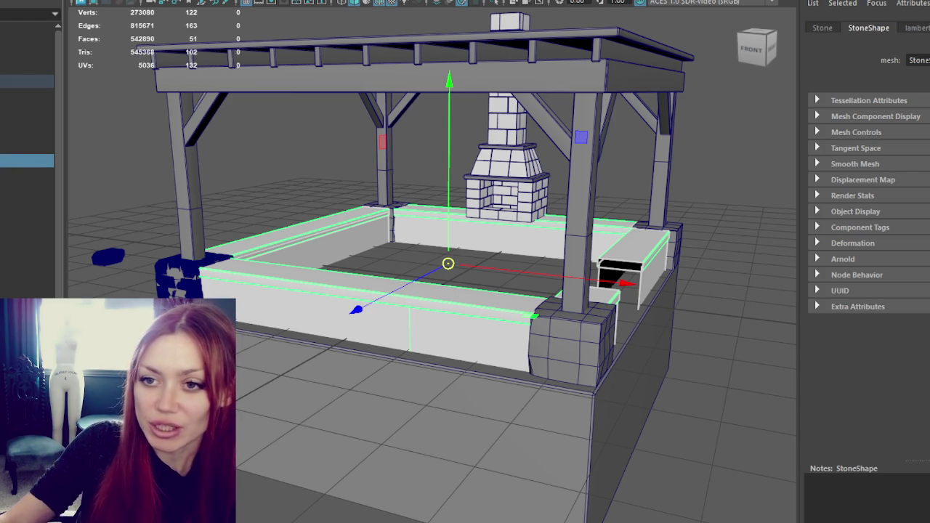
click(14, 80)
click(14, 78)
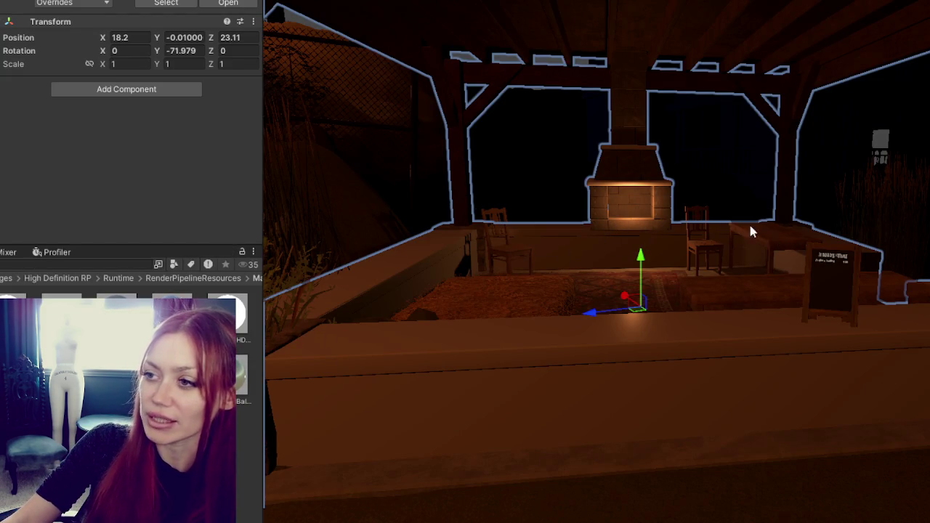
Set up an empty Brick Wall folder in 2-Materials > Roads > Builders Shop.
right_drag(774, 242, 754, 199)
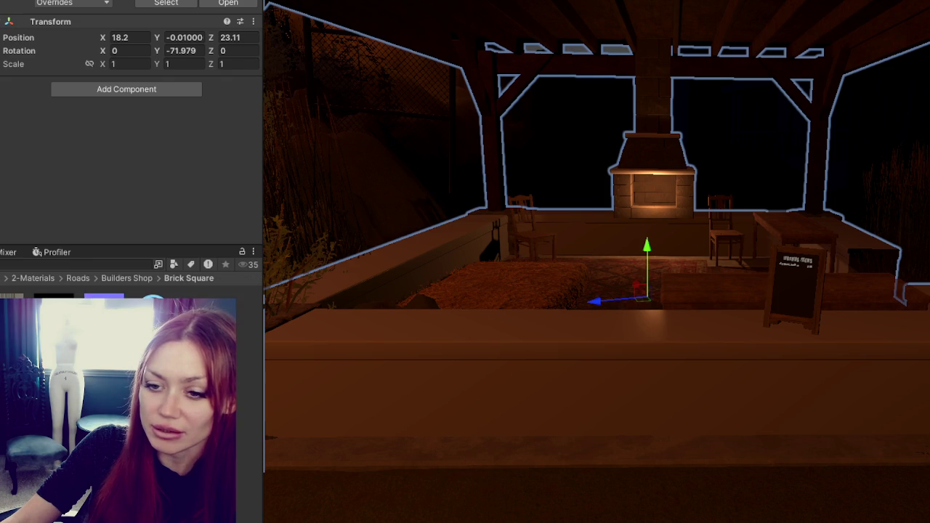
right_click(135, 424)
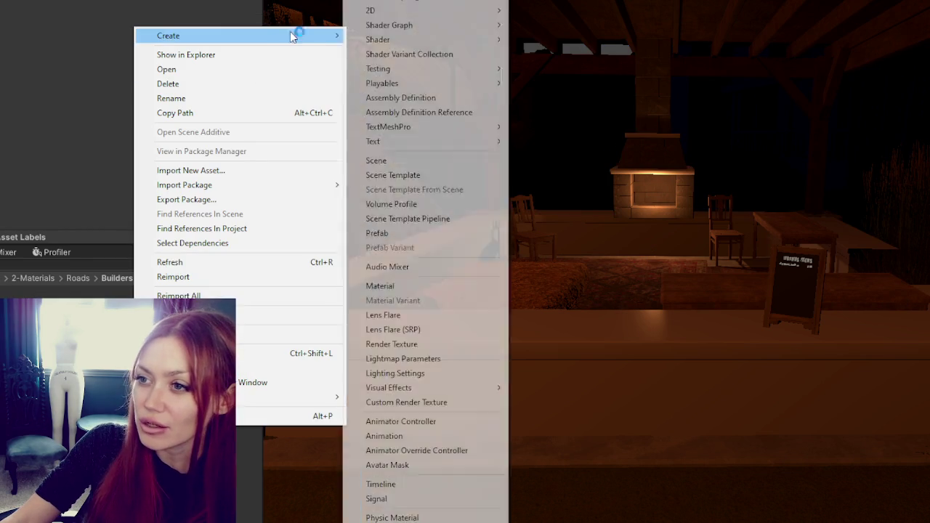
key(Escape)
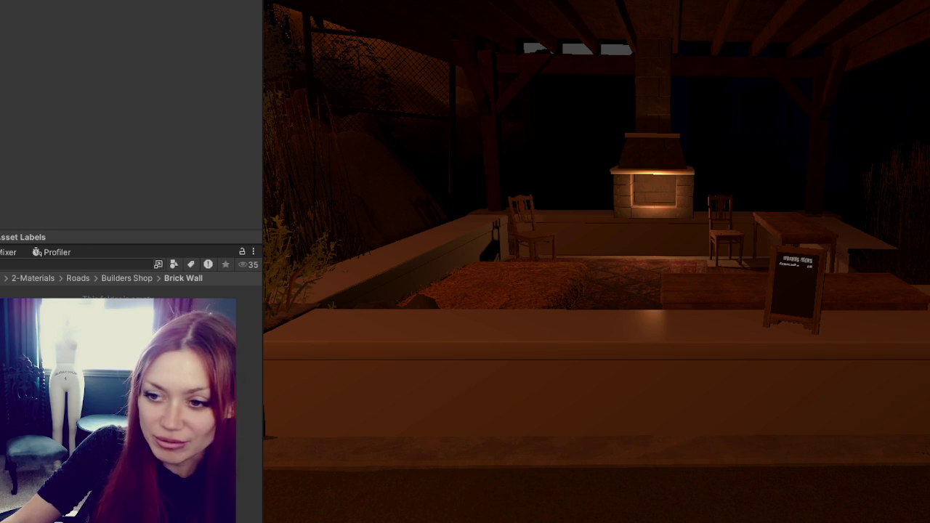
right_click(156, 313)
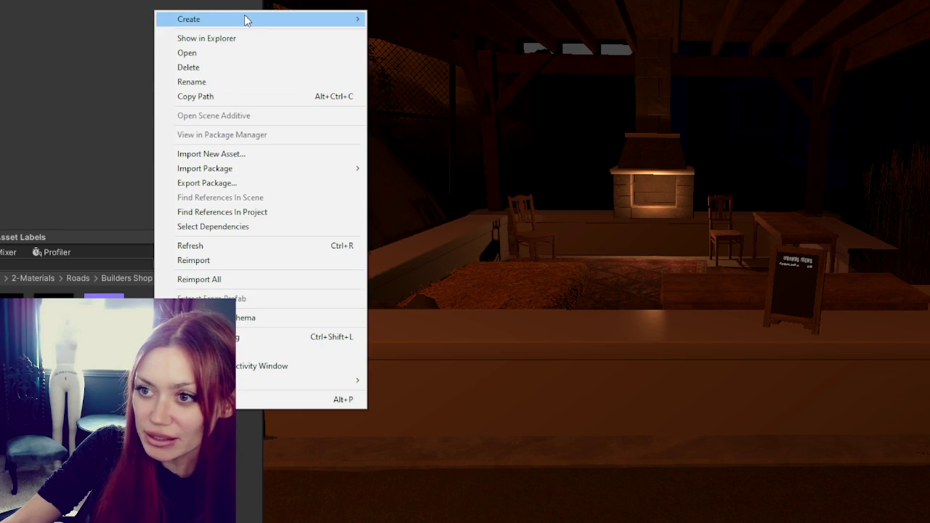
Create a new material in the Brick Wall folder and apply it to the low planter wall.
click(421, 285)
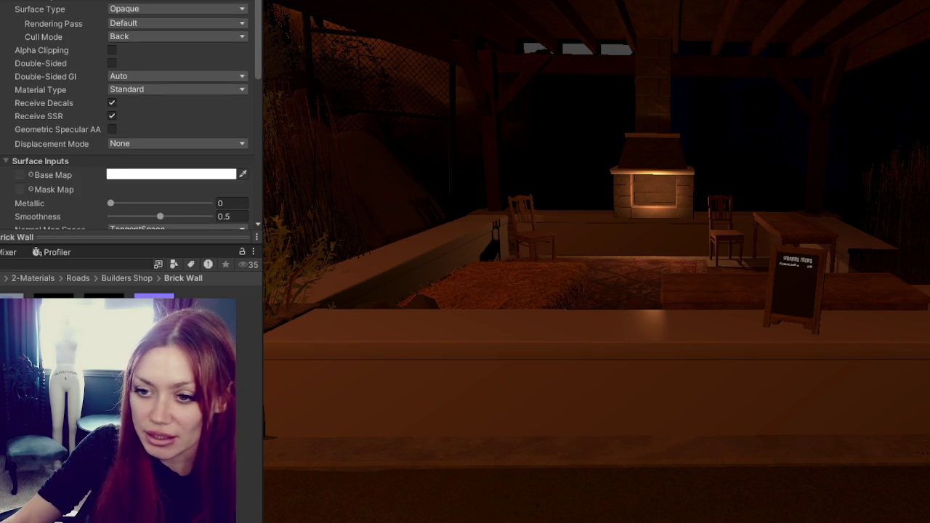
drag(14, 319, 477, 380)
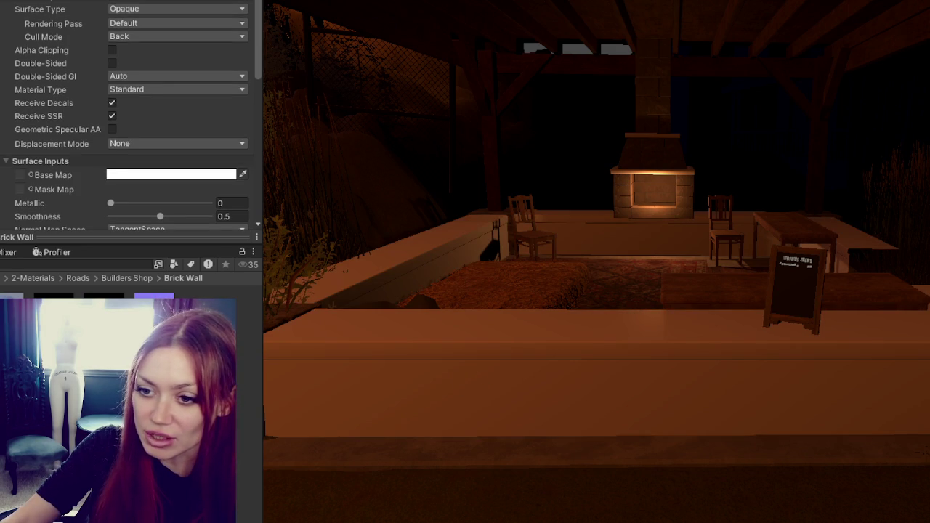
scroll(60, 121, down, 5)
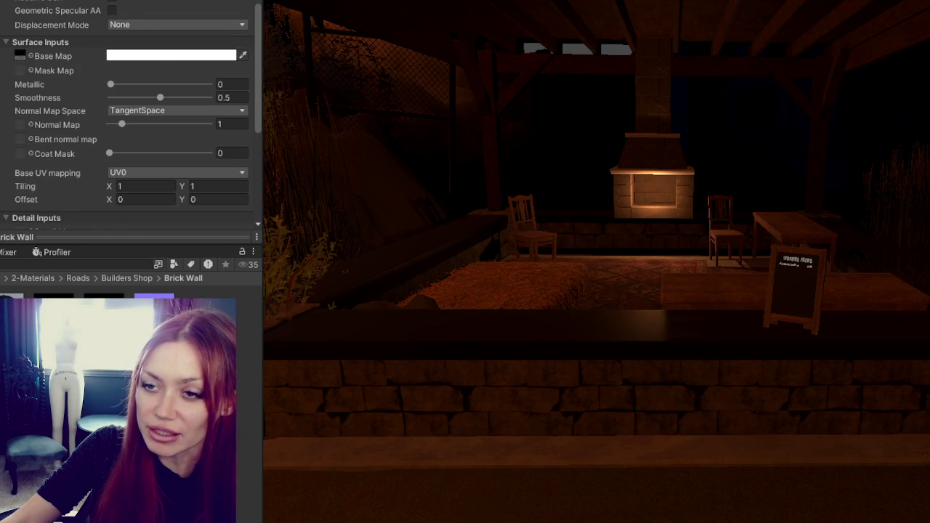
scroll(60, 122, down, 2)
Assign the wall textures to the material's maps, setting the wall lo normal texture to Normal map.
drag(53, 306, 19, 30)
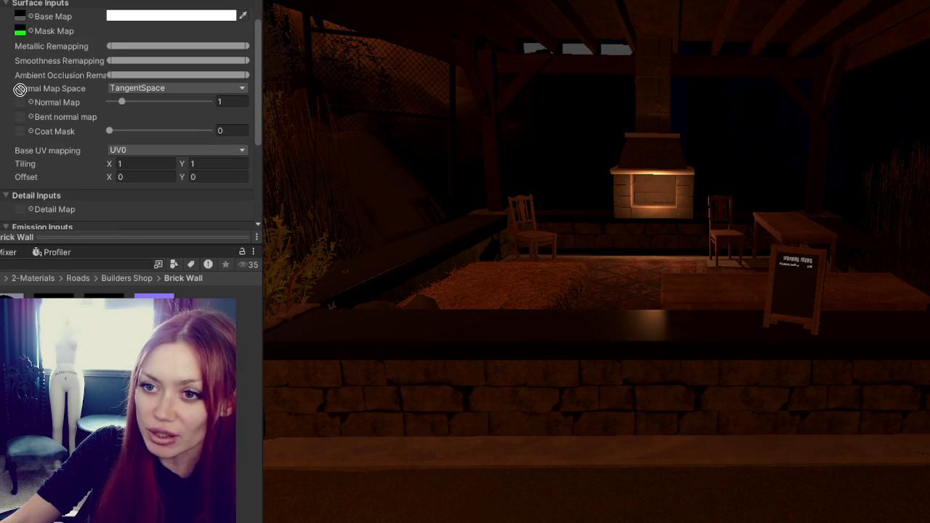
drag(20, 88, 20, 101)
click(174, 0)
click(182, 10)
scroll(228, 160, down, 5)
scroll(228, 149, down, 3)
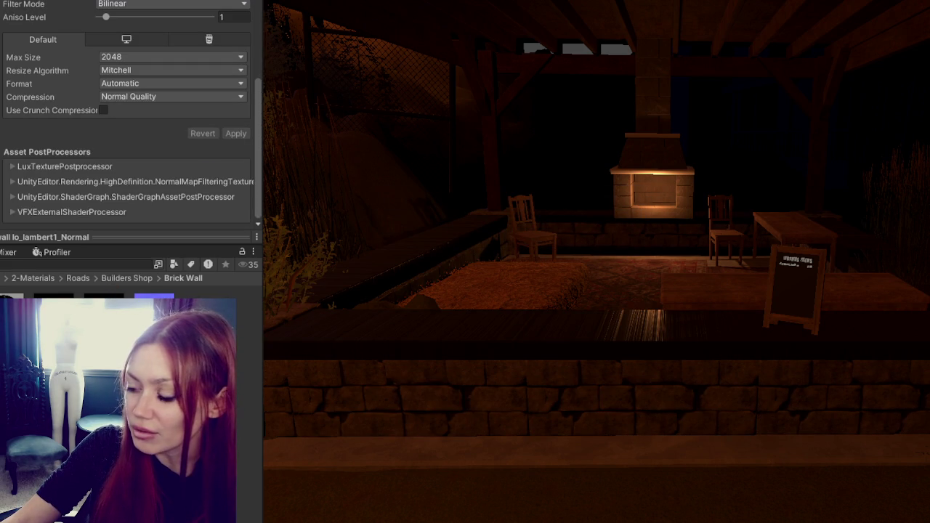
scroll(810, 366, up, 2)
scroll(811, 365, up, 2)
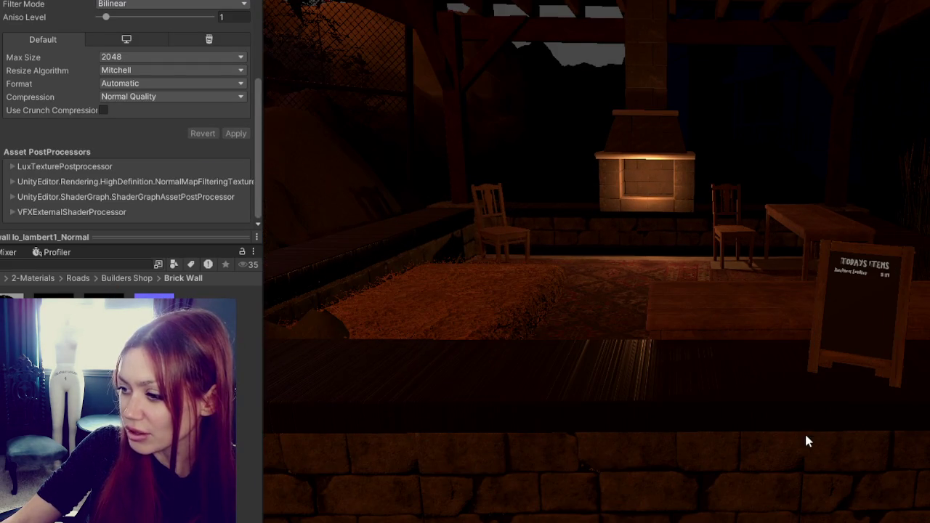
scroll(799, 414, up, 3)
scroll(747, 280, down, 3)
scroll(750, 282, down, 2)
mouse_move(750, 283)
alt+mouse_down()
mouse_move(803, 303)
mouse_move(766, 327)
mouse_move(568, 316)
mouse_move(779, 301)
alt+mouse_up()
scroll(780, 301, up, 3)
scroll(766, 250, up, 2)
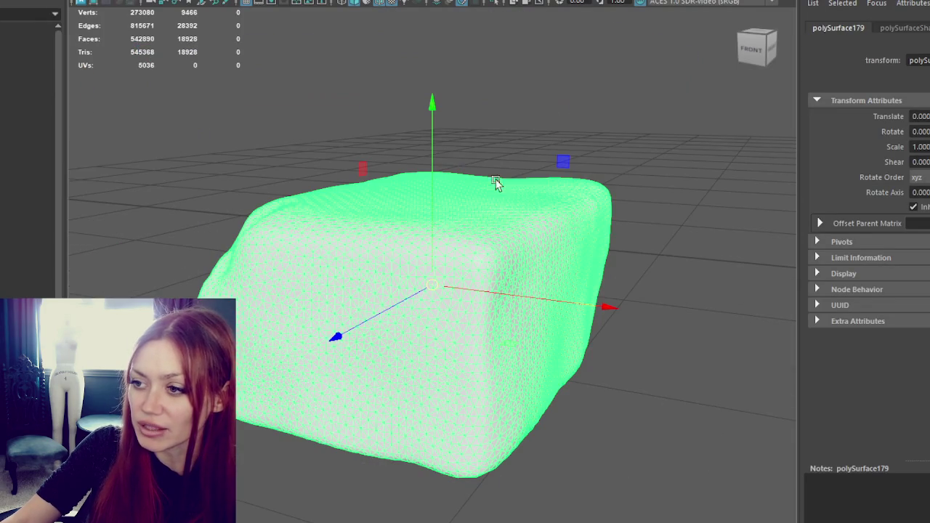
click(584, 123)
alt+drag(584, 123, 492, 135)
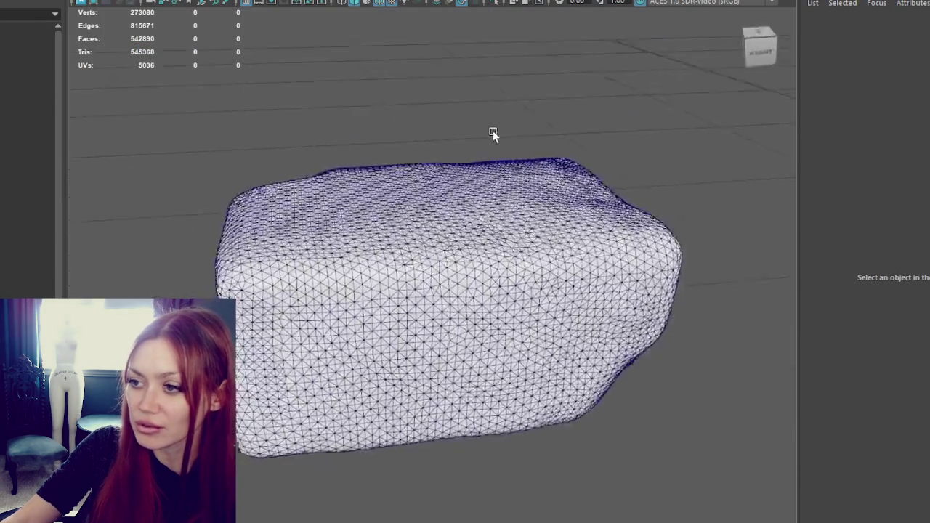
scroll(460, 199, down, 5)
mouse_move(461, 199)
alt+mouse_down()
mouse_move(601, 296)
mouse_move(519, 249)
alt+mouse_up()
scroll(519, 249, up, 5)
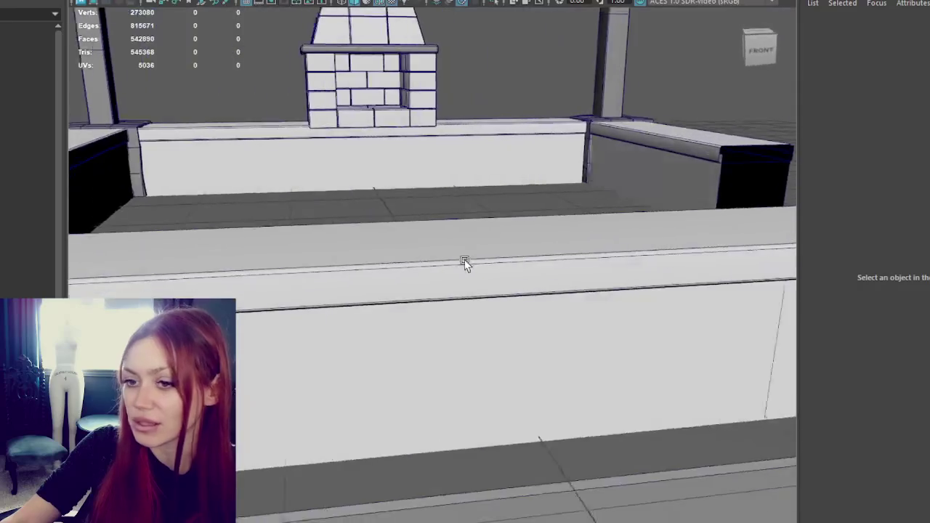
scroll(465, 264, up, 3)
click(380, 284)
scroll(380, 284, down, 3)
alt+drag(380, 284, 497, 249)
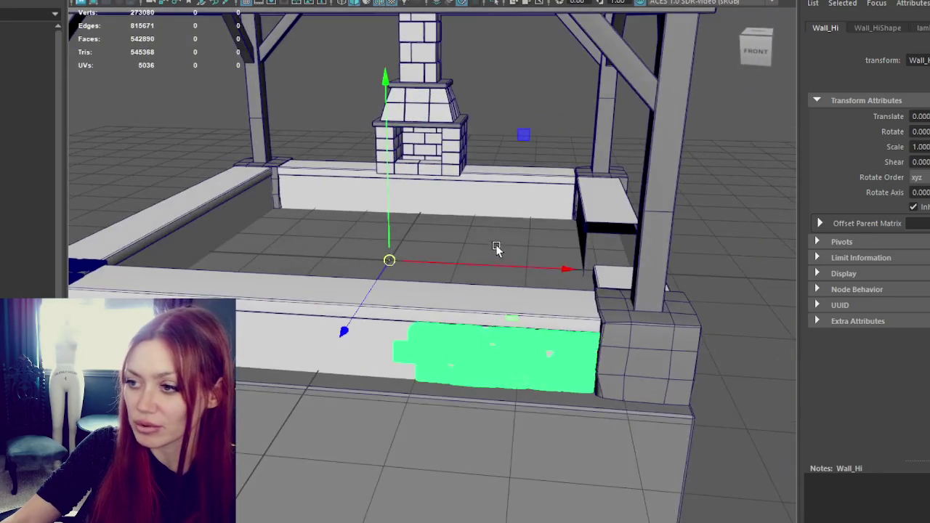
scroll(478, 407, up, 4)
mouse_move(511, 395)
alt+mouse_down()
mouse_move(504, 355)
mouse_move(530, 373)
alt+mouse_up()
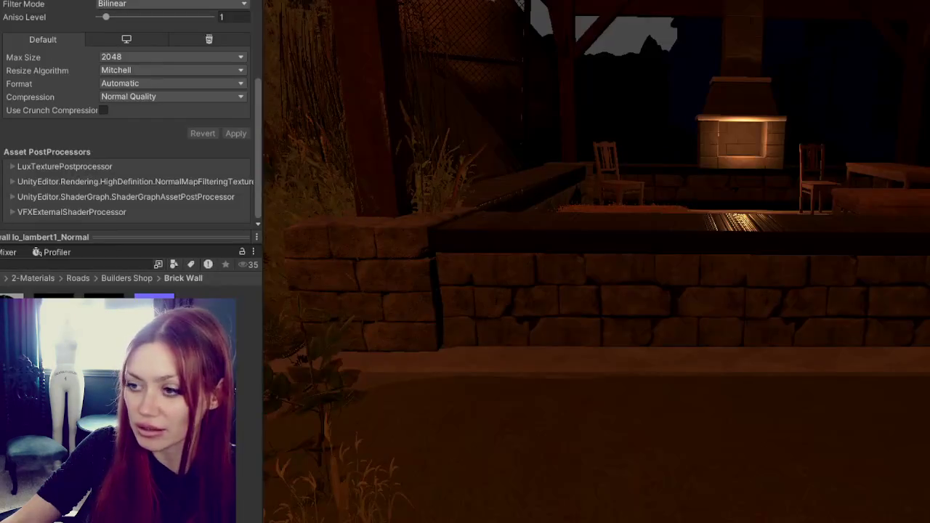
mouse_move(463, 312)
alt+mouse_down()
mouse_move(324, 281)
mouse_move(513, 276)
mouse_move(388, 275)
alt+mouse_up()
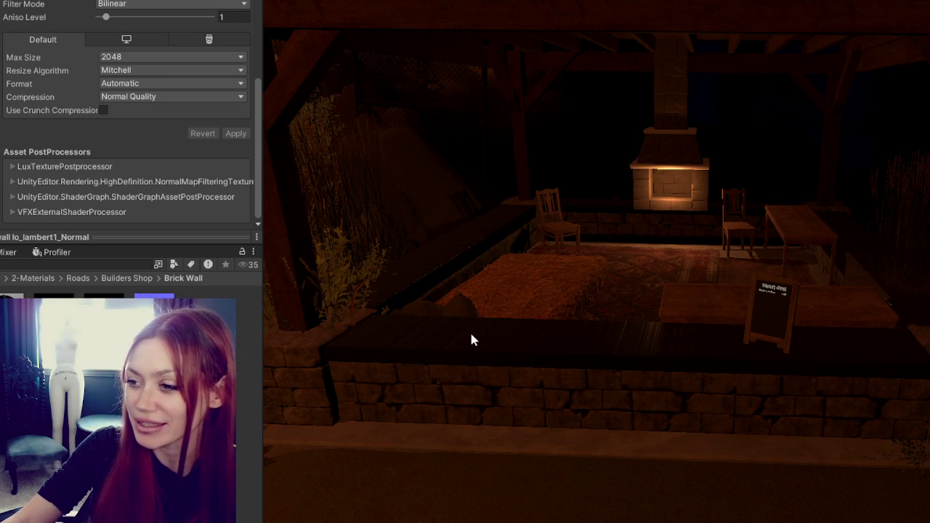
click(670, 360)
scroll(695, 365, up, 3)
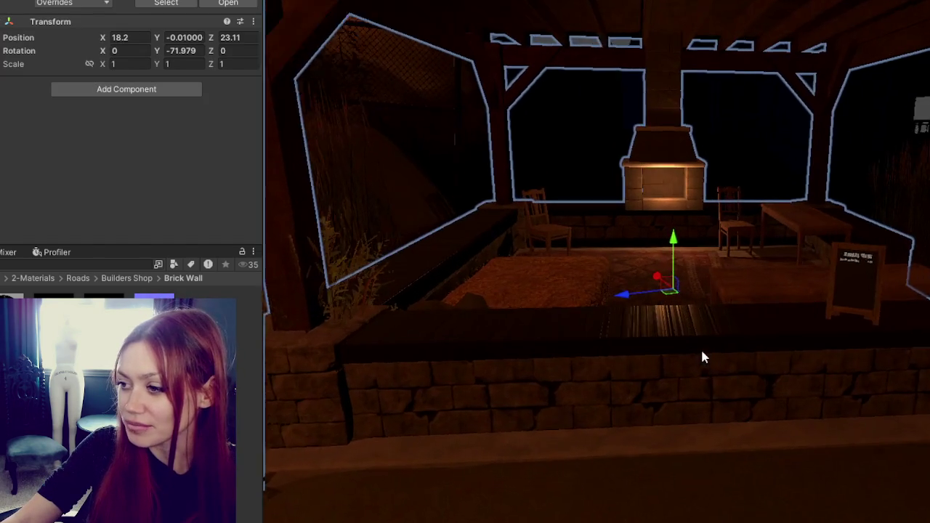
right_drag(695, 365, 824, 410)
mouse_move(824, 409)
middle_down()
mouse_move(622, 373)
mouse_move(677, 347)
middle_up()
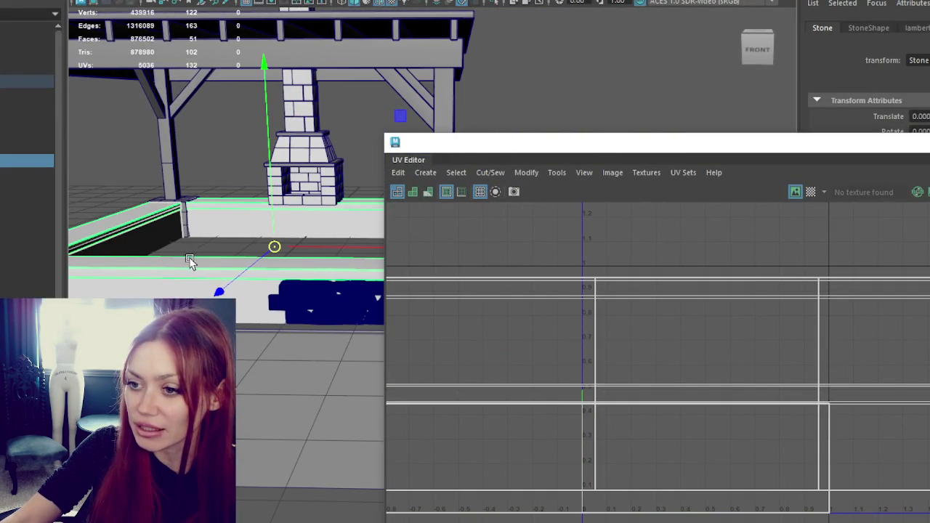
Isolate the low planter walls with Ctrl+1 and apply an Edit Mesh command to them.
drag(498, 148, 634, 55)
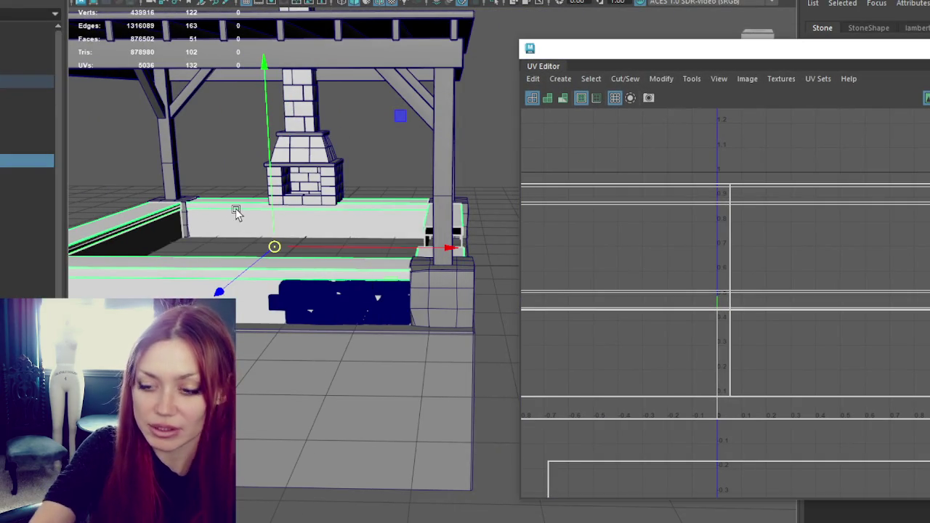
click(365, 313)
key(ctrl+1)
click(183, 262)
click(127, 0)
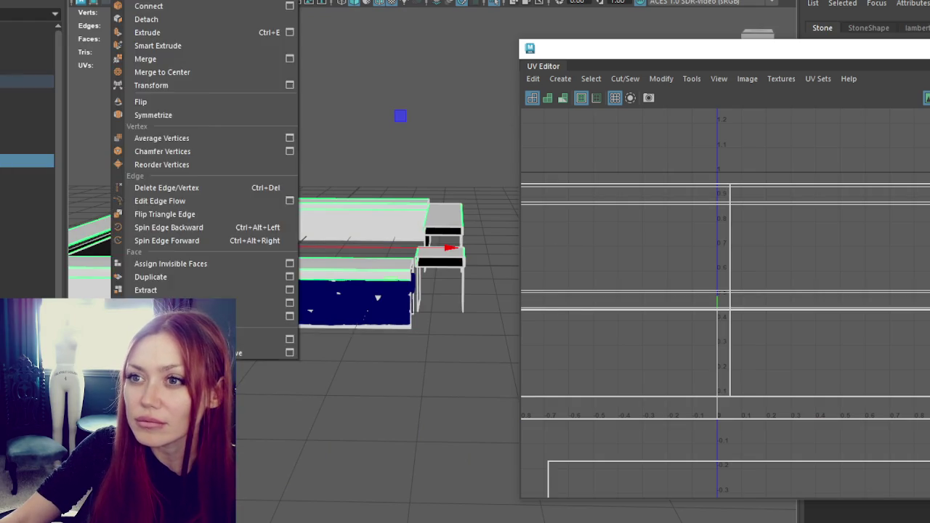
click(116, 18)
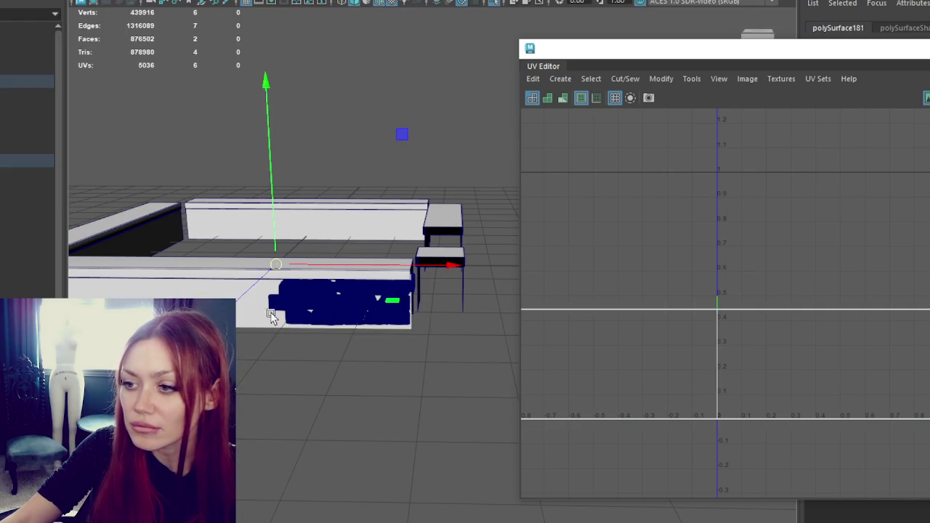
Select the two-face polySurface181 piece and frame its UV shell in the UV Editor.
scroll(727, 289, down, 2)
alt+middle_drag(720, 260, 833, 276)
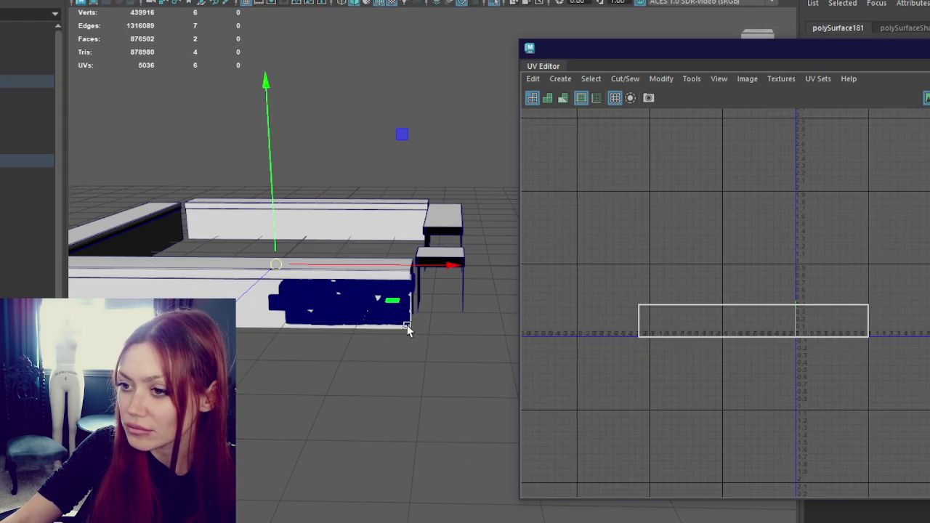
click(372, 298)
click(843, 320)
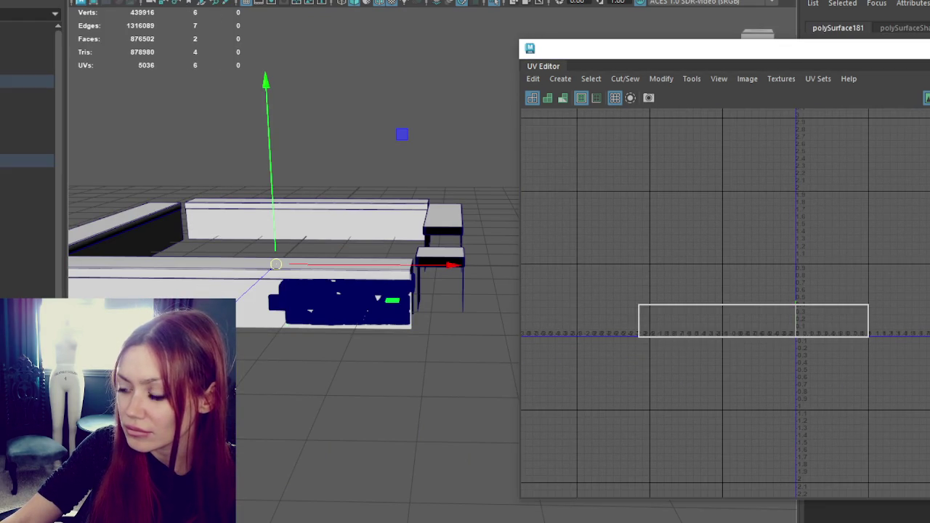
scroll(854, 303, up, 2)
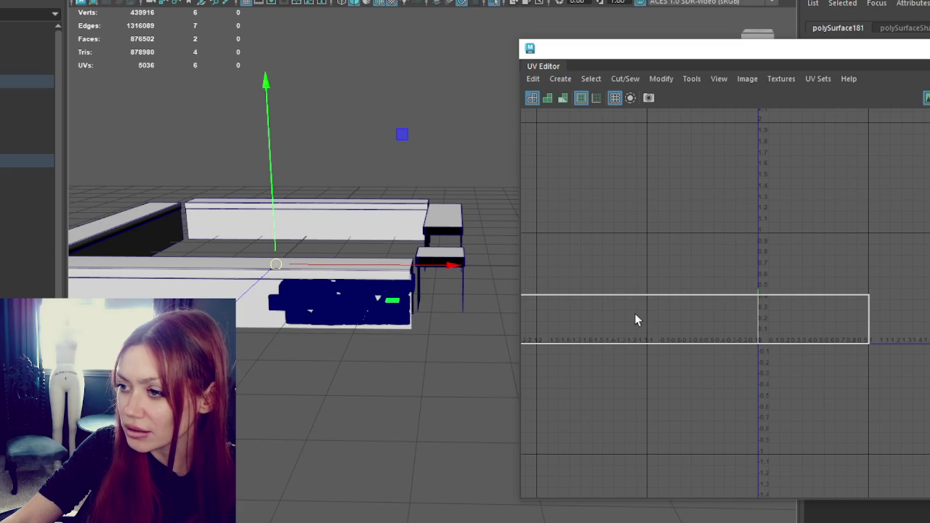
alt+middle_drag(677, 263, 759, 264)
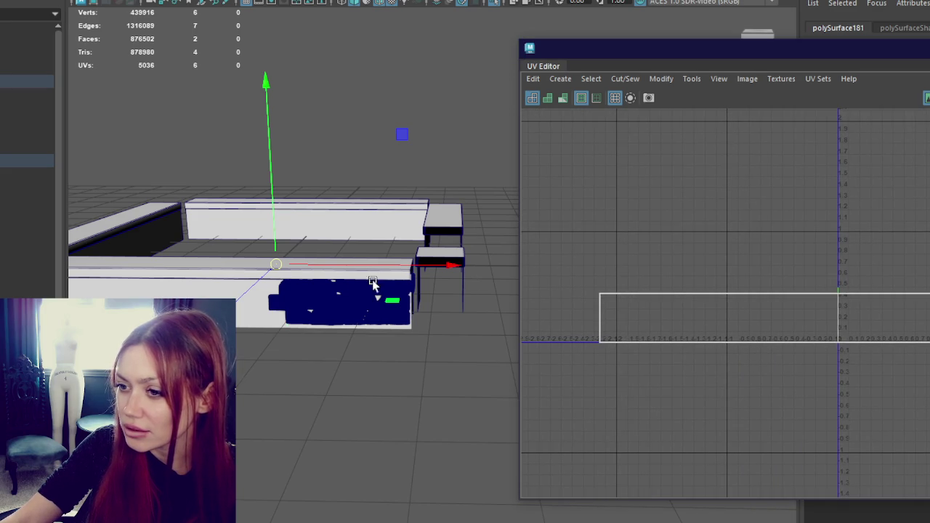
alt+drag(372, 283, 211, 267)
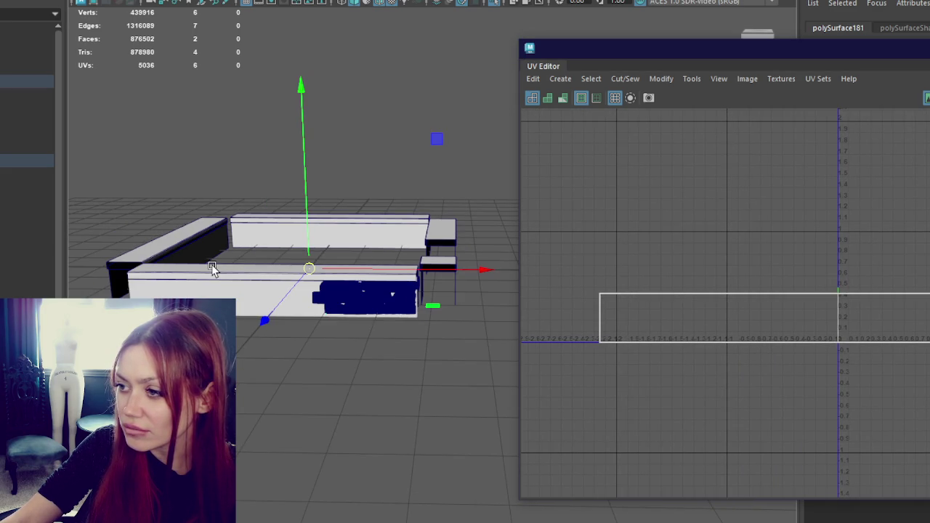
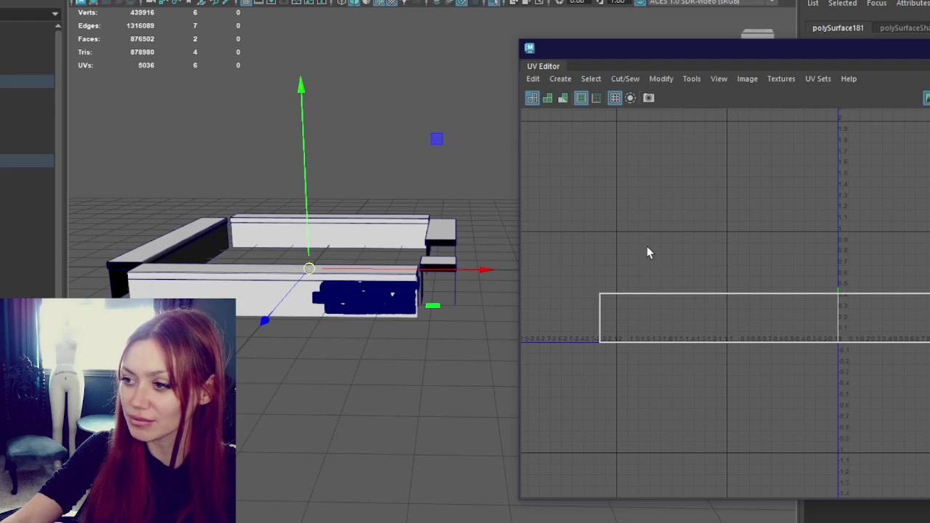
Delete the stray extra edge from the long front wall piece.
right_click(707, 246)
click(756, 245)
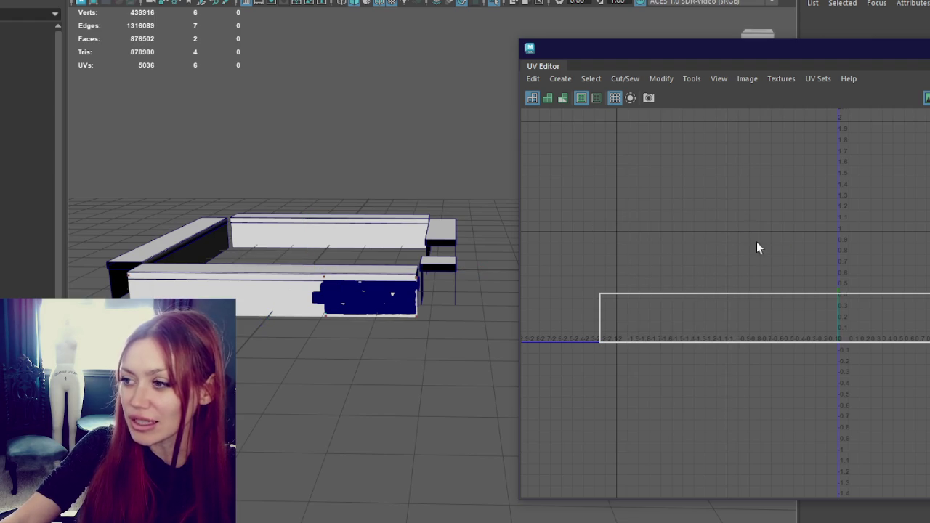
drag(750, 253, 689, 384)
click(853, 316)
click(832, 277)
right_drag(832, 277, 858, 304)
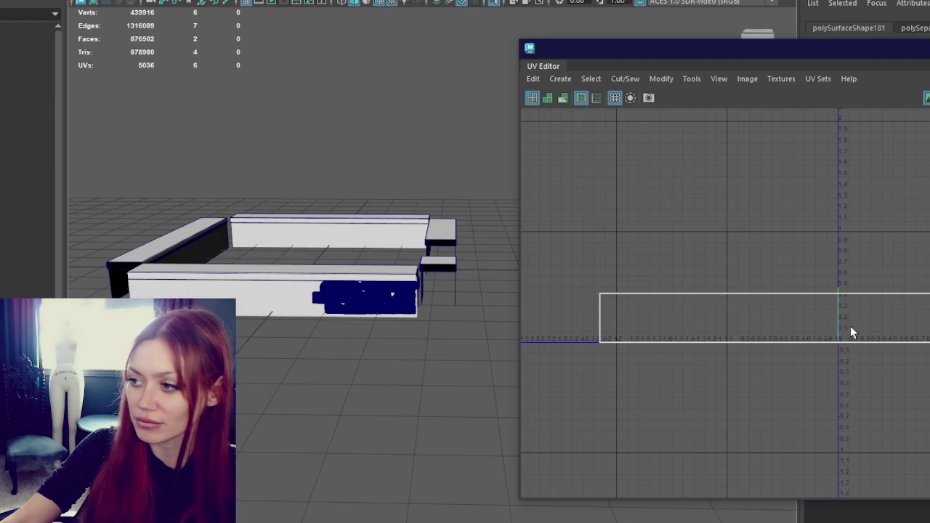
click(853, 327)
key(Delete)
Clear the edge selection and close the Tool Settings window.
key(c)
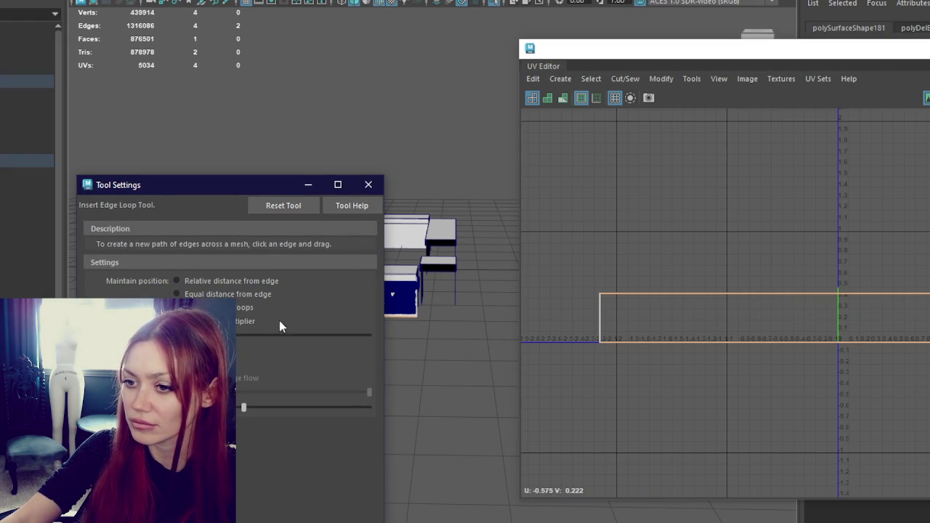
click(786, 295)
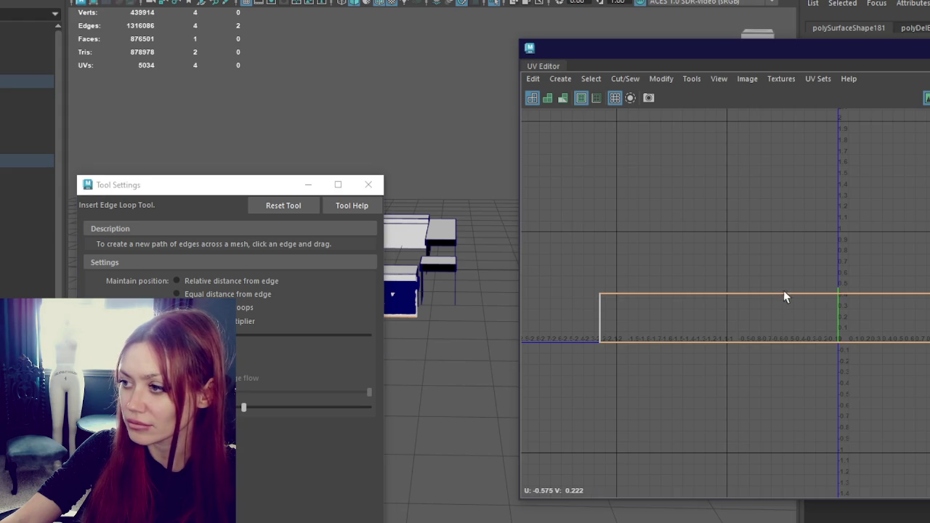
key(q)
click(776, 294)
drag(270, 188, 144, 250)
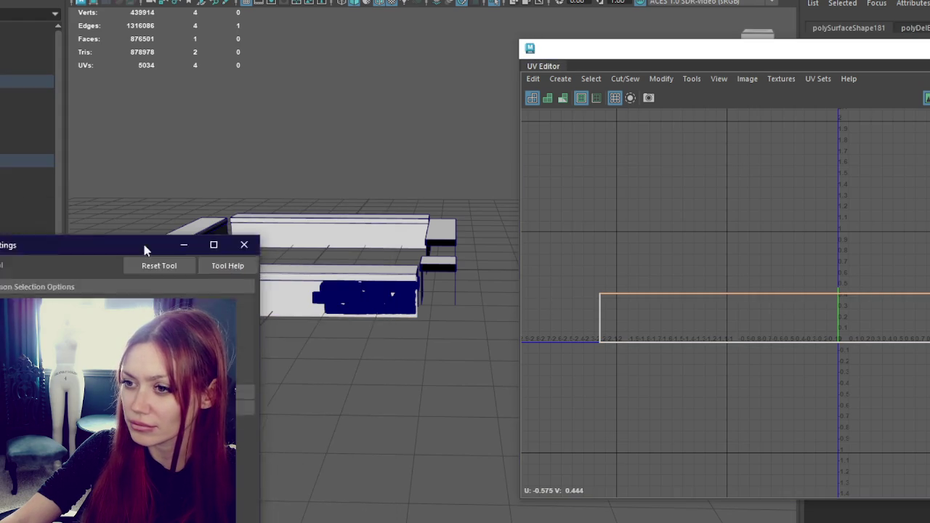
click(245, 245)
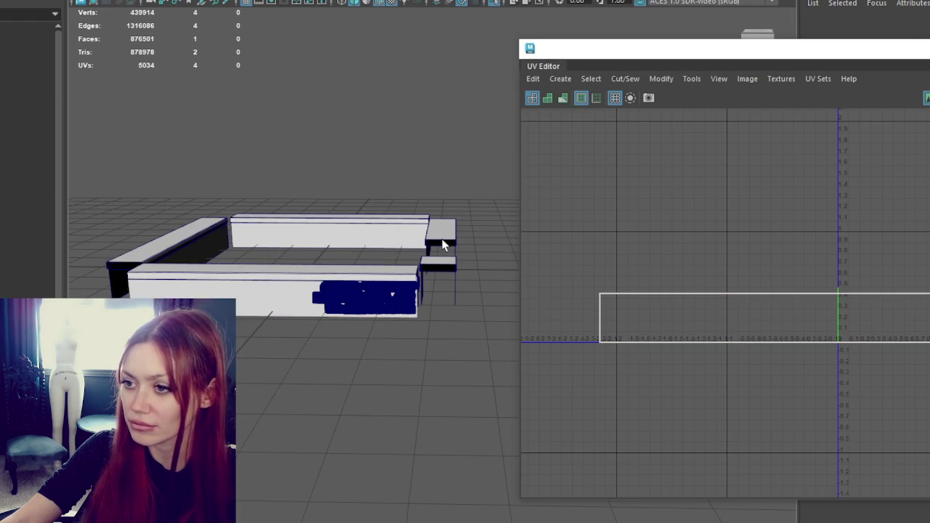
In wireframe, add an edge loop, cut the UVs and lay both pieces into the 0–1 square.
key(4)
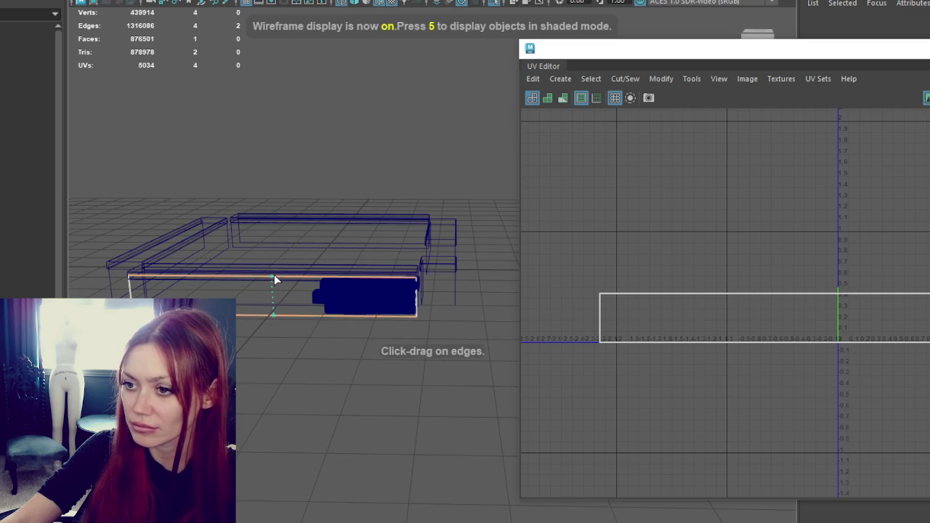
click(274, 276)
mouse_move(770, 245)
shift+right_down()
mouse_move(714, 249)
mouse_move(745, 270)
shift+right_up()
click(722, 319)
mouse_move(692, 320)
mouse_down()
mouse_move(857, 261)
mouse_move(862, 268)
mouse_up()
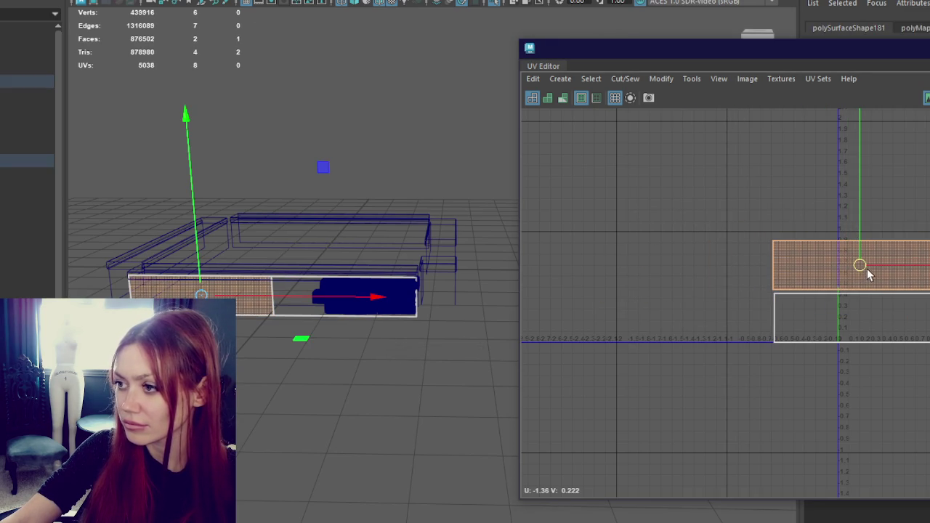
drag(748, 178, 923, 421)
mouse_move(864, 298)
mouse_down()
mouse_move(822, 307)
mouse_move(899, 310)
mouse_up()
key(w)
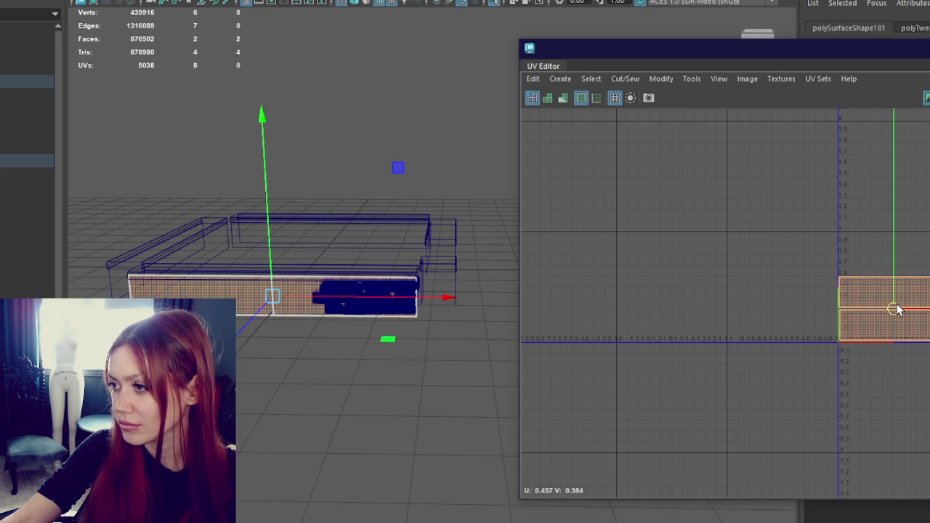
Undo the UV layout back to the unsplit front wall piece.
scroll(896, 309, up, 1)
scroll(899, 297, up, 1)
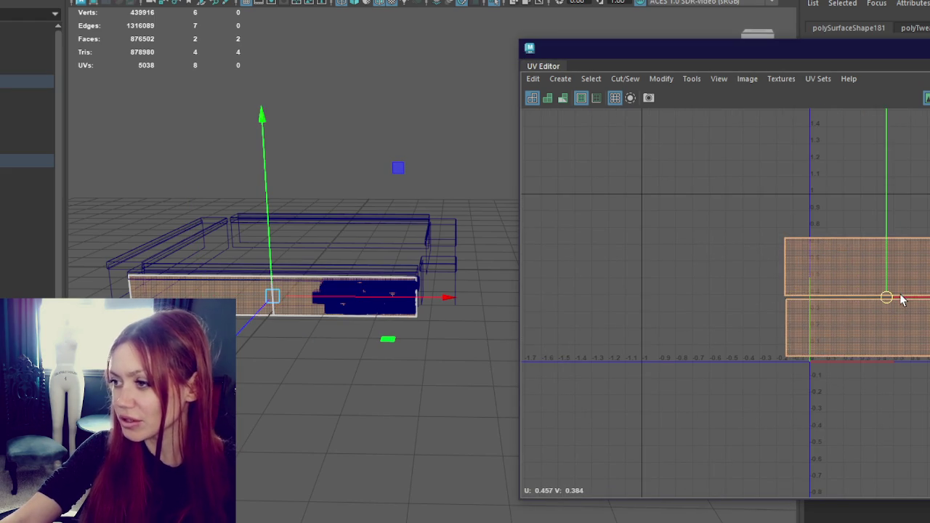
scroll(901, 300, up, 1)
key(ctrl+z)
key(ctrl+z)
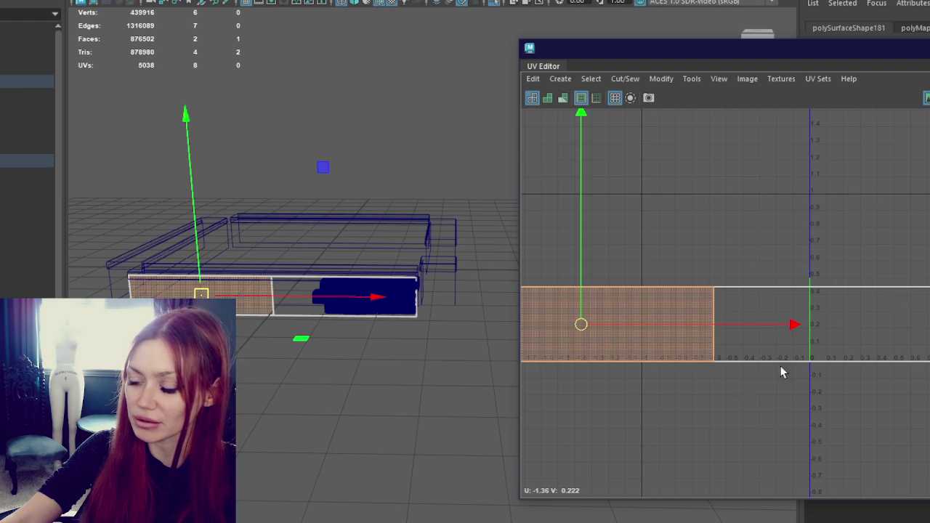
key(ctrl+z)
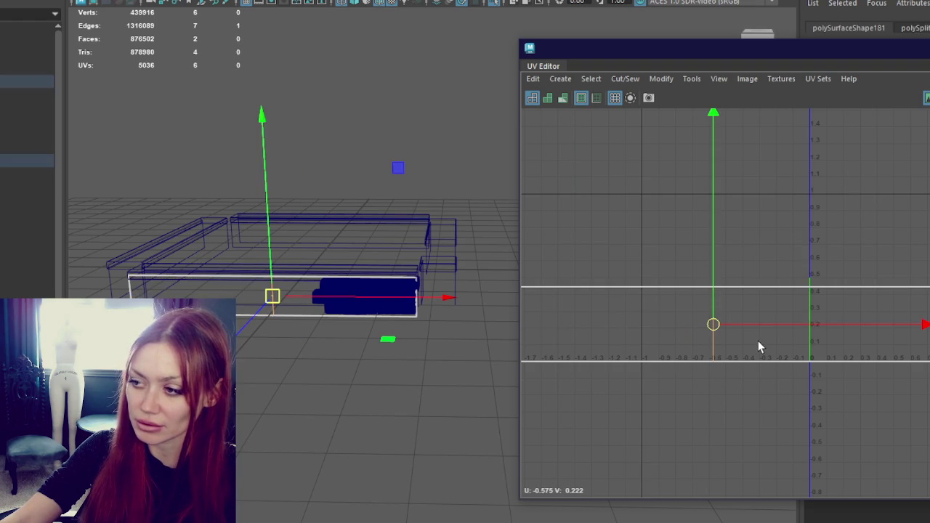
key(ctrl+z)
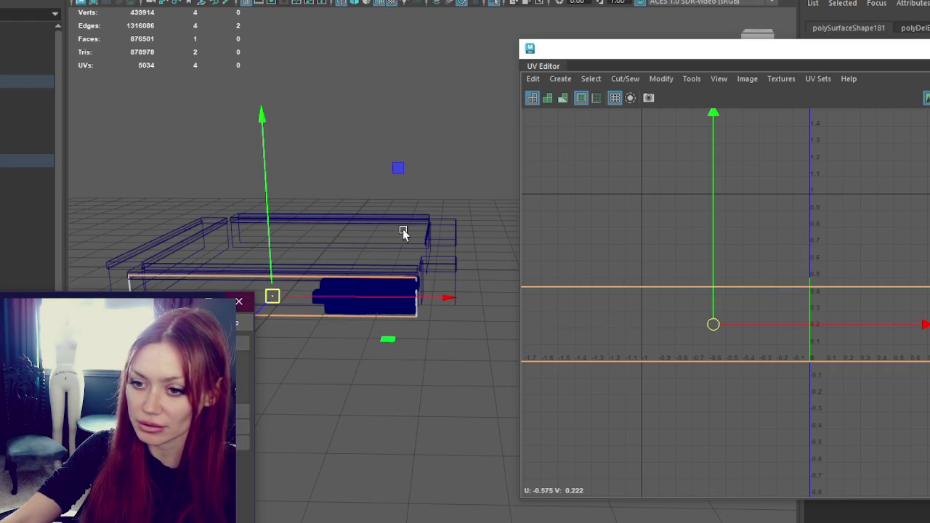
Insert a new edge loop across the front wall piece.
key(q)
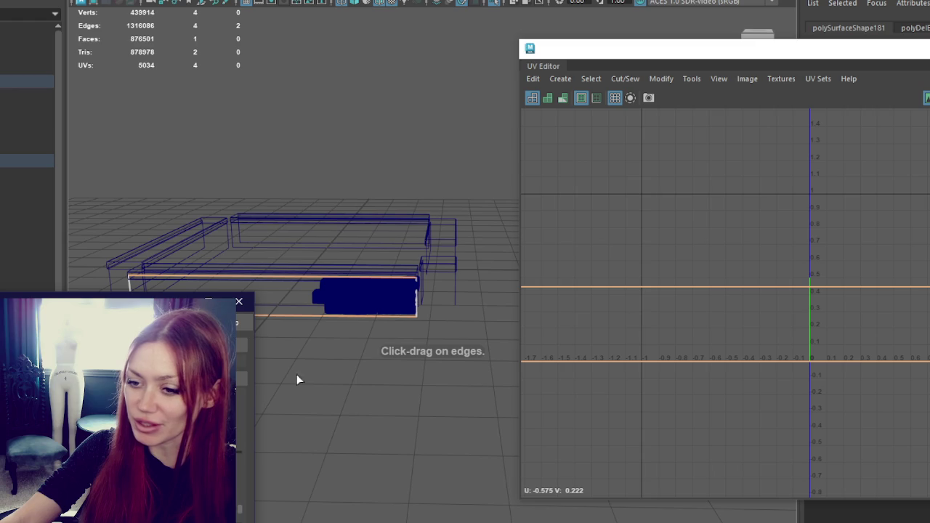
click(705, 288)
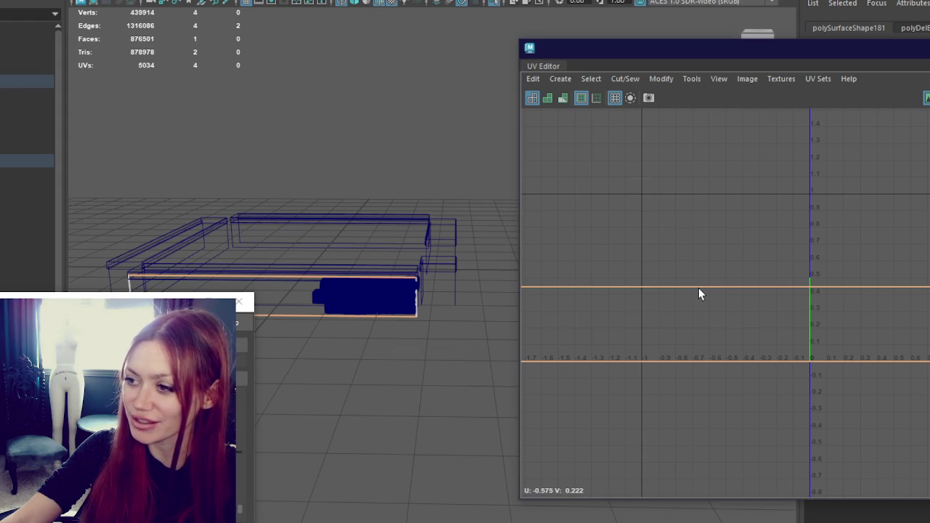
scroll(811, 290, down, 2)
click(301, 282)
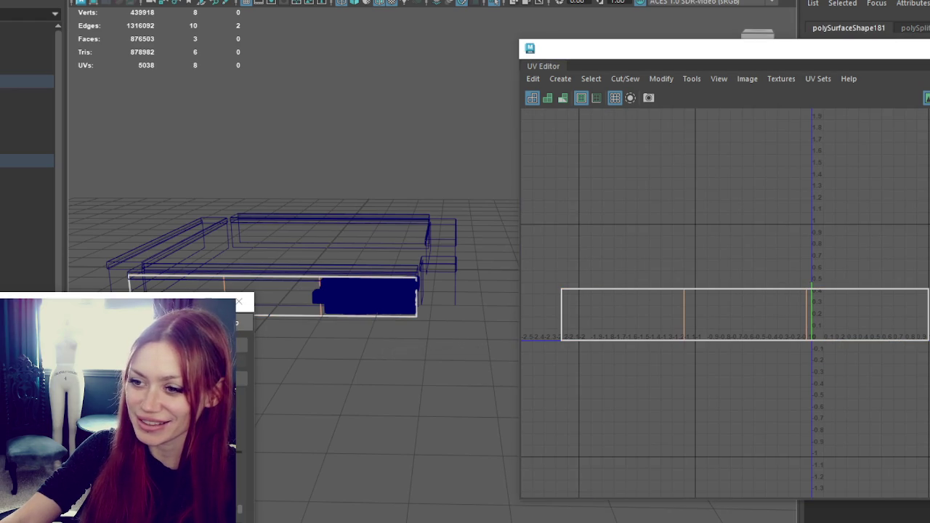
Add a second edge loop and cut the wall's UVs along both new edges.
right_drag(635, 218, 639, 186)
mouse_move(764, 203)
shift+right_down()
mouse_move(741, 212)
mouse_move(738, 309)
shift+right_up()
right_drag(758, 228, 757, 261)
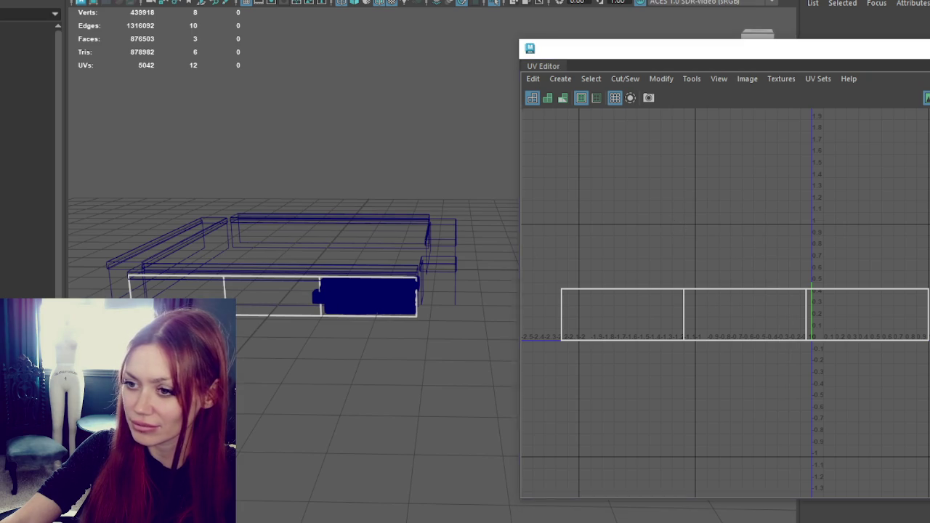
right_drag(233, 189, 321, 174)
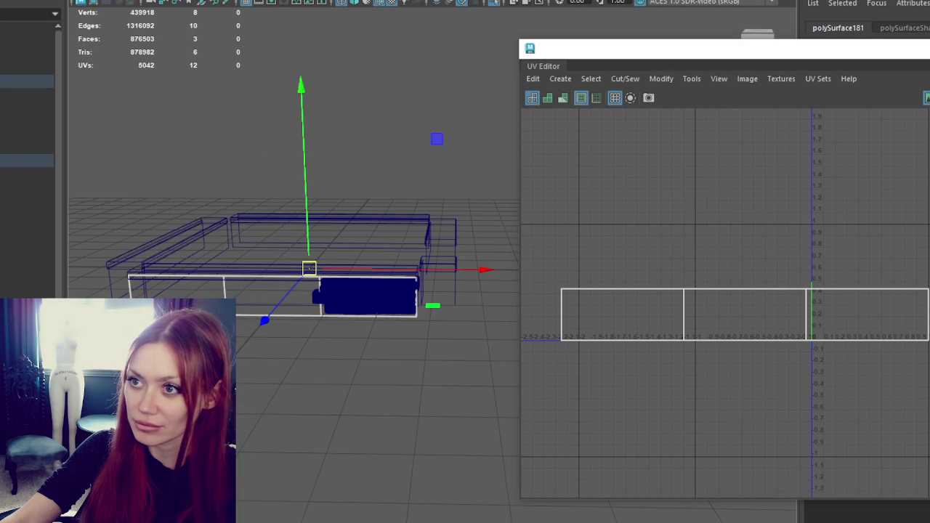
click(625, 322)
click(276, 309)
click(628, 236)
Stack the three UV shells vertically and shrink them together toward the first tile.
click(765, 317)
mouse_move(765, 317)
mouse_down()
mouse_move(824, 261)
mouse_move(869, 261)
mouse_up()
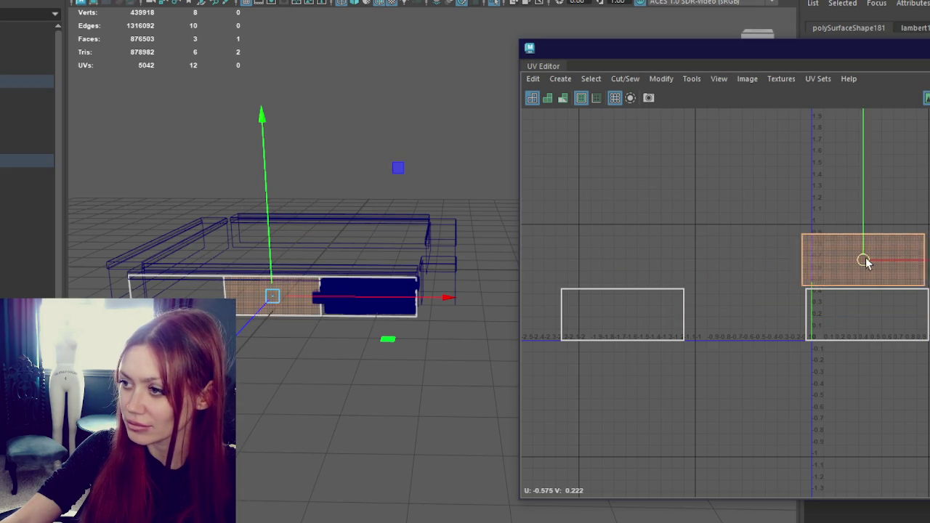
click(623, 311)
mouse_move(622, 311)
mouse_down()
mouse_move(861, 174)
mouse_move(869, 203)
mouse_up()
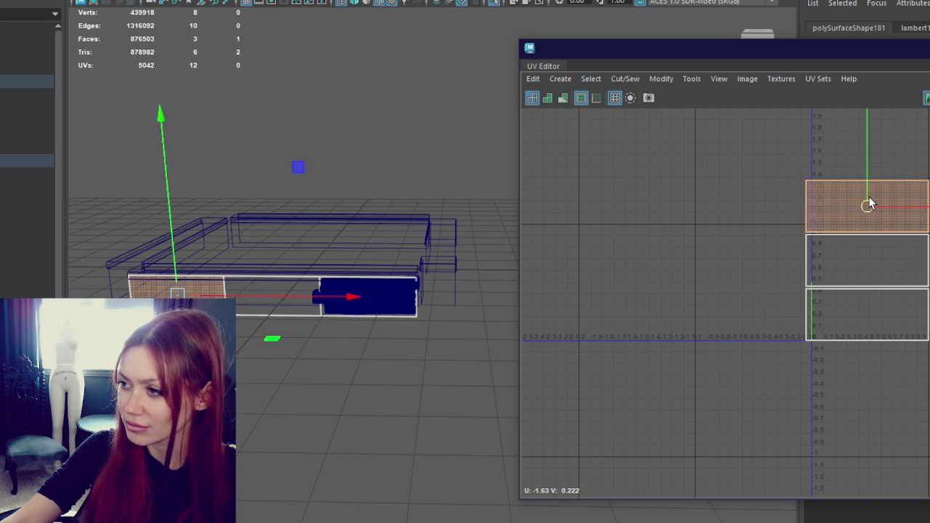
key(r)
mouse_move(782, 144)
mouse_down()
mouse_move(871, 269)
mouse_move(851, 267)
mouse_move(851, 289)
mouse_move(883, 289)
mouse_up()
Fine-tune the shells' position and scale inside 0–1 space, then close the UV Editor.
key(w)
key(r)
key(w)
key(r)
key(w)
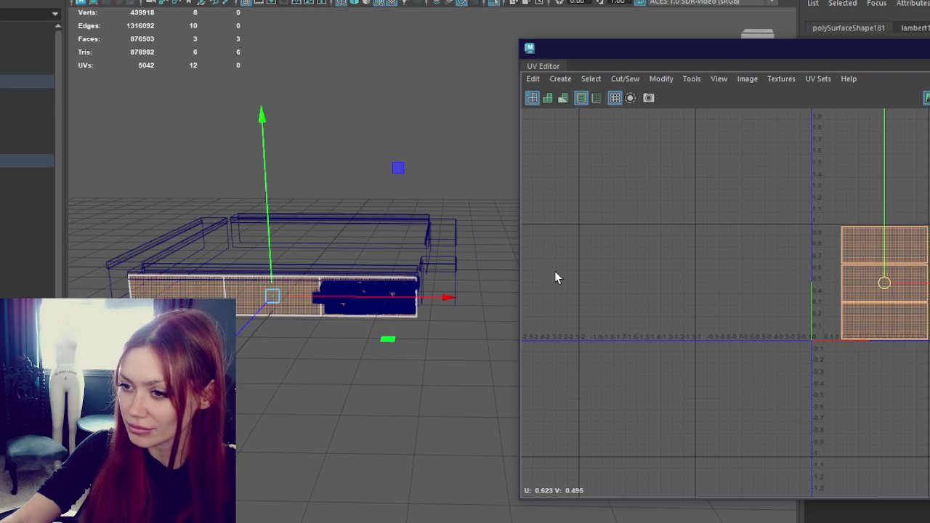
click(919, 48)
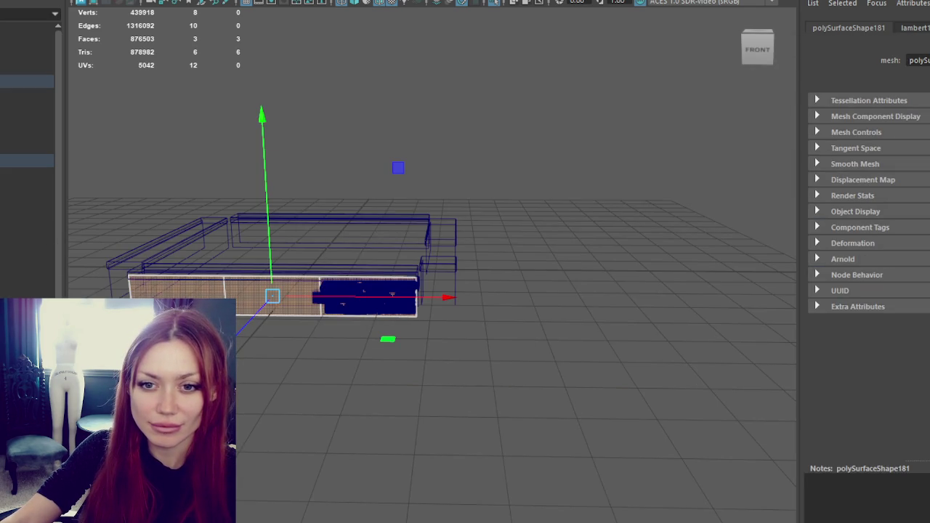
Select Wall_Hi in object mode and view the scene textured from further back.
key(f)
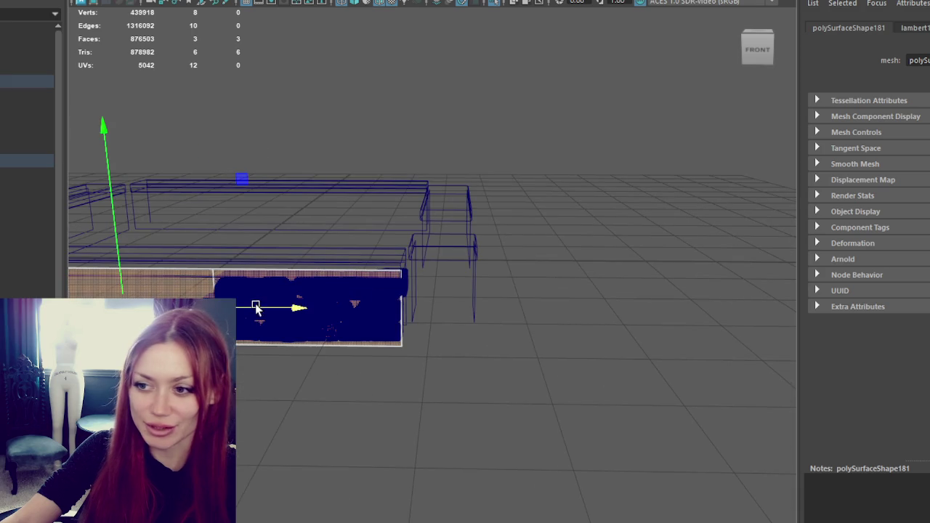
click(287, 282)
right_drag(332, 172, 399, 152)
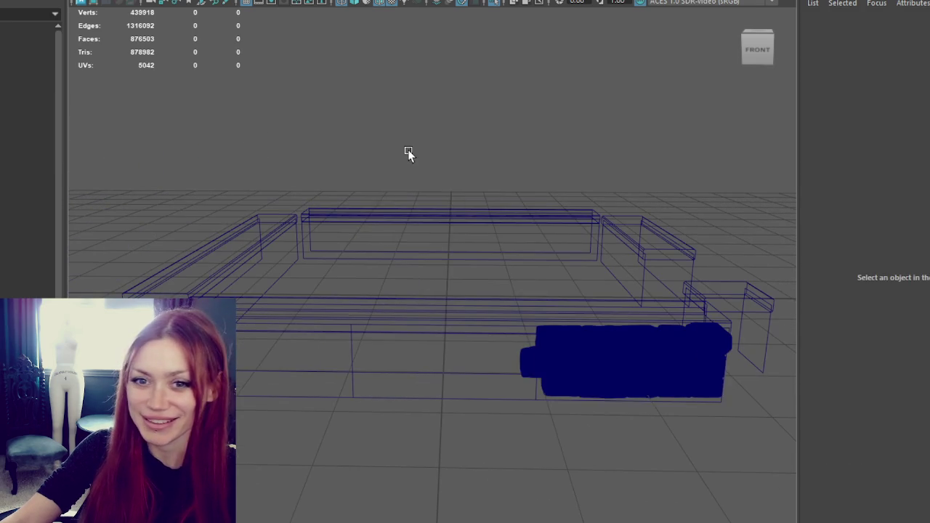
click(518, 332)
key(6)
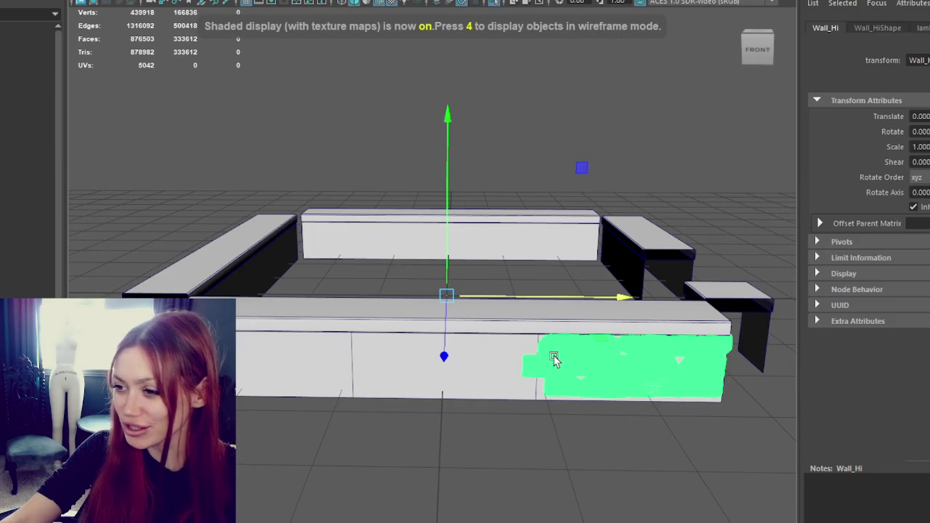
alt+right_drag(404, 258, 479, 232)
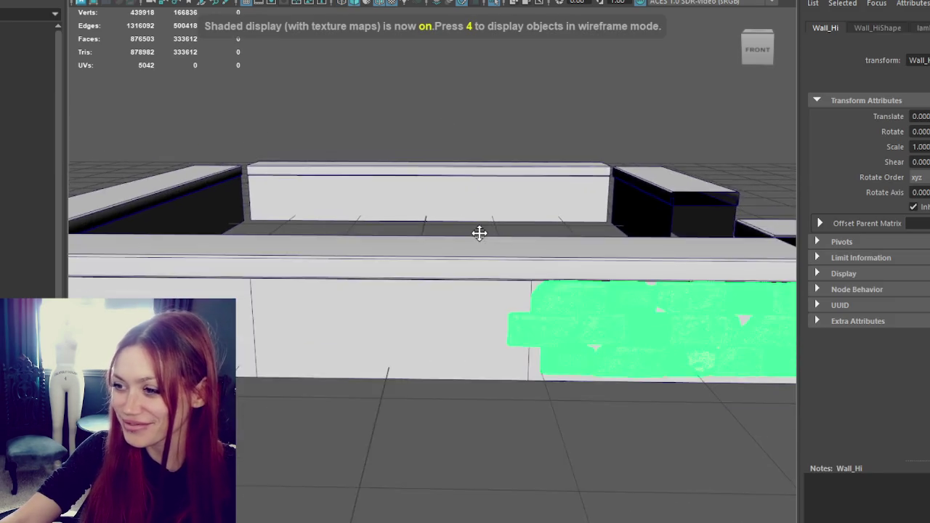
key(ctrl+a)
alt+right_drag(847, 208, 751, 286)
Move the dark-blue brick panel to the left end of the front wall.
click(729, 331)
click(747, 284)
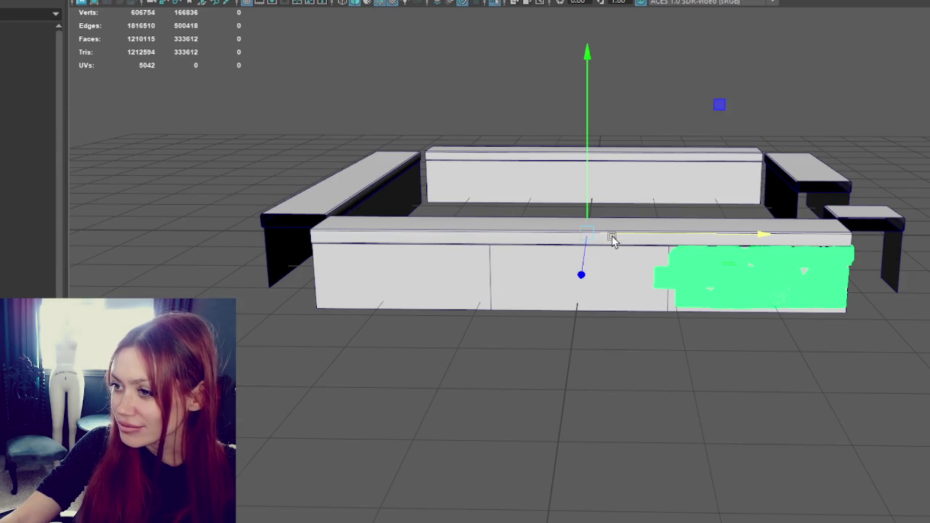
drag(613, 240, 380, 255)
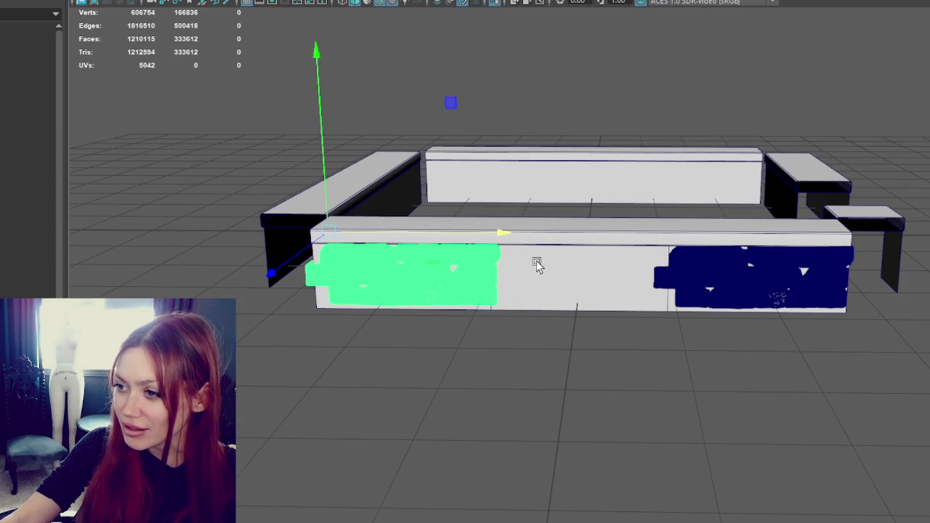
scroll(537, 265, up, 2)
key(4)
key(5)
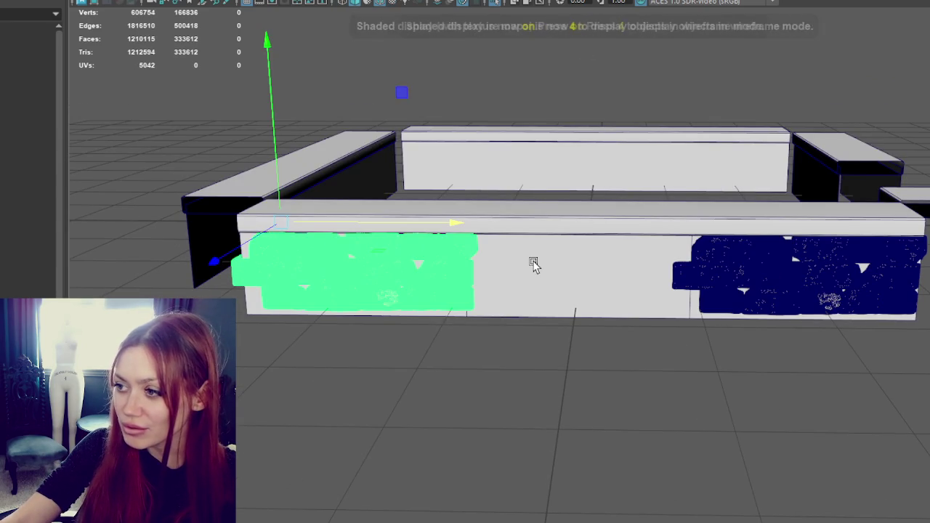
click(506, 345)
key(6)
Duplicate the left stone-brick panel and slide the copy right along the wall.
click(426, 298)
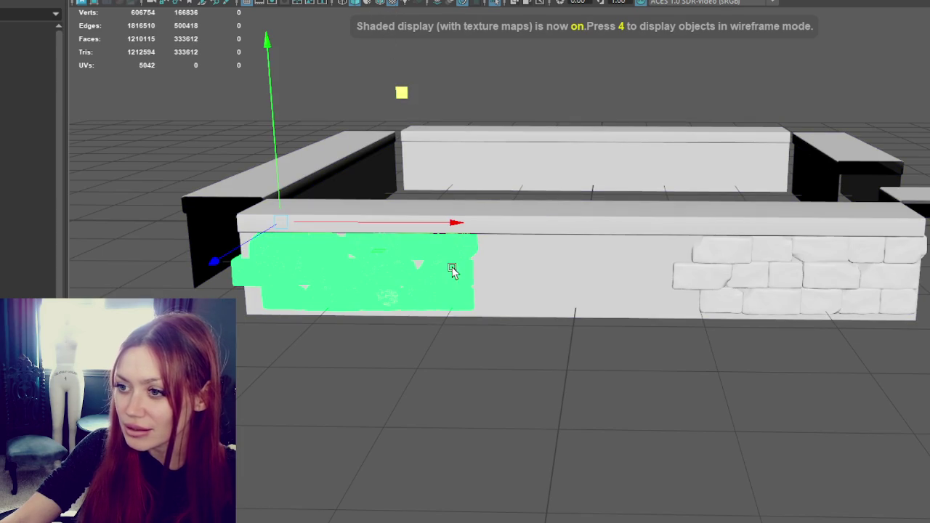
click(409, 337)
click(437, 300)
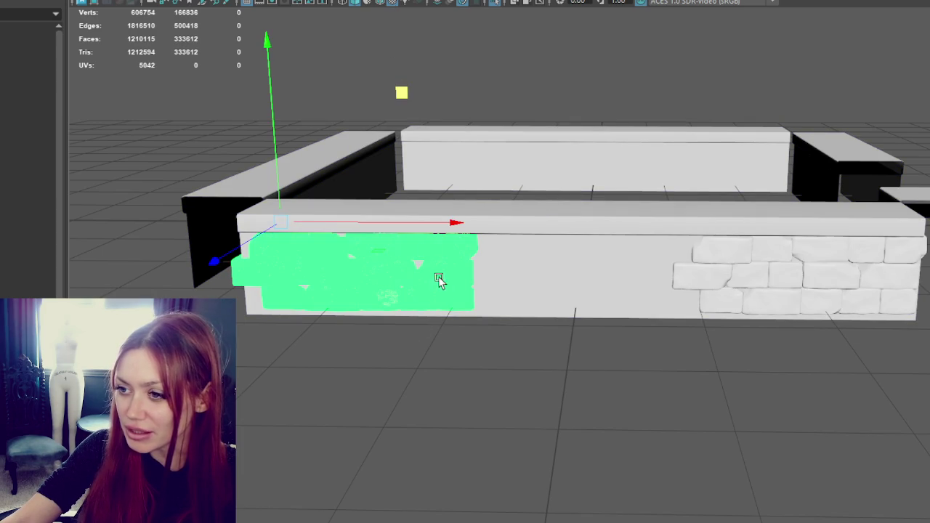
key(ctrl+d)
mouse_move(448, 225)
mouse_down()
mouse_move(582, 231)
mouse_move(616, 249)
mouse_move(606, 252)
mouse_up()
key(ctrl+z)
drag(440, 227, 440, 223)
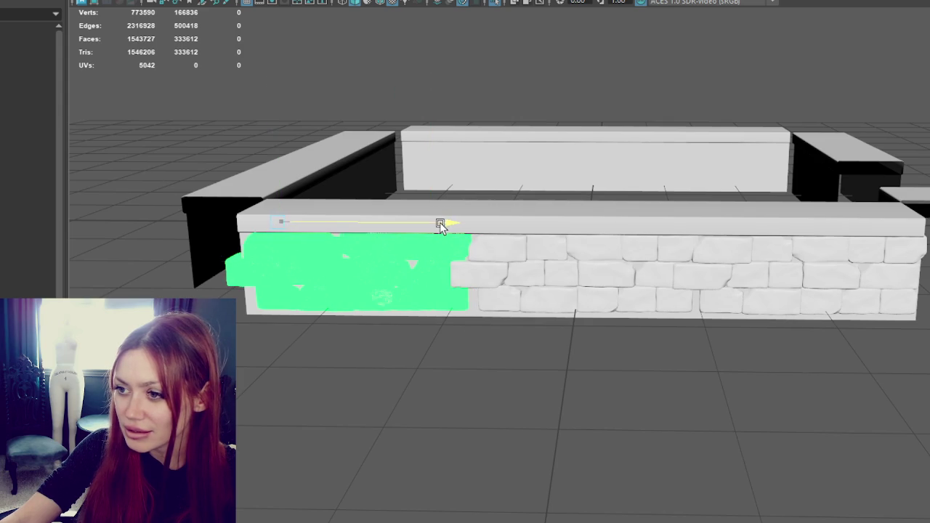
key(shift+d)
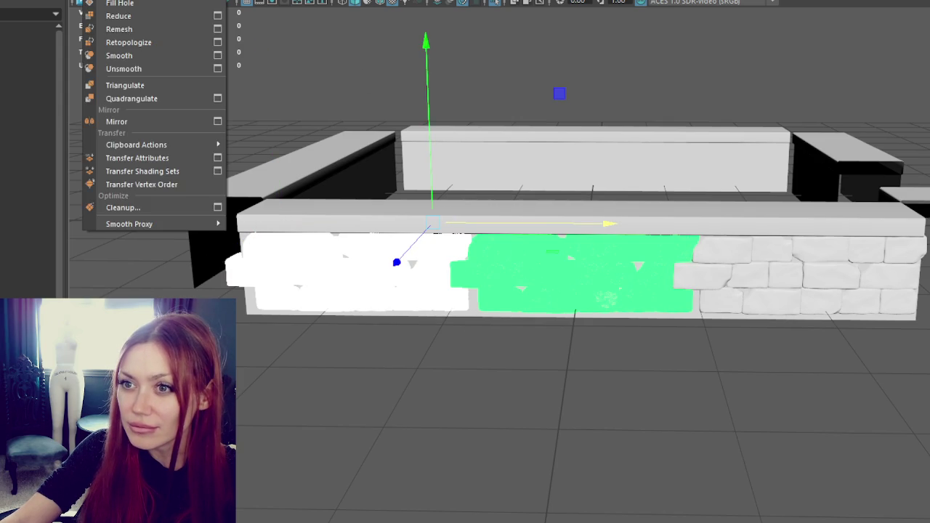
Try offset duplicates and a rotated brick panel, undoing each attempt.
key(ctrl+z)
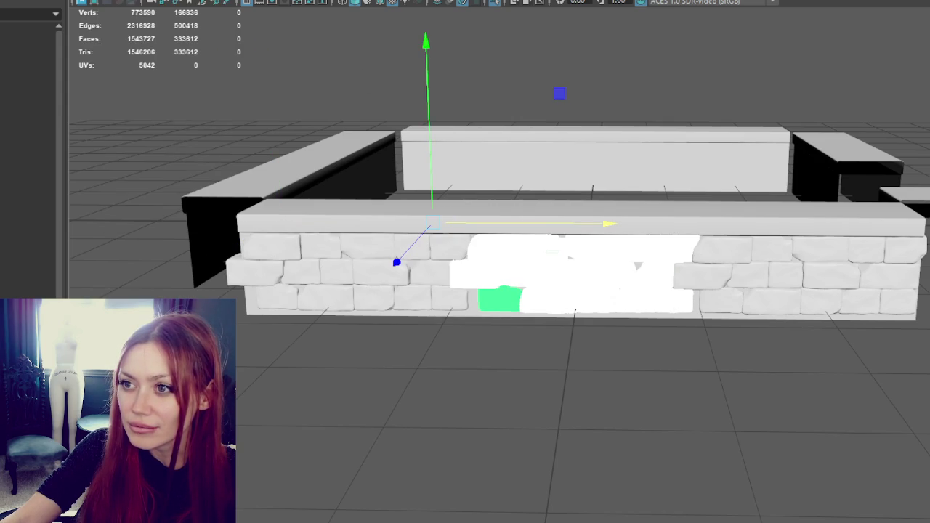
key(shift+d)
key(ctrl+z)
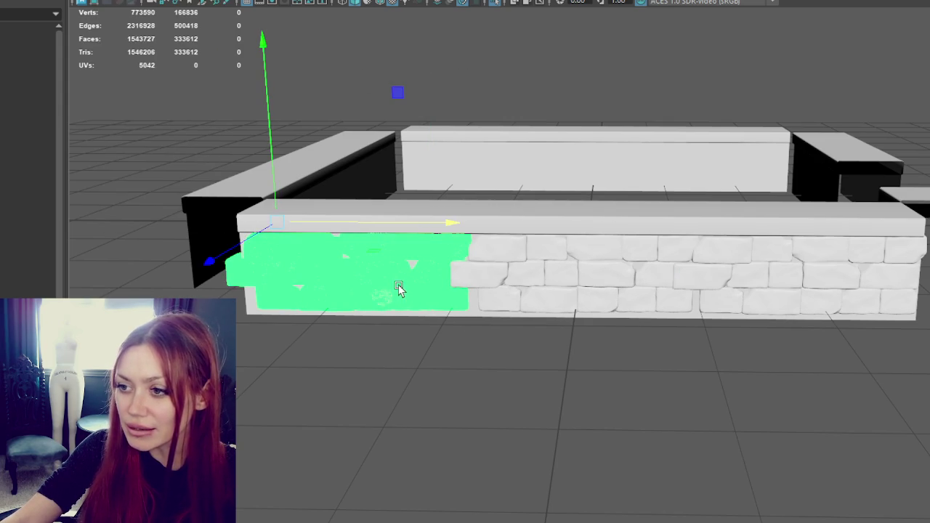
key(e)
drag(384, 92, 525, 239)
key(w)
scroll(380, 280, down, 3)
scroll(380, 281, down, 2)
key(ctrl+z)
scroll(519, 171, up, 3)
scroll(519, 171, up, 2)
key(shift+d)
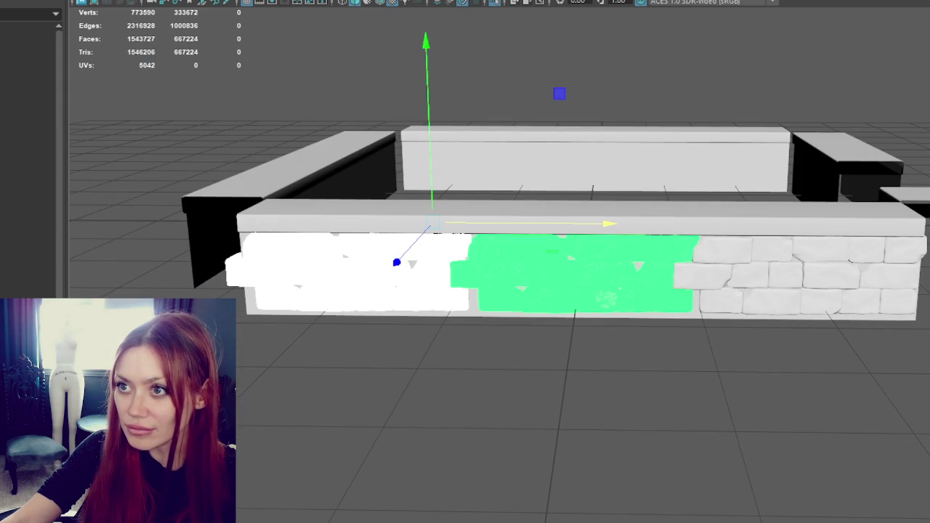
key(ctrl+z)
Return the panel to the wall centre, level it, and duplicate the centre panel.
click(344, 276)
key(e)
drag(436, 129, 448, 137)
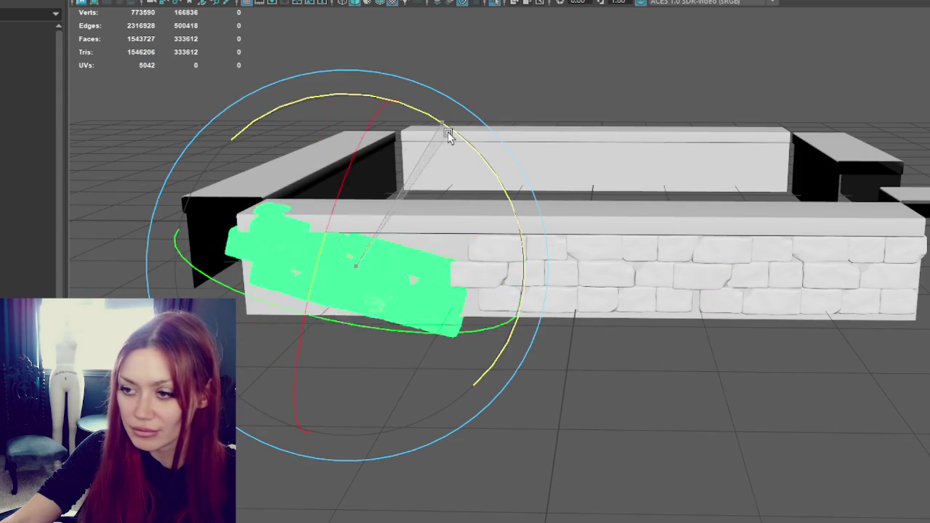
key(ctrl+z)
key(ctrl+z)
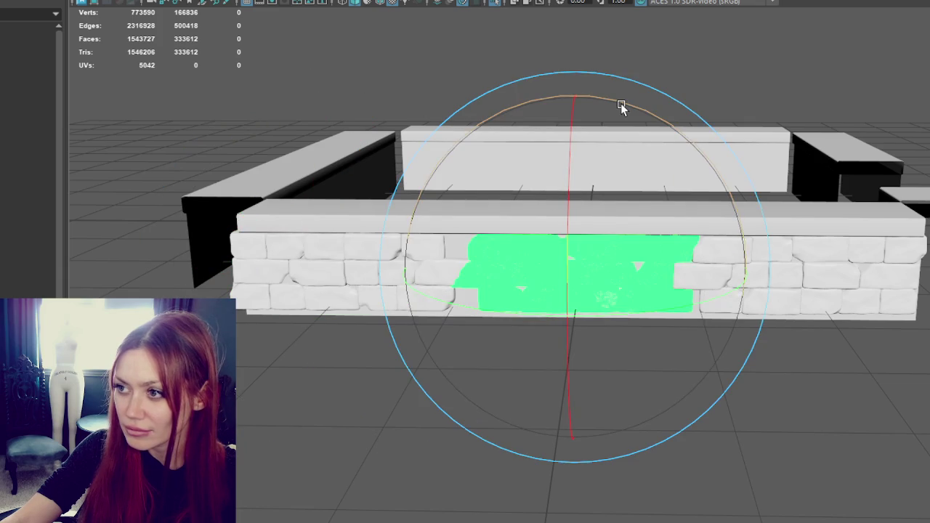
key(ctrl+z)
key(shift+z)
mouse_move(629, 109)
mouse_down()
mouse_move(778, 213)
mouse_move(768, 197)
mouse_up()
click(734, 75)
click(480, 267)
key(ctrl+d)
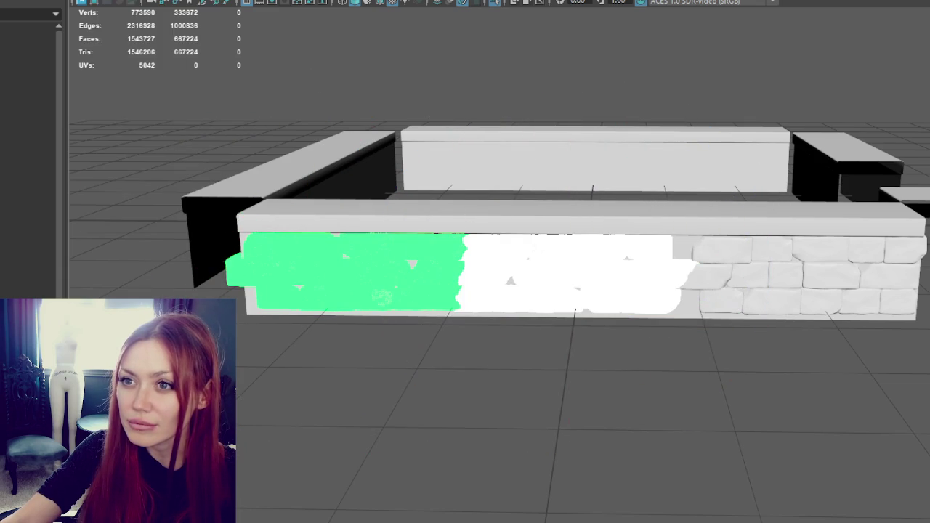
Test pulling single bricks out of the wall to the left, then undo the moves.
click(348, 273)
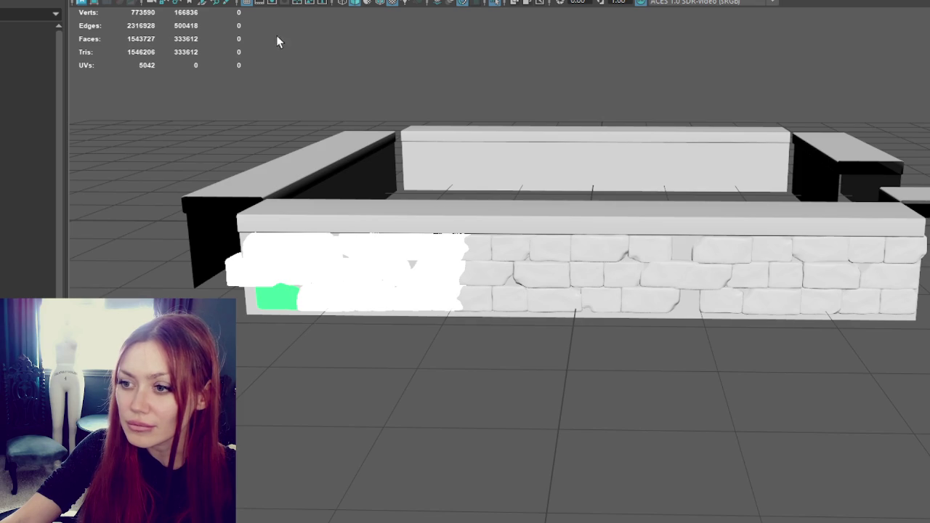
click(384, 283)
drag(425, 269, 322, 266)
click(541, 274)
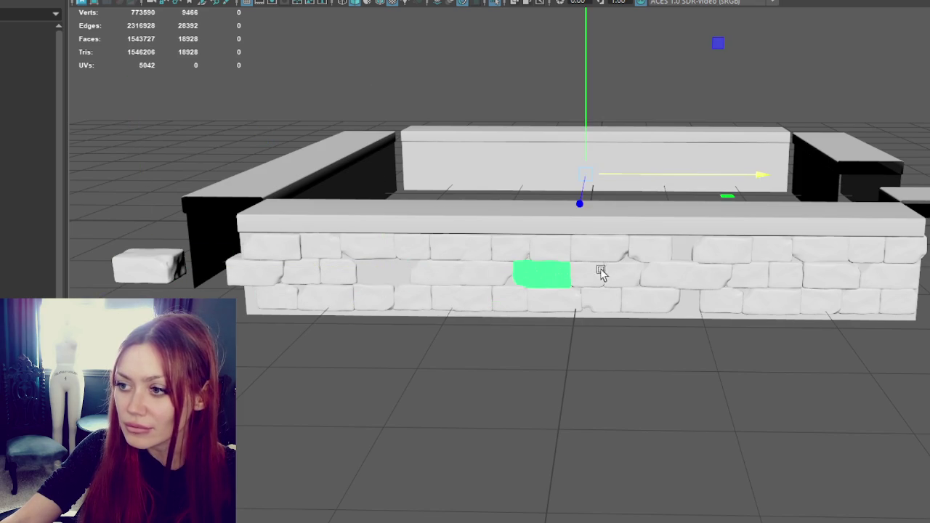
drag(660, 177, 255, 196)
key(ctrl+z)
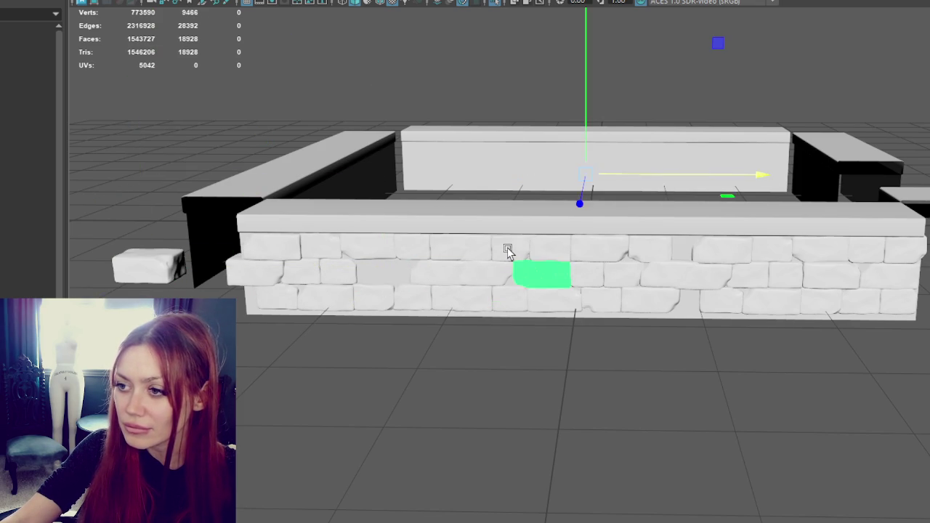
key(ctrl+z)
key(ctrl+z)
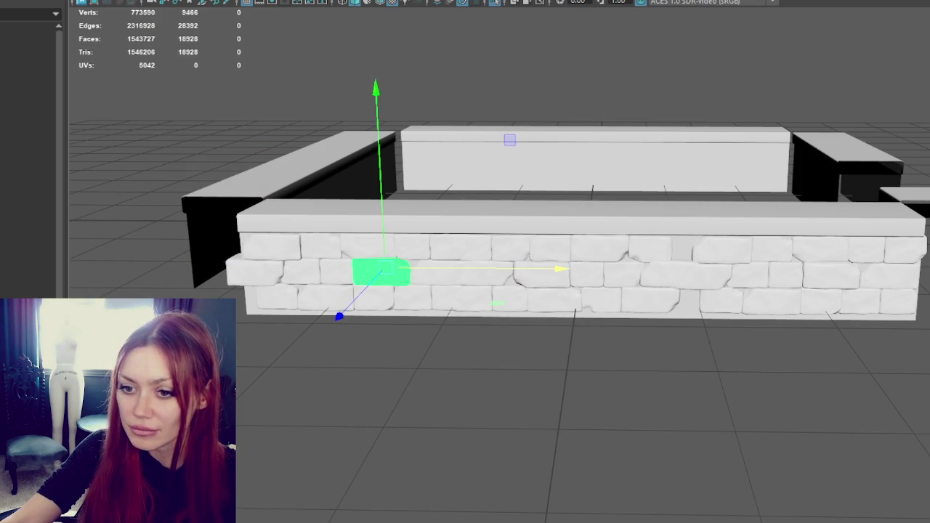
Switch between whole-panel and single-brick selections on the front wall's left section.
key(ctrl+z)
key(ctrl+z)
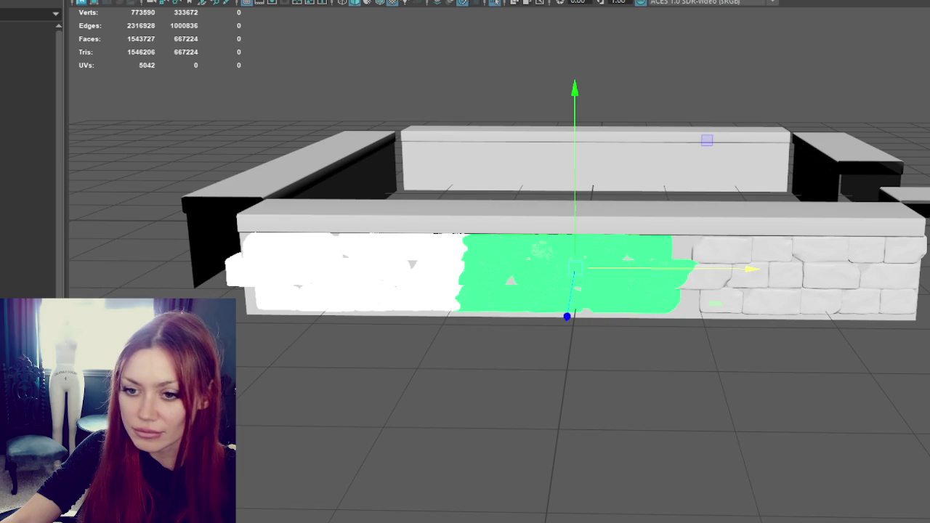
key(ctrl+z)
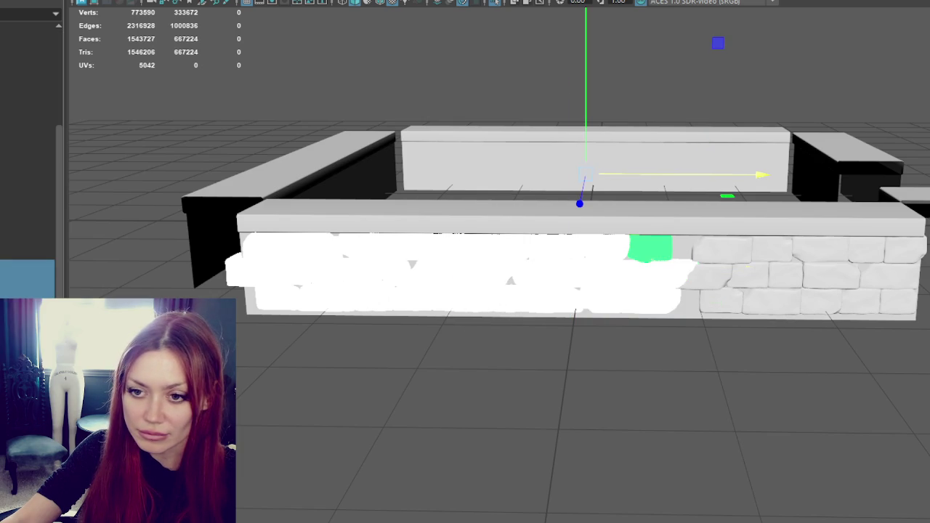
key(ctrl+z)
key(ctrl+y)
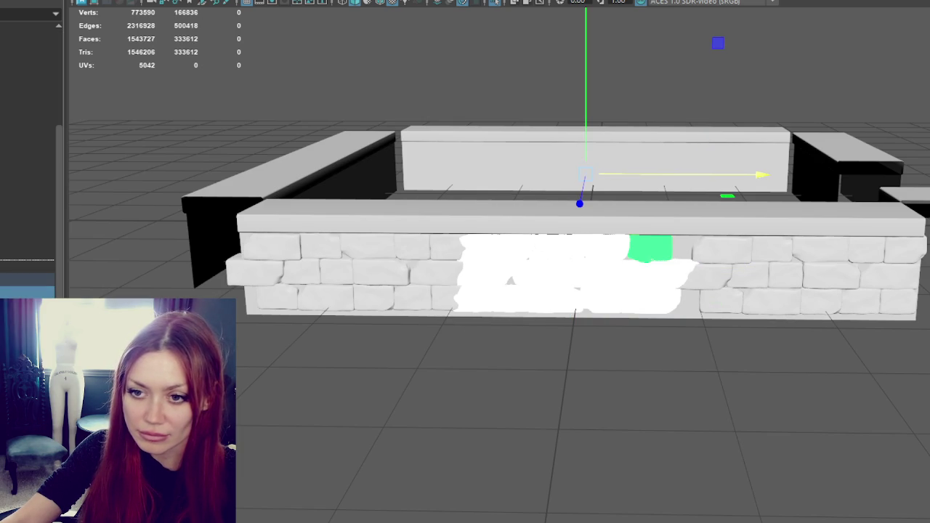
key(ctrl+z)
key(ctrl+z)
key(ctrl+z)
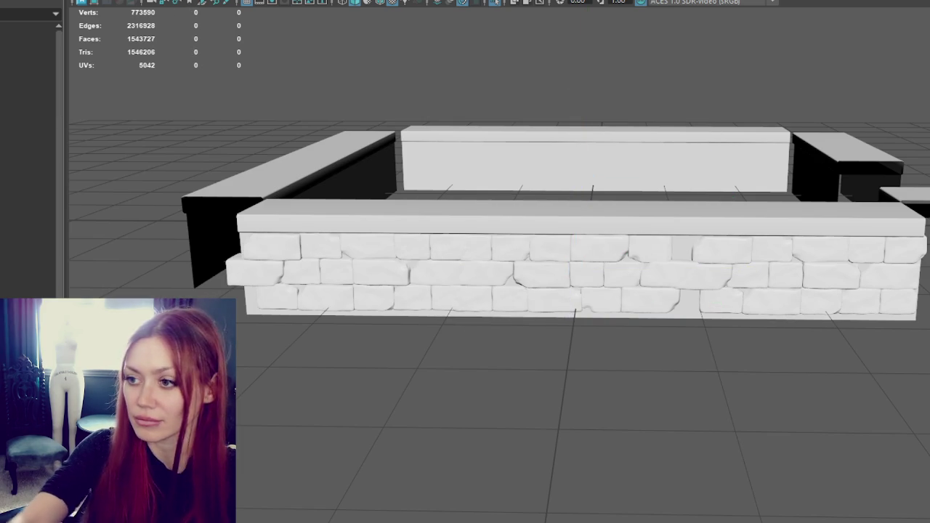
click(502, 265)
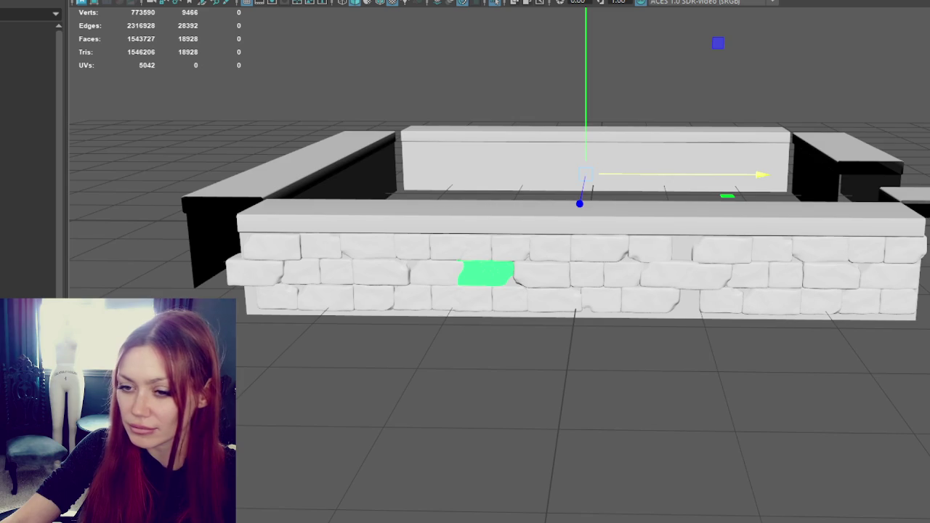
drag(225, 229, 690, 320)
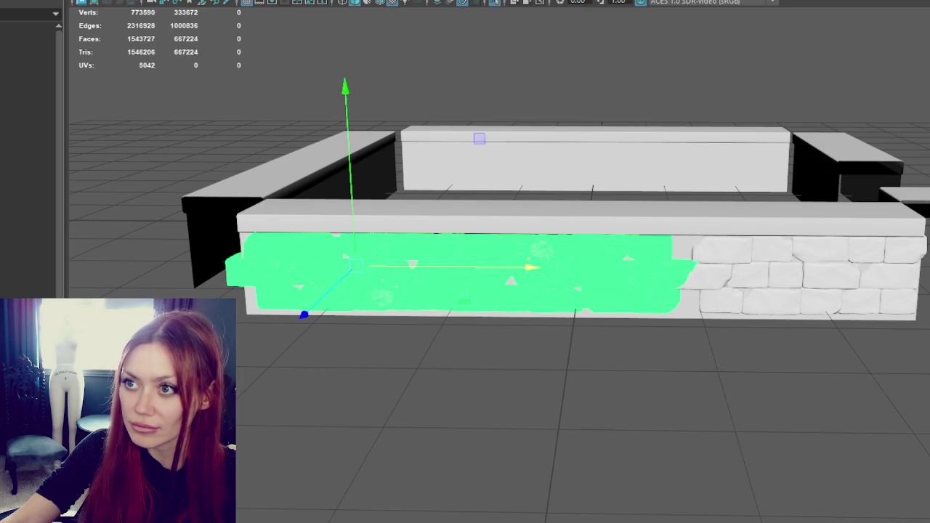
click(300, 276)
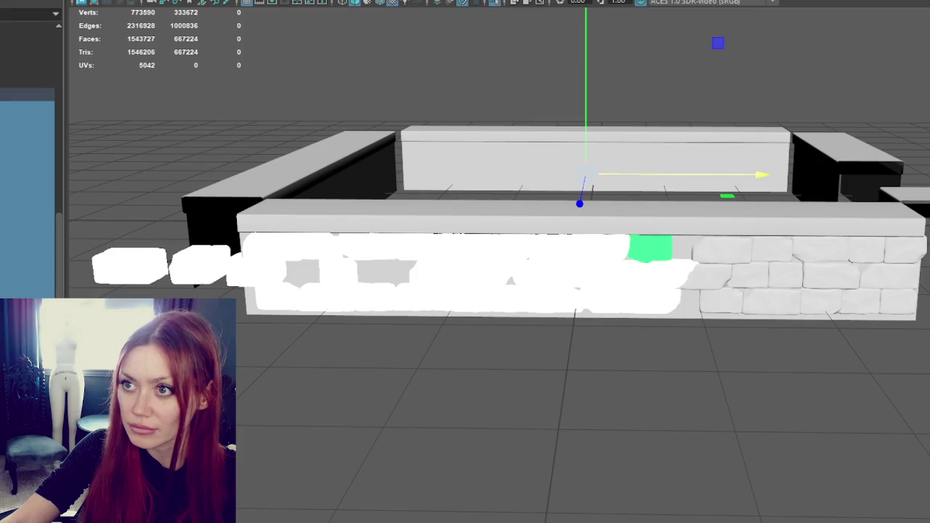
Pull two bricks out of the front wall onto a loose pile on its left.
click(509, 249)
click(544, 277)
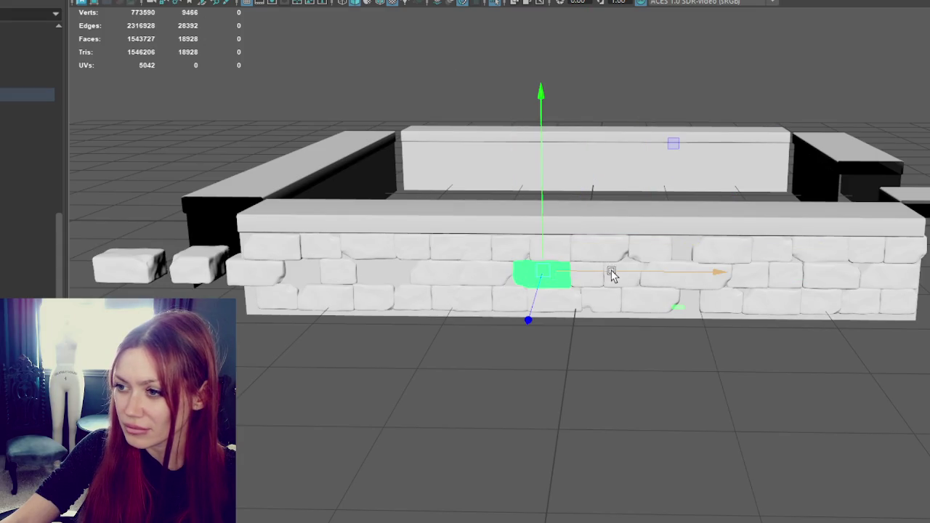
mouse_move(629, 272)
mouse_down()
mouse_move(218, 289)
mouse_move(157, 280)
mouse_up()
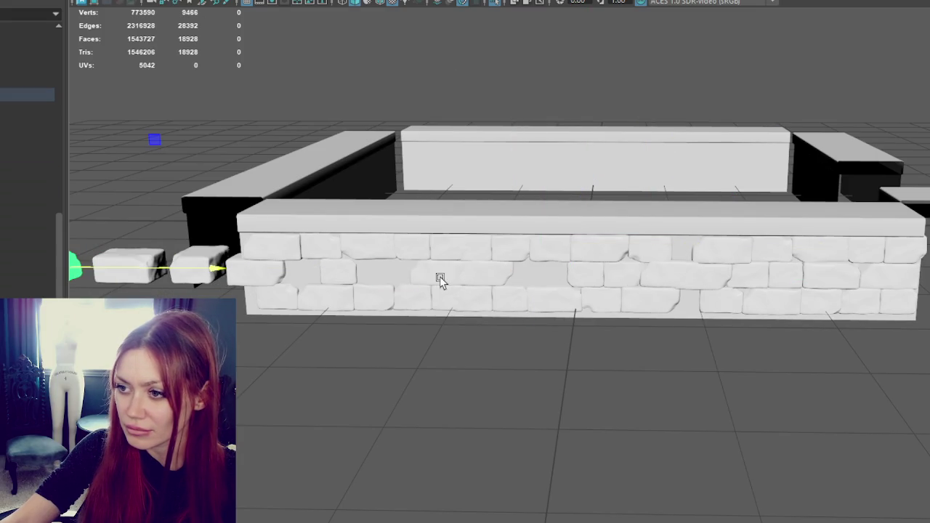
click(436, 275)
mouse_move(525, 263)
mouse_down()
mouse_move(488, 271)
mouse_move(637, 266)
mouse_move(609, 279)
mouse_up()
mouse_move(504, 254)
mouse_down()
mouse_move(270, 253)
mouse_move(587, 243)
mouse_move(419, 257)
mouse_up()
Shift several upper- and lower-row bricks sideways along the wall.
click(316, 251)
mouse_move(325, 242)
mouse_down()
mouse_move(467, 239)
mouse_move(344, 252)
mouse_move(342, 270)
mouse_up()
click(415, 245)
click(280, 273)
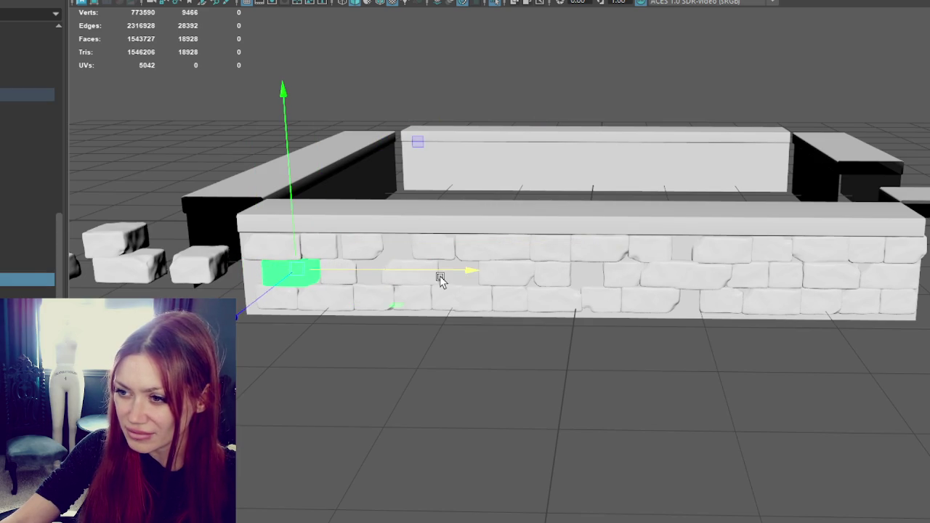
drag(439, 277, 436, 276)
click(376, 244)
mouse_move(376, 243)
mouse_down()
mouse_move(415, 253)
mouse_move(465, 249)
mouse_up()
click(415, 254)
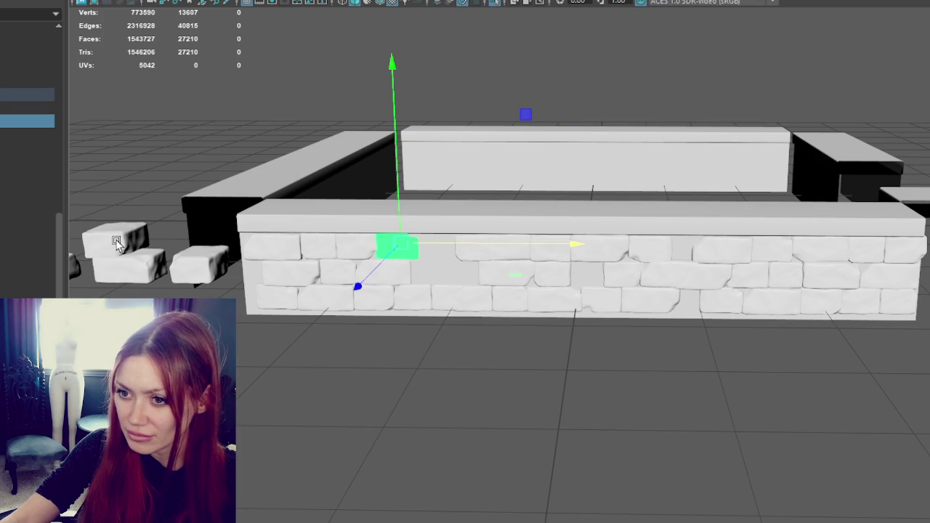
Slide the top loose brick back along the wall and stack a wall brick onto the pile.
click(116, 240)
drag(157, 241, 531, 251)
mouse_move(451, 250)
mouse_down()
mouse_move(654, 240)
mouse_move(497, 265)
mouse_move(492, 252)
mouse_move(218, 251)
mouse_up()
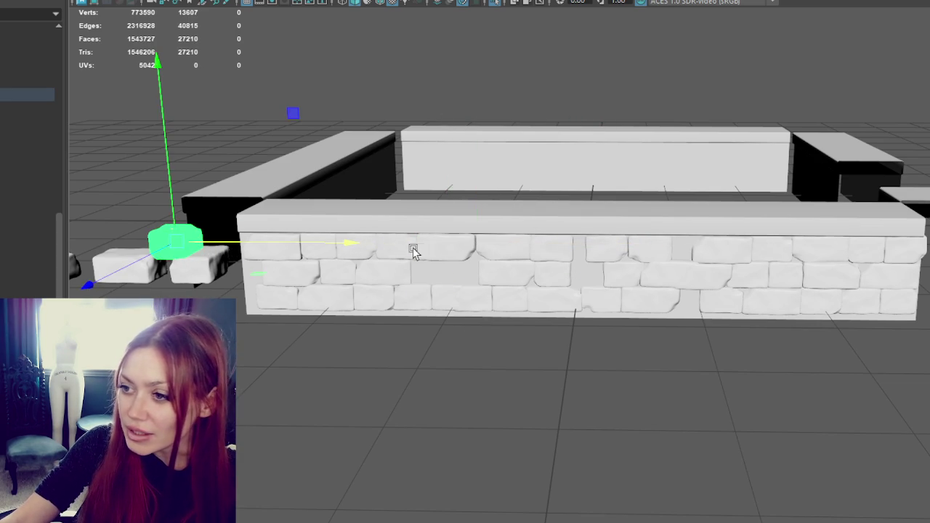
click(457, 252)
drag(457, 252, 489, 247)
Shift more bricks on the wall's right section along the row.
click(554, 248)
drag(561, 258, 628, 246)
click(606, 247)
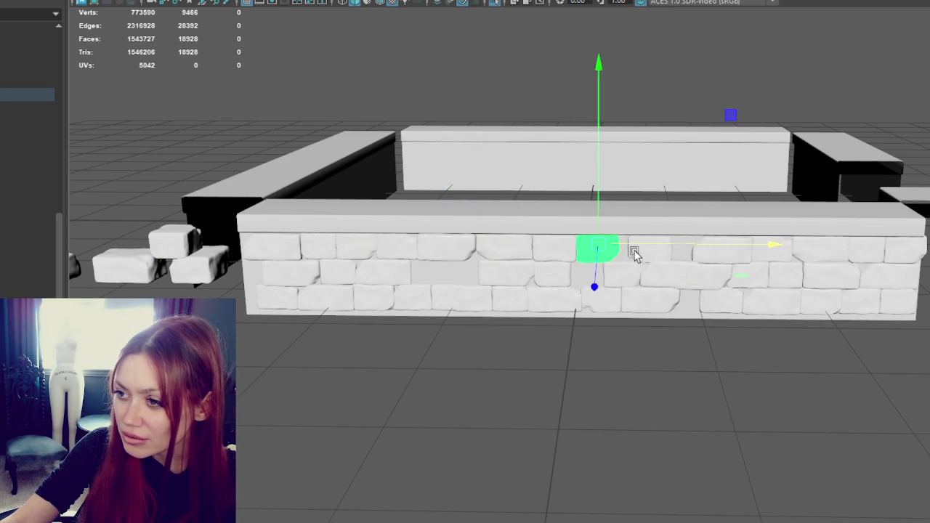
click(637, 252)
drag(688, 249, 679, 250)
click(750, 252)
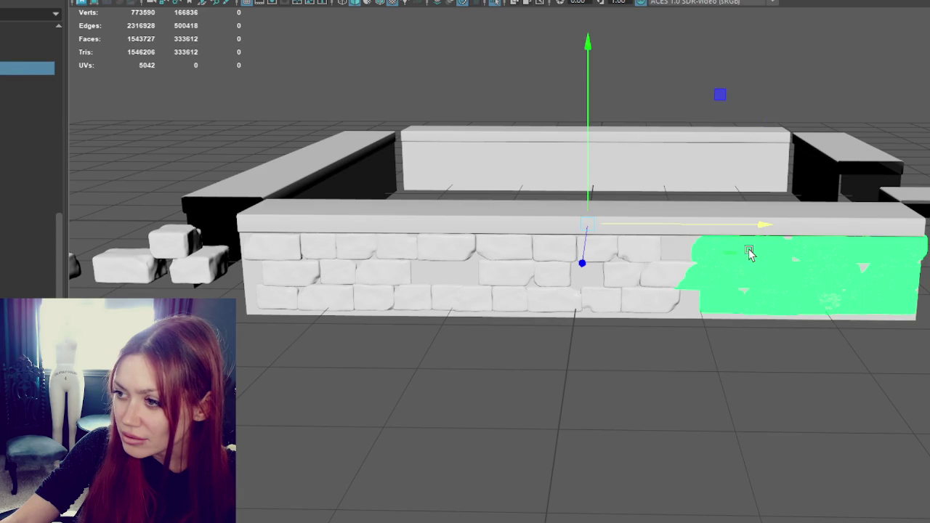
click(425, 245)
click(706, 257)
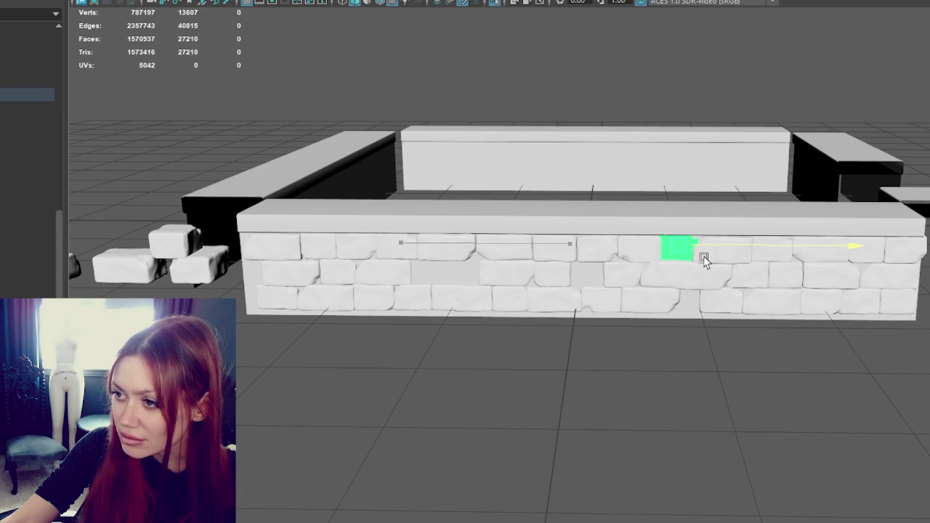
scroll(702, 262, up, 5)
scroll(694, 260, down, 5)
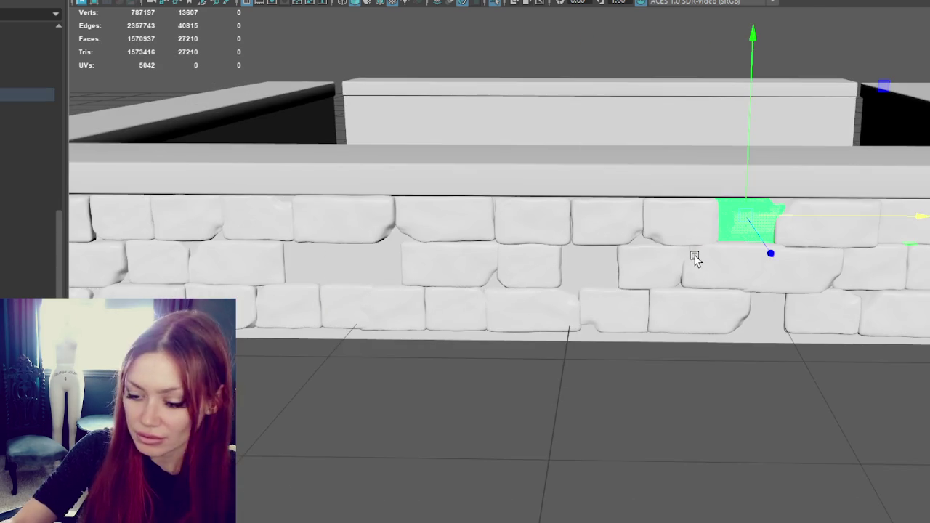
Delete two bricks and move an upper-row brick right along the wall.
key(Delete)
click(324, 220)
drag(380, 212, 751, 227)
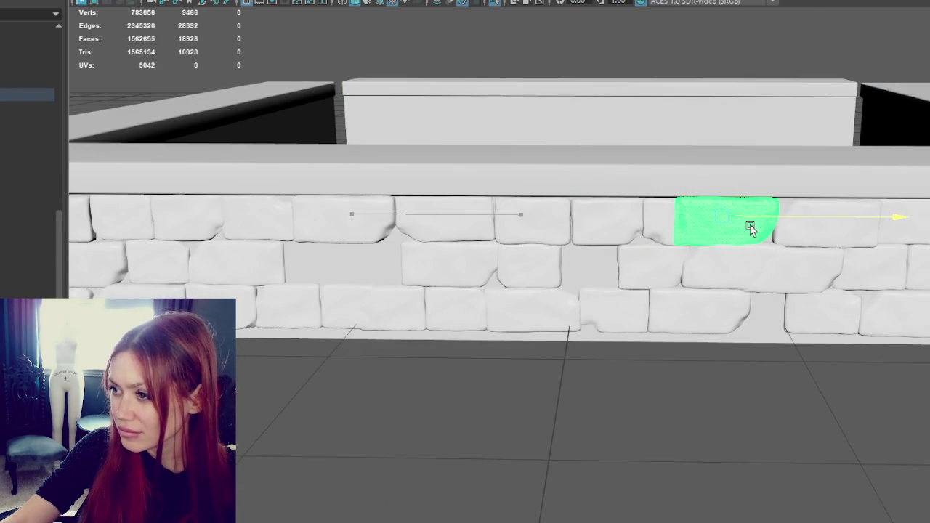
click(668, 217)
key(Delete)
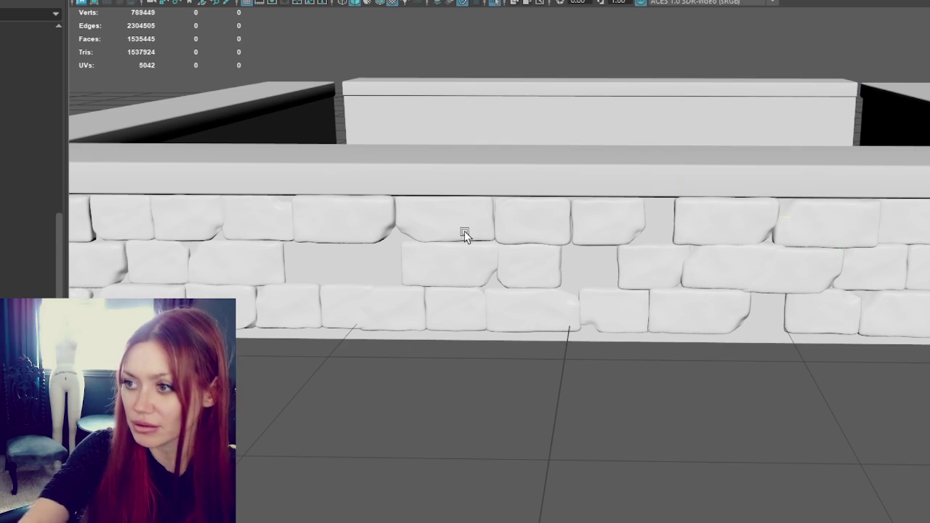
alt+drag(465, 235, 530, 218)
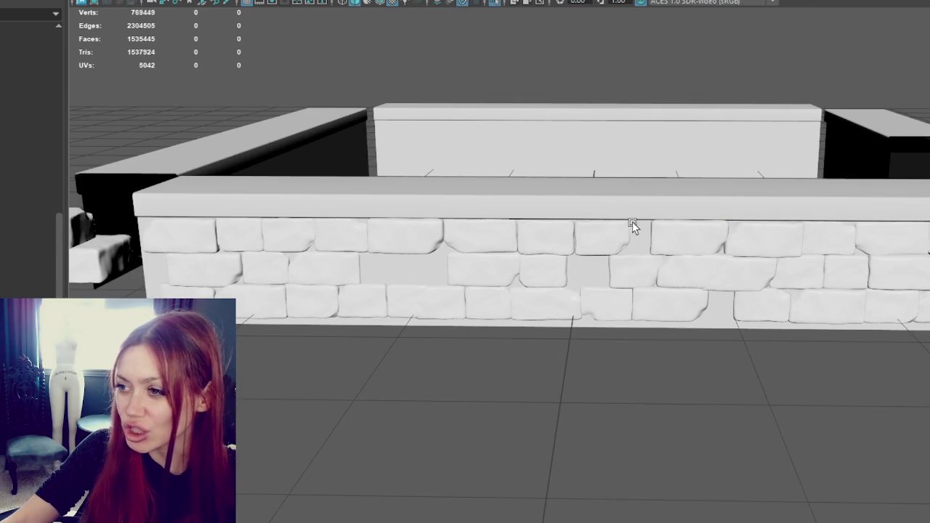
Slide a top-row brick left along the wall into a gap and frame it with F.
click(664, 231)
mouse_move(689, 216)
mouse_down()
mouse_move(698, 258)
mouse_move(643, 232)
mouse_move(667, 234)
mouse_up()
mouse_move(578, 240)
mouse_down()
mouse_move(501, 238)
mouse_move(592, 231)
mouse_move(569, 218)
mouse_move(486, 237)
mouse_move(515, 234)
mouse_move(357, 235)
mouse_up()
click(500, 213)
click(378, 233)
drag(386, 231, 328, 231)
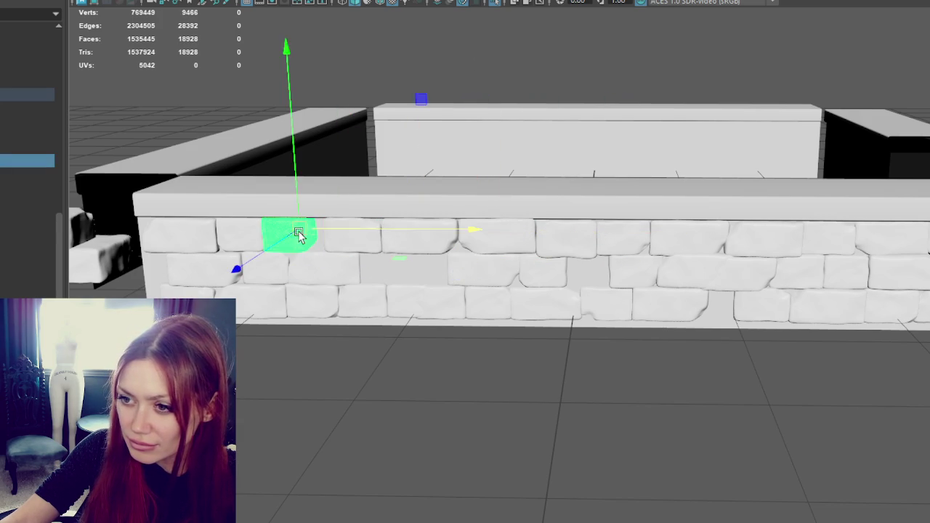
click(325, 228)
key(f)
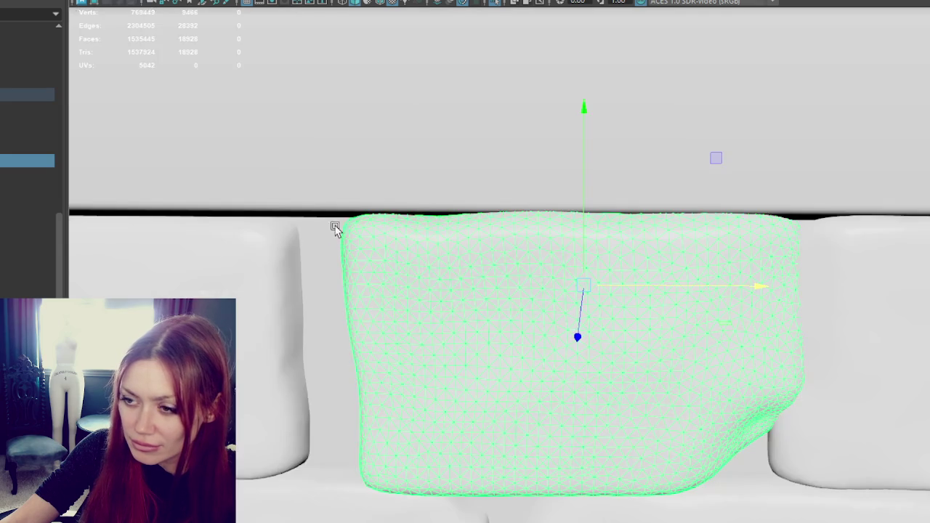
scroll(581, 243, down, 2)
Nudge the brick slightly left and scale its left neighbour up, wider and taller.
drag(662, 291, 650, 290)
click(357, 315)
alt+drag(363, 273, 430, 253)
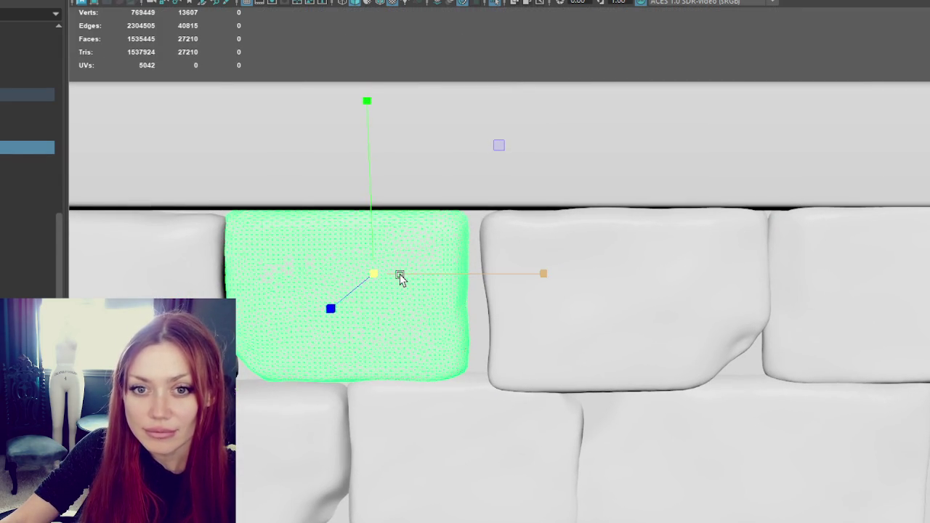
drag(381, 274, 417, 276)
key(w)
scroll(417, 276, down, 5)
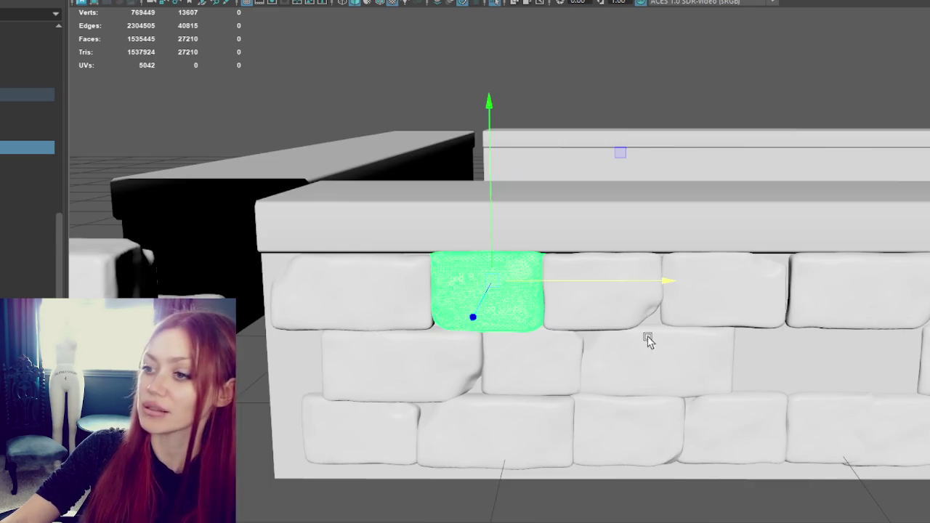
Slide a top-row brick sideways along the wall to tighten its spacing.
mouse_move(342, 284)
alt+mouse_down()
mouse_move(436, 259)
mouse_move(487, 186)
mouse_move(560, 187)
mouse_move(369, 270)
mouse_move(364, 263)
mouse_move(408, 262)
mouse_move(389, 243)
alt+mouse_up()
click(394, 265)
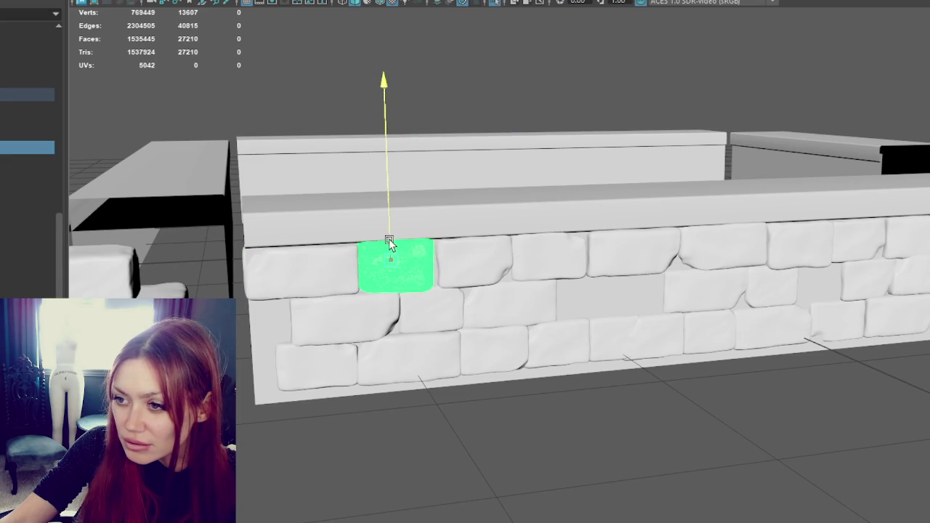
click(470, 267)
mouse_move(527, 259)
mouse_down()
mouse_move(590, 260)
mouse_move(534, 235)
mouse_move(553, 250)
mouse_up()
click(545, 260)
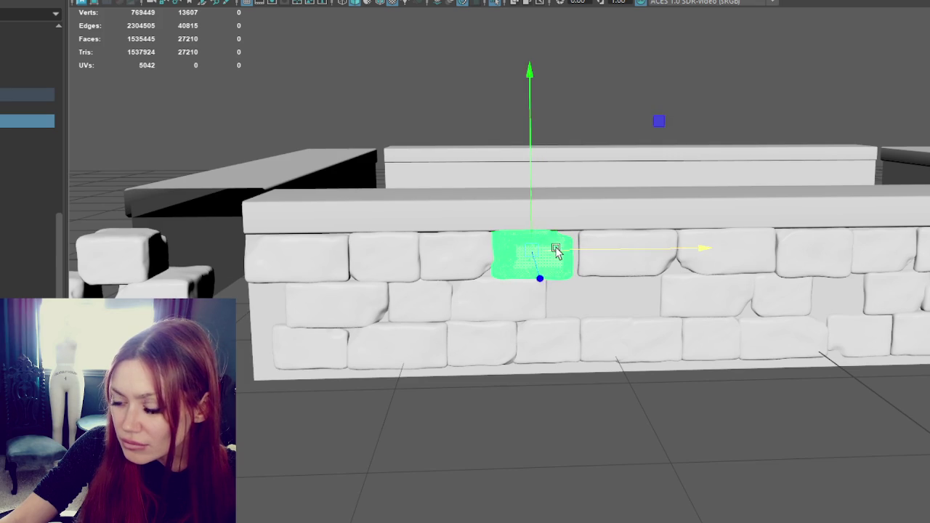
click(624, 254)
click(717, 258)
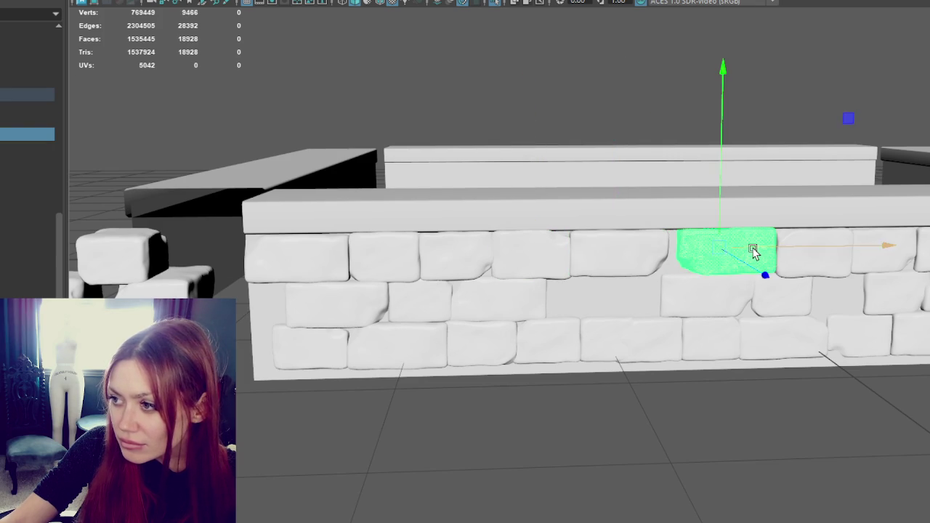
Slide several more top-row bricks right to close the gaps in that course.
mouse_move(741, 252)
alt+mouse_down()
mouse_move(751, 266)
mouse_move(717, 253)
alt+mouse_up()
click(737, 260)
click(807, 259)
drag(808, 254, 808, 254)
click(719, 260)
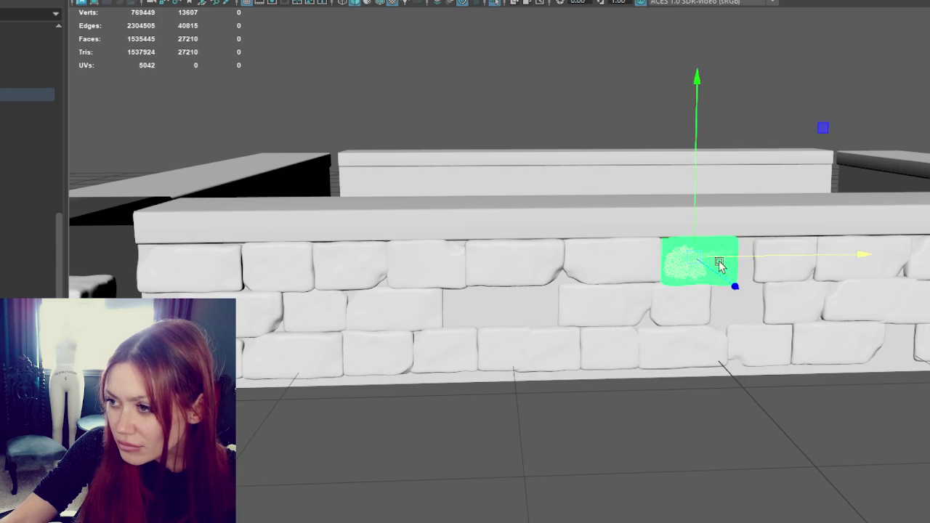
drag(723, 257, 760, 253)
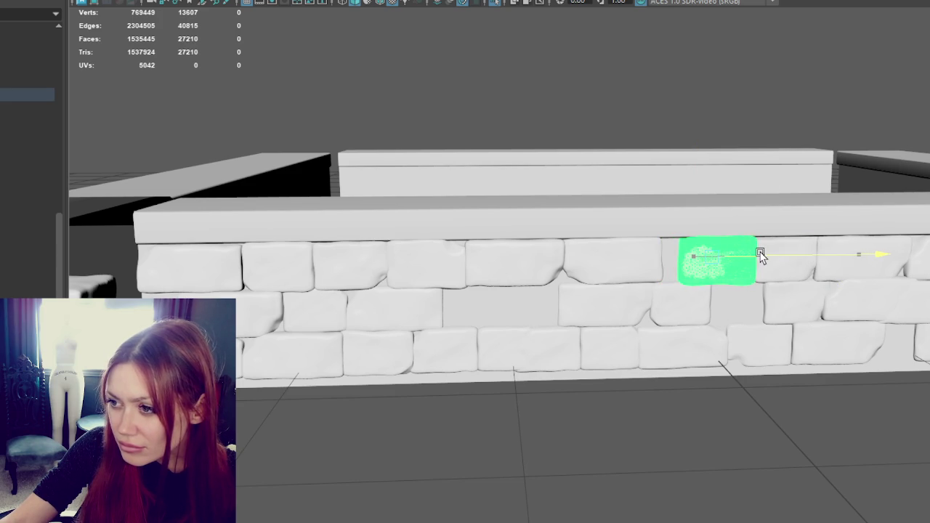
click(598, 256)
drag(611, 258, 646, 258)
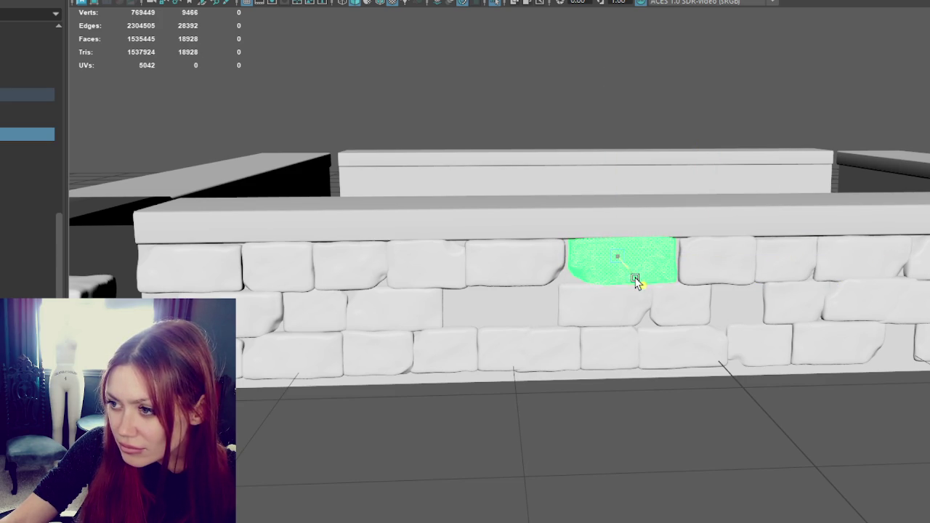
click(727, 264)
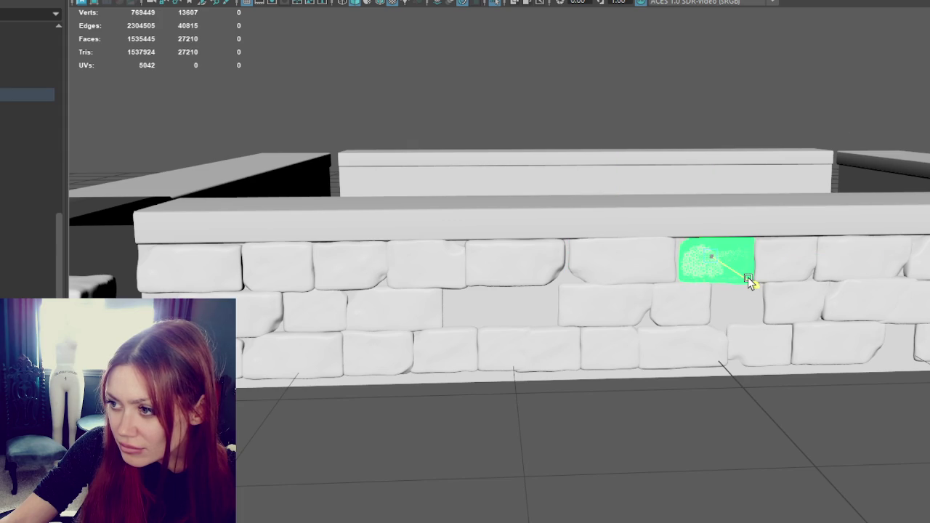
drag(750, 282, 749, 276)
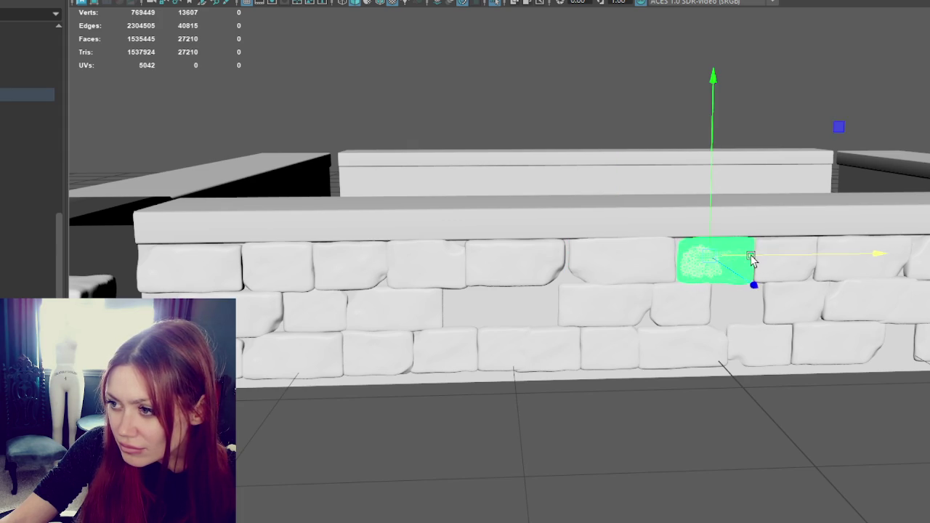
Nudge a top-row brick right and slide a second-row brick far left.
click(549, 256)
drag(552, 256, 554, 256)
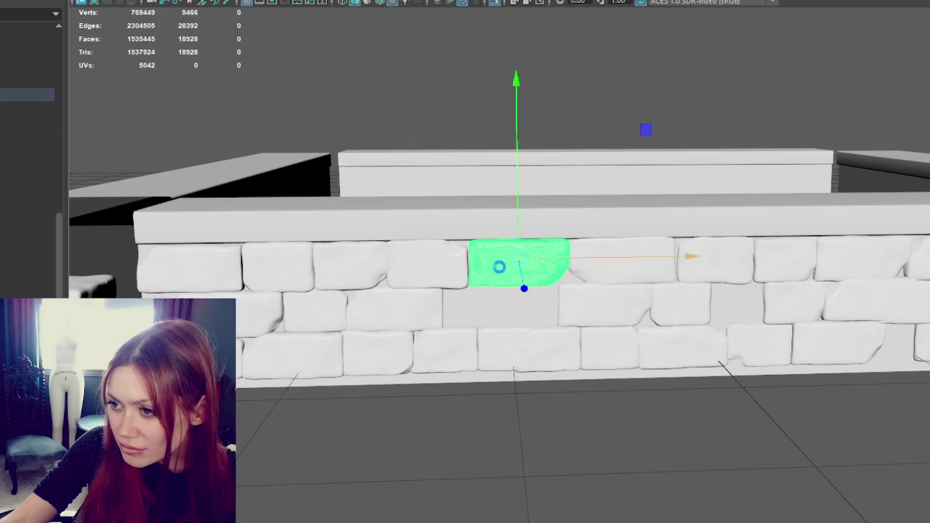
click(449, 272)
click(298, 271)
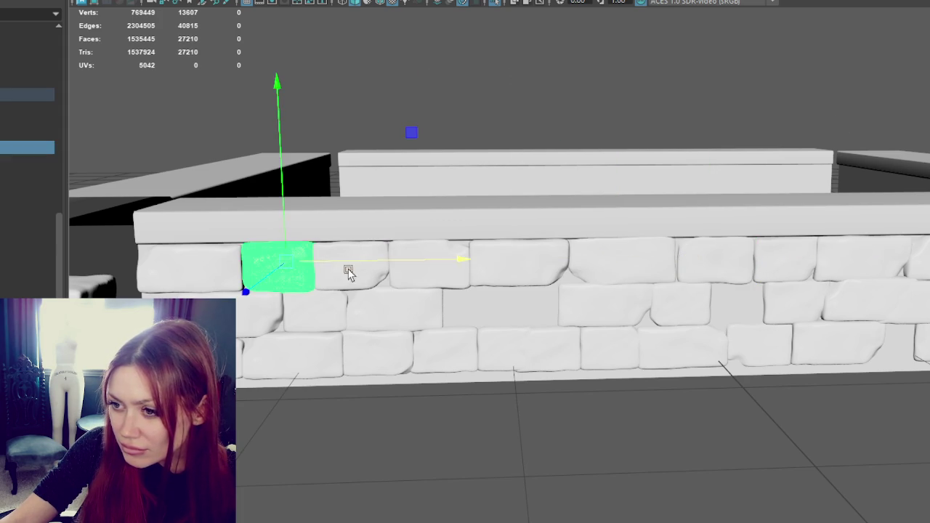
click(364, 266)
click(439, 312)
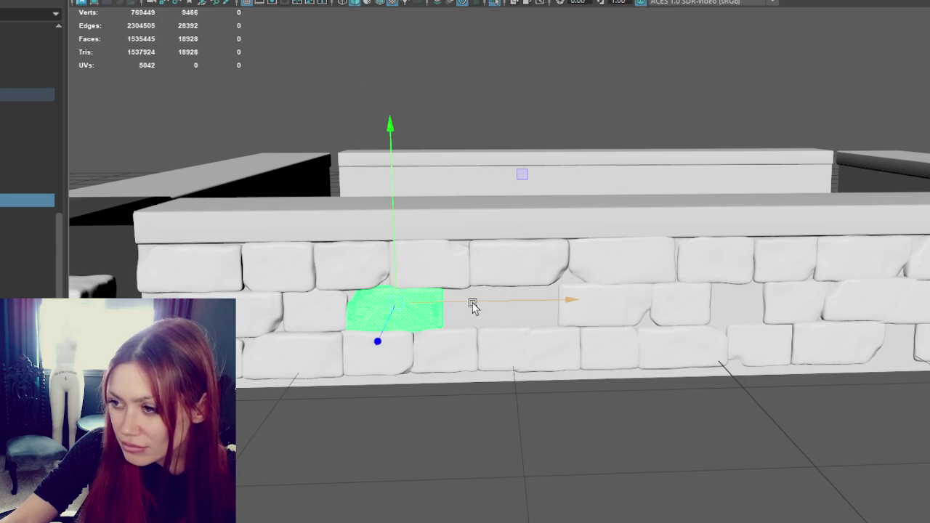
alt+middle_drag(785, 315, 550, 307)
click(594, 296)
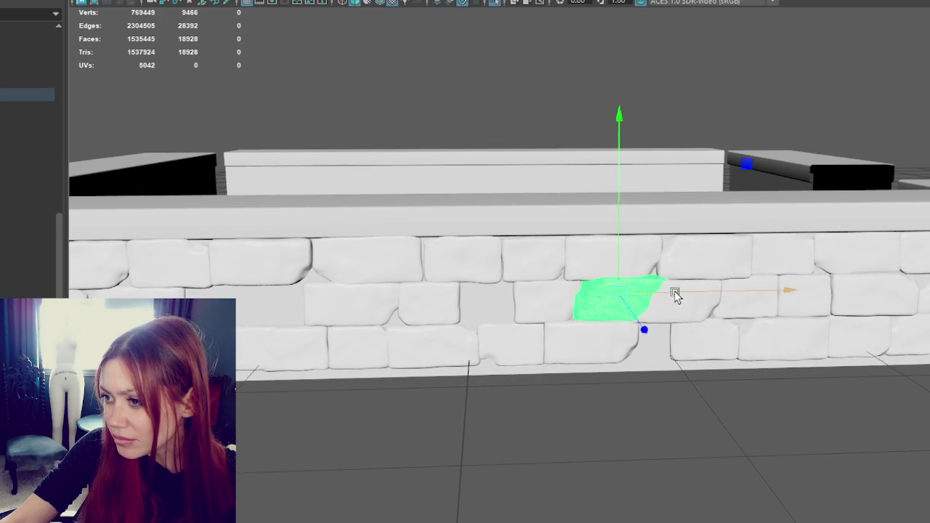
drag(675, 293, 303, 330)
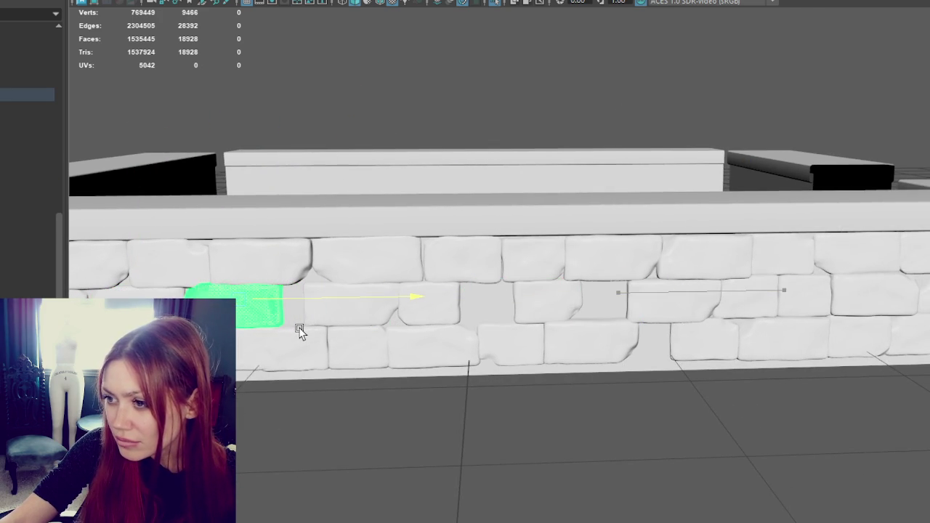
alt+drag(553, 303, 587, 305)
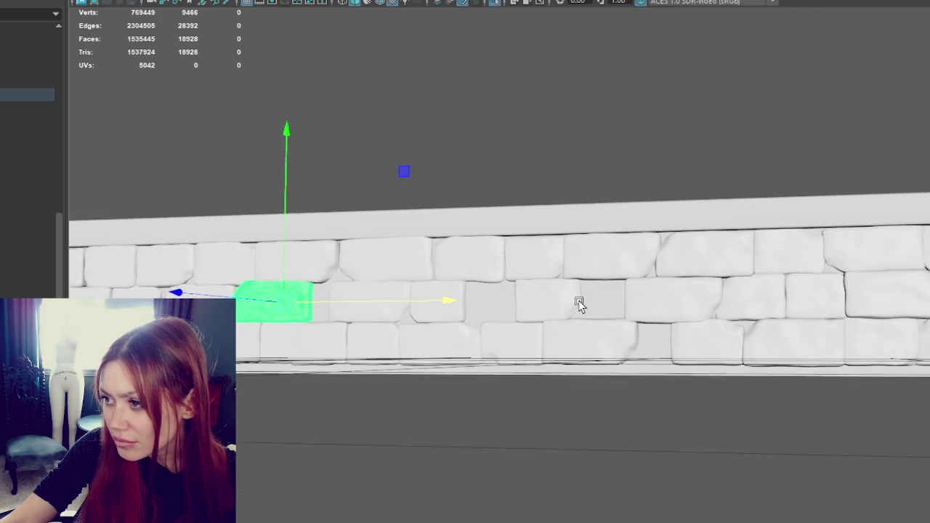
Select a single brick on the wall's right side and slide it along the wall.
click(787, 332)
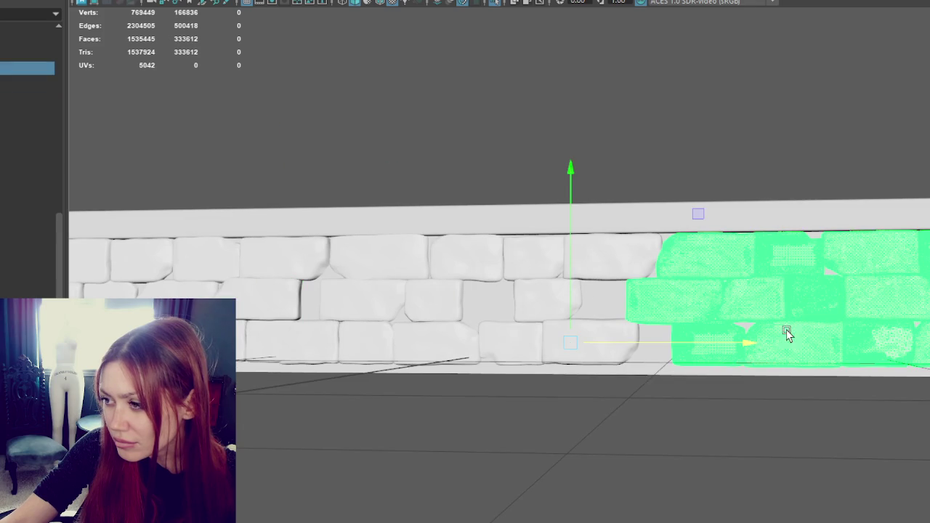
click(109, 2)
click(117, 11)
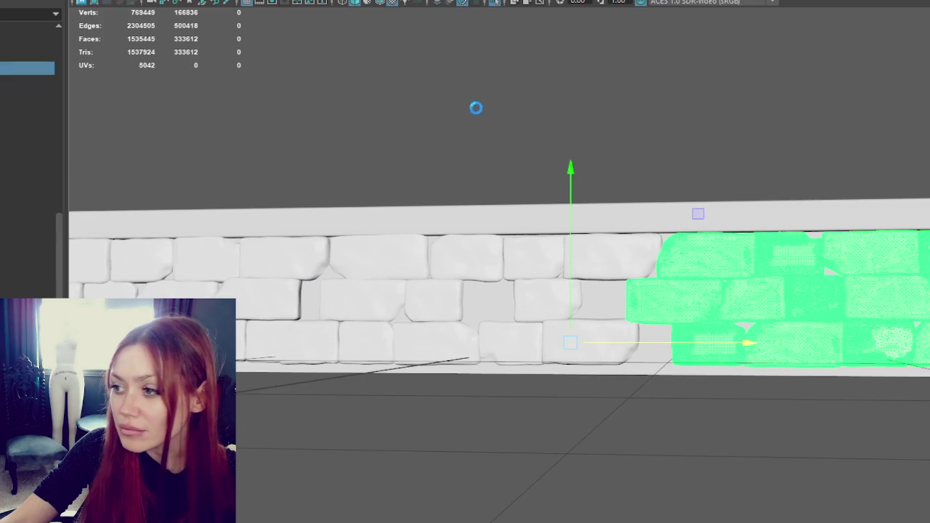
click(790, 338)
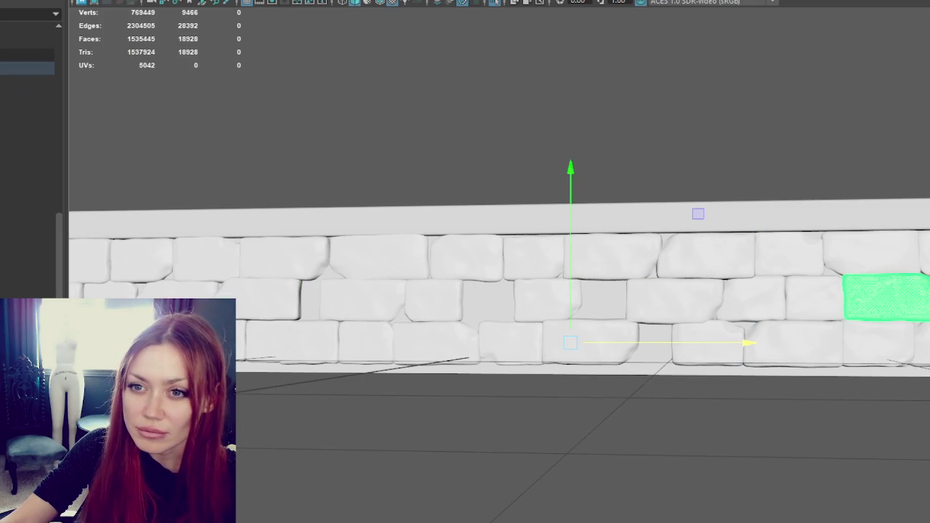
click(27, 81)
shift+click(26, 268)
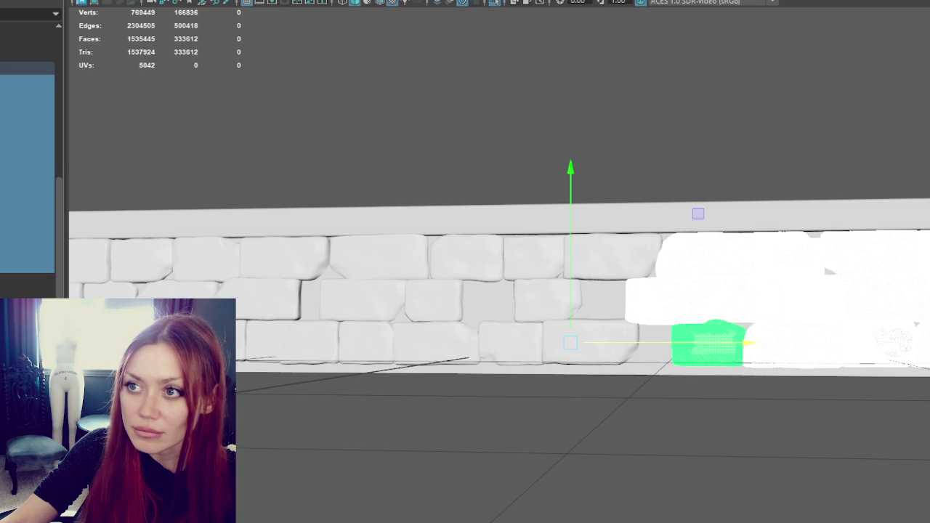
click(768, 332)
mouse_move(847, 353)
mouse_down()
mouse_move(774, 358)
mouse_move(864, 343)
mouse_up()
Slide two lower bricks and a middle-row brick right along the wall.
click(741, 355)
click(710, 358)
drag(710, 358, 768, 339)
click(608, 332)
drag(609, 332, 677, 343)
click(559, 294)
mouse_move(559, 294)
mouse_down()
mouse_move(648, 301)
mouse_move(586, 309)
mouse_move(649, 306)
mouse_up()
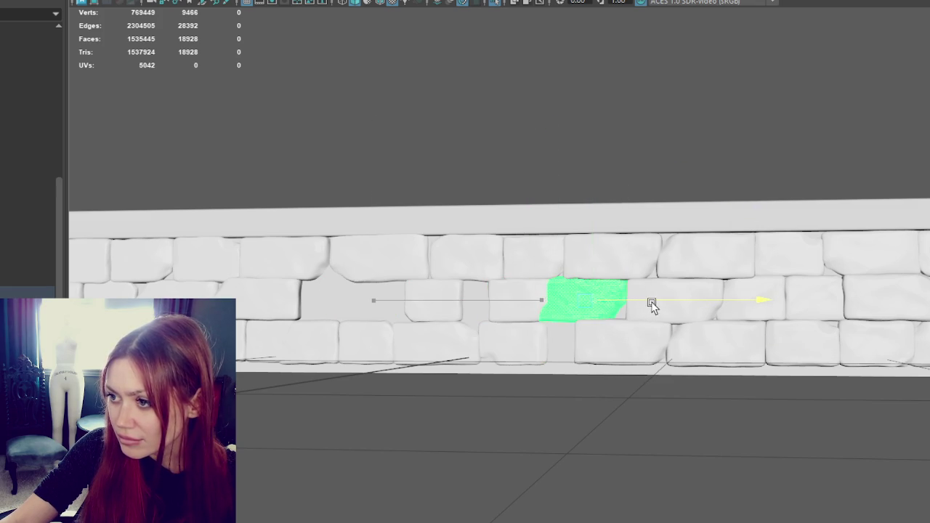
Shift several middle- and bottom-row bricks slightly right along the wall.
click(546, 300)
click(546, 300)
mouse_move(579, 295)
mouse_down()
mouse_move(553, 305)
mouse_move(560, 306)
mouse_up()
click(548, 336)
drag(548, 337, 589, 341)
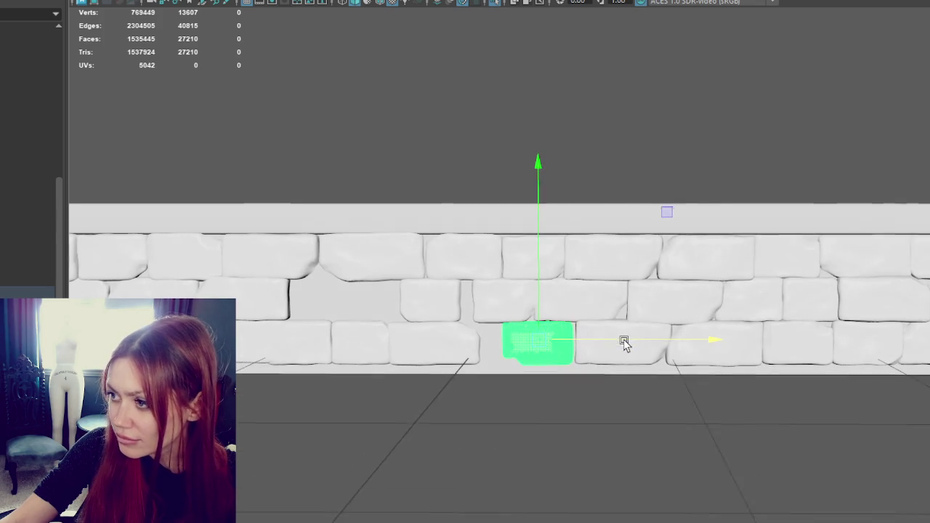
click(440, 312)
drag(499, 298, 505, 299)
click(515, 336)
drag(515, 336, 539, 337)
click(372, 343)
drag(372, 343, 436, 343)
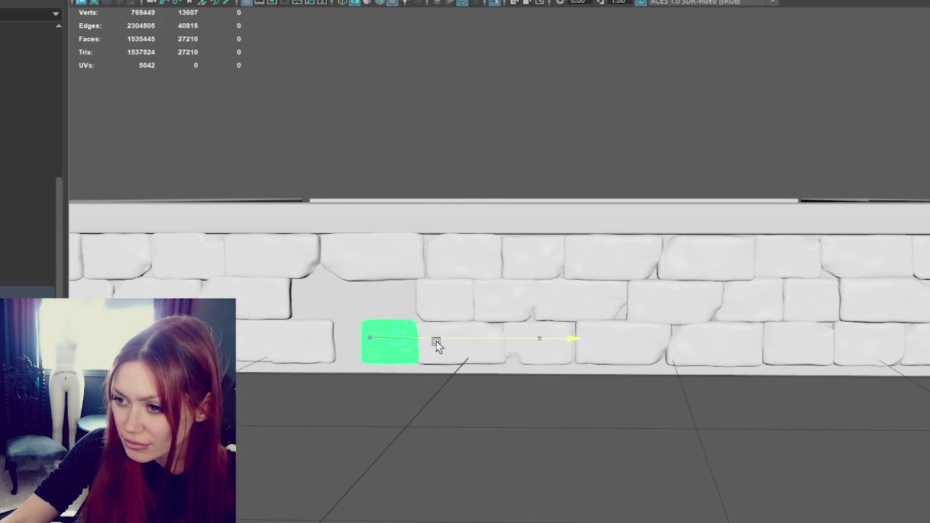
Reposition middle-row bricks and move one down into the bottom row.
click(489, 297)
mouse_move(490, 297)
mouse_down()
mouse_move(274, 297)
mouse_move(485, 300)
mouse_move(376, 307)
mouse_up()
key(ctrl+z)
key(shift+z)
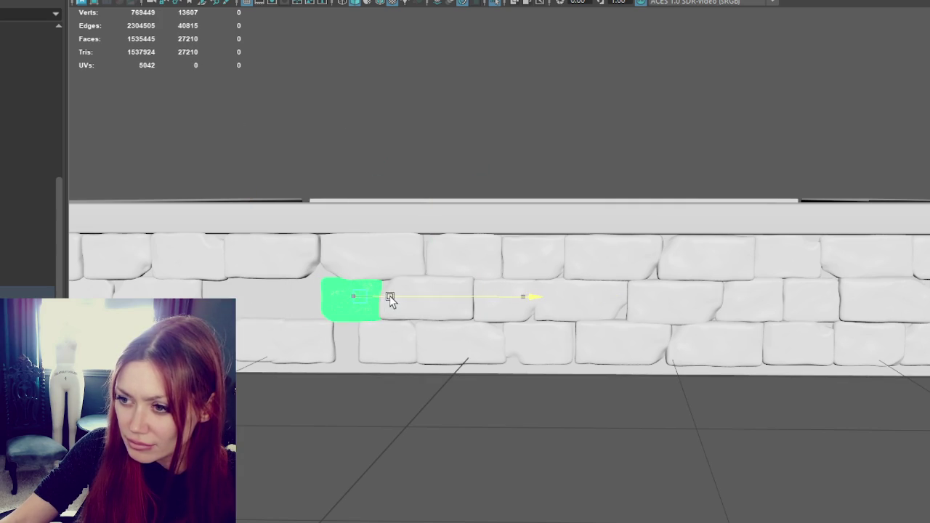
alt+middle_drag(388, 301, 557, 279)
click(353, 287)
mouse_move(354, 286)
mouse_down()
mouse_move(477, 282)
mouse_move(436, 291)
mouse_up()
mouse_move(261, 298)
mouse_down()
mouse_move(287, 286)
mouse_move(481, 288)
mouse_move(490, 290)
mouse_move(451, 320)
mouse_move(505, 323)
mouse_up()
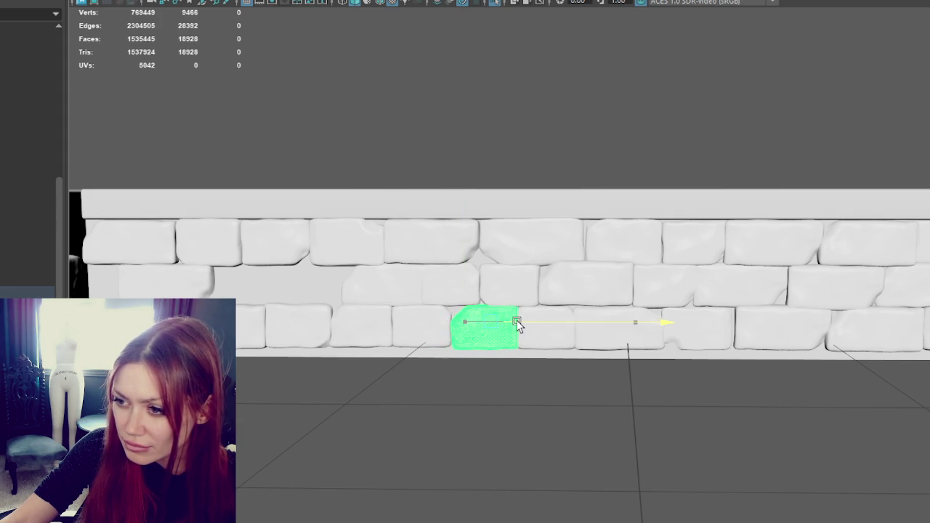
Slide a bottom-row brick right and place a middle-row brick between its neighbours.
click(426, 328)
click(403, 287)
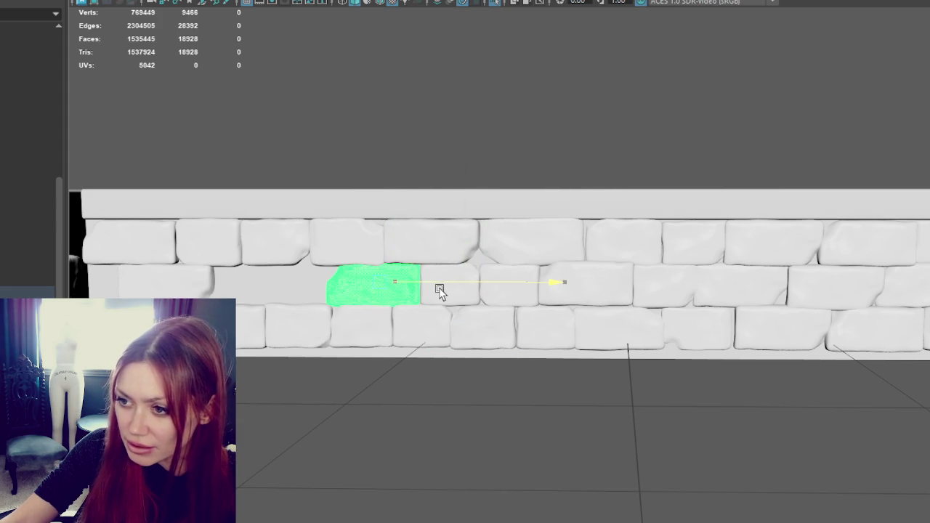
click(311, 326)
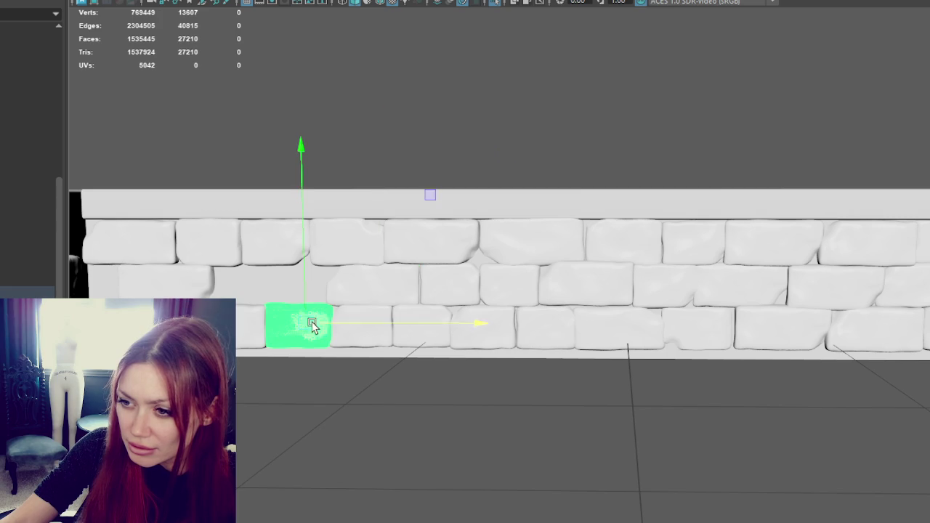
click(254, 327)
drag(253, 332, 336, 328)
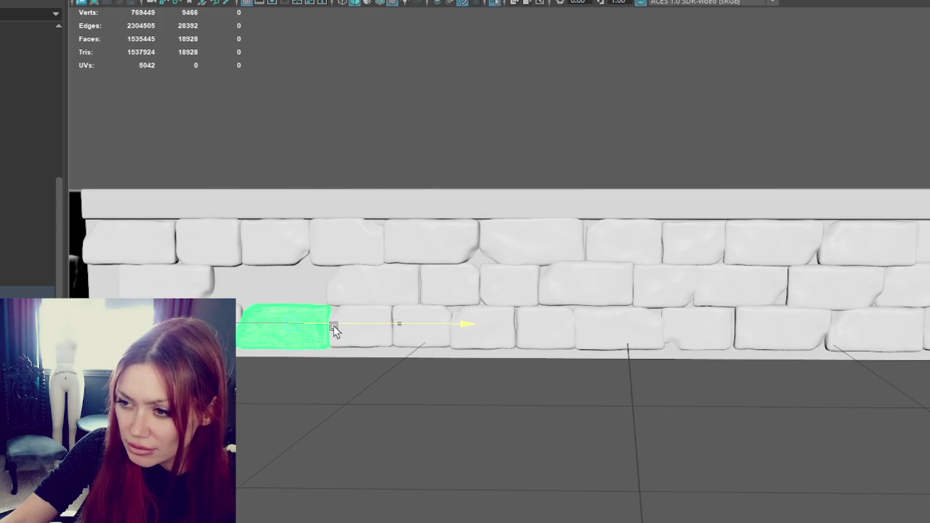
click(347, 295)
drag(392, 282, 347, 292)
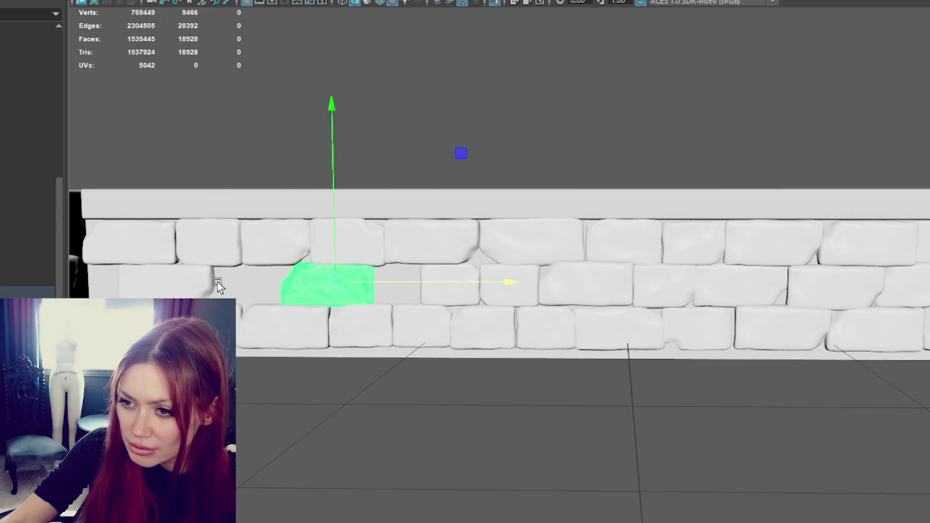
alt+middle_drag(140, 288, 327, 276)
mouse_move(328, 276)
mouse_down()
mouse_move(245, 286)
mouse_move(631, 294)
mouse_move(517, 284)
mouse_up()
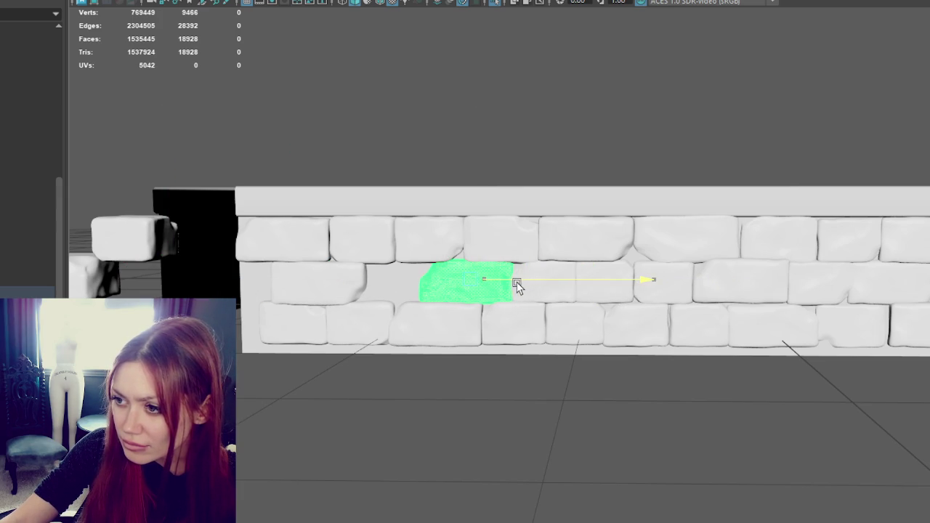
Fine-tune the middle-row brick, duplicate it with Ctrl+D, and slide the copy toward the row's end.
mouse_move(411, 296)
mouse_down()
mouse_move(369, 284)
mouse_move(429, 281)
mouse_move(377, 292)
mouse_up()
mouse_move(149, 285)
mouse_down()
mouse_move(87, 285)
mouse_move(650, 300)
mouse_move(671, 286)
mouse_move(484, 291)
mouse_up()
key(ctrl+d)
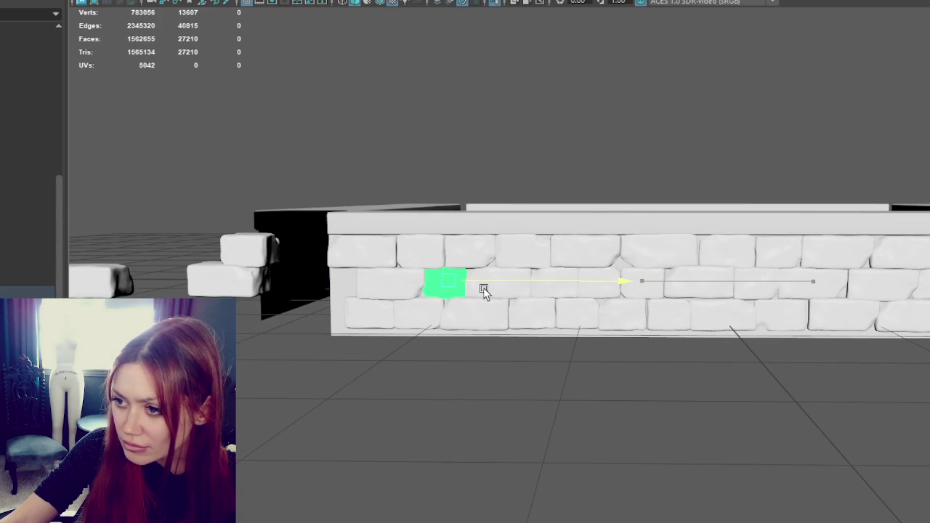
drag(383, 281, 434, 288)
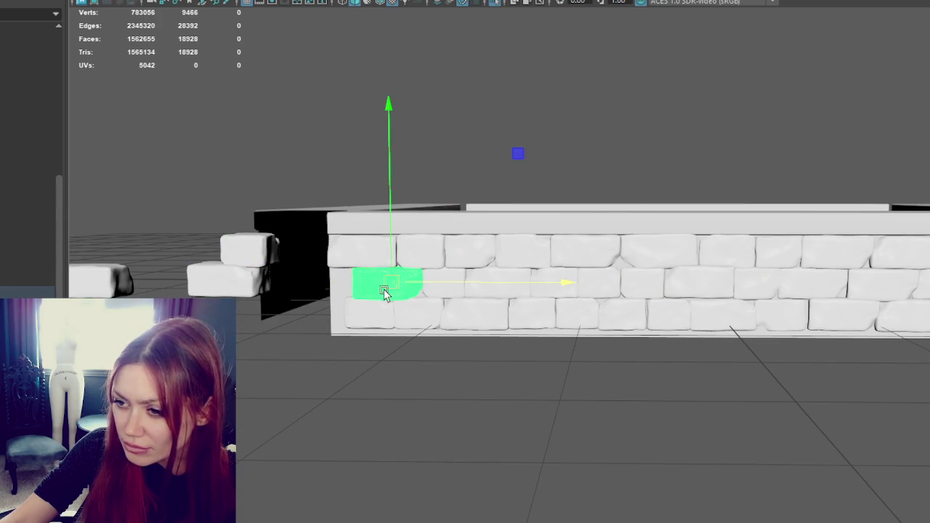
Move the view to the wall's left end and slide the bottom-left brick left.
mouse_move(552, 332)
alt+middle_down()
mouse_move(658, 308)
mouse_move(488, 260)
mouse_move(400, 249)
mouse_move(501, 255)
mouse_move(557, 308)
alt+middle_up()
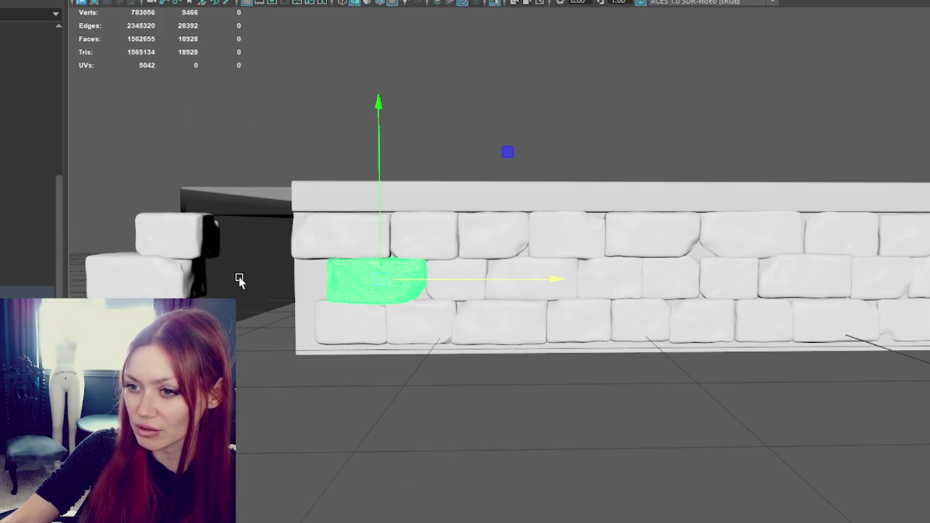
alt+middle_drag(239, 280, 407, 252)
mouse_move(254, 261)
alt+middle_down()
mouse_move(380, 273)
mouse_move(386, 297)
alt+middle_up()
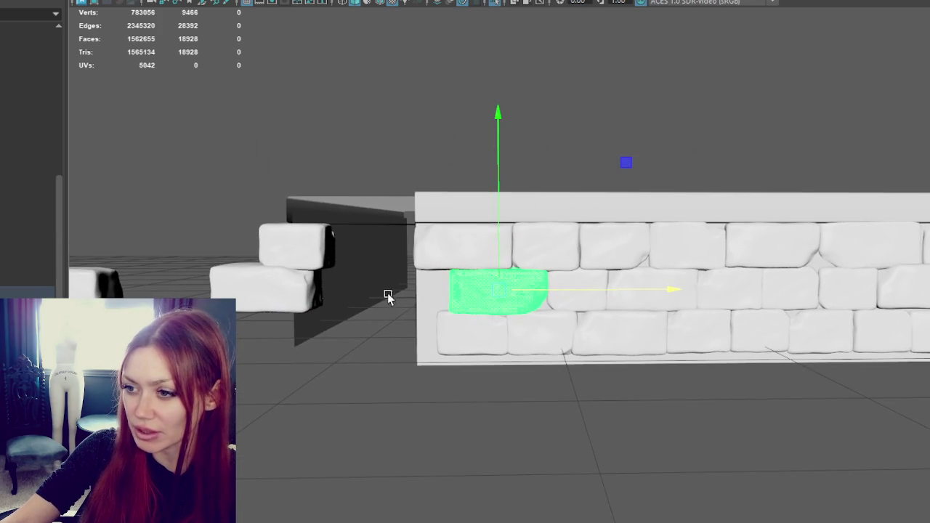
mouse_move(473, 349)
alt+middle_down()
mouse_move(525, 331)
mouse_move(400, 339)
alt+middle_up()
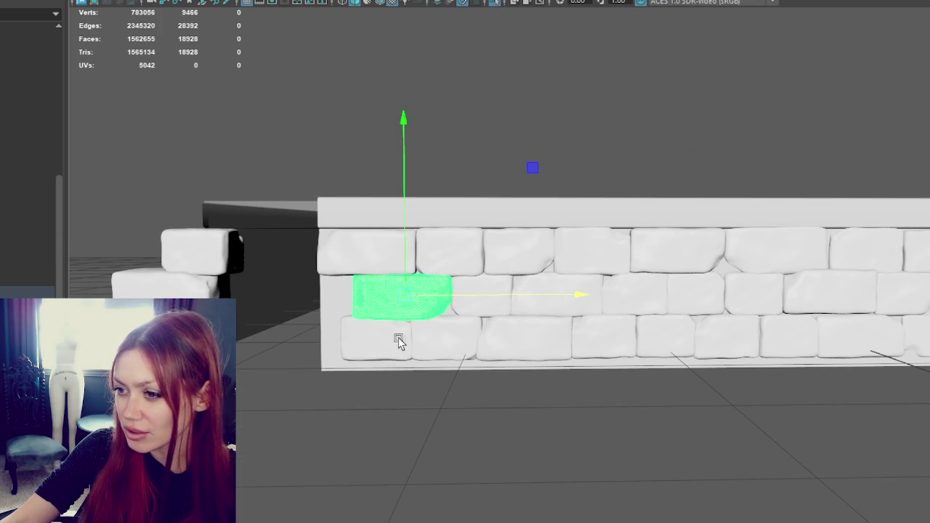
click(401, 338)
drag(424, 336, 401, 332)
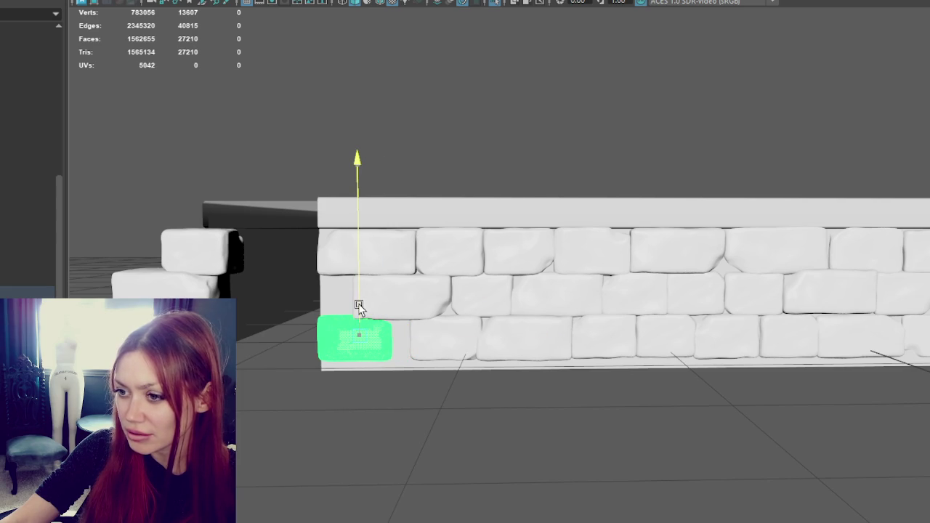
Slide the first five bottom-row bricks left to close the gaps between them.
click(429, 351)
drag(473, 332, 465, 336)
click(547, 339)
drag(548, 339, 530, 341)
click(610, 339)
drag(643, 338, 629, 332)
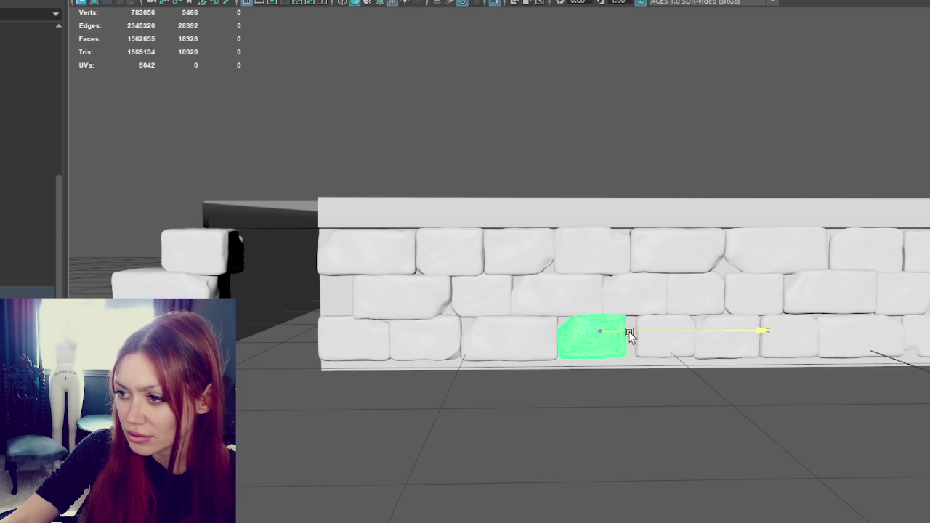
click(665, 336)
drag(687, 335, 676, 336)
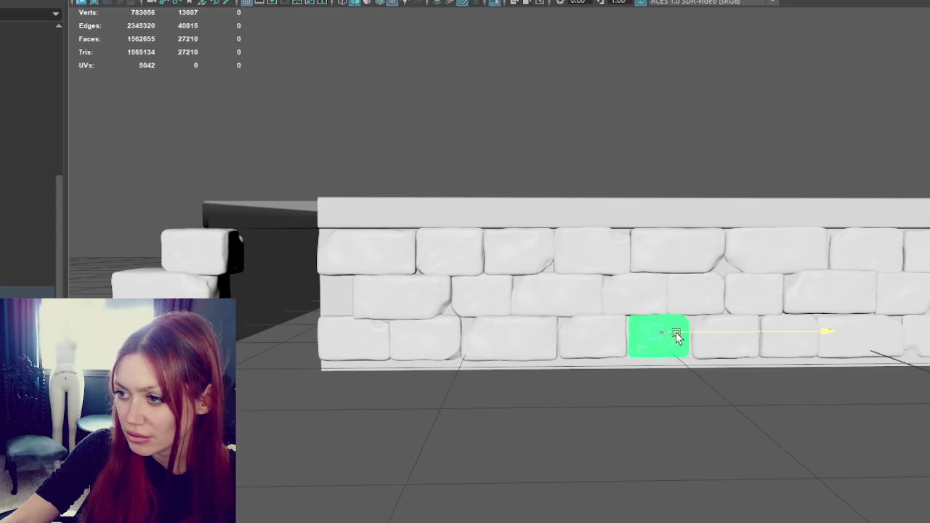
click(745, 338)
drag(745, 339, 741, 338)
Adjust the remaining bottom-row bricks further along the wall to even out the row's spacing.
alt+middle_drag(738, 338, 608, 332)
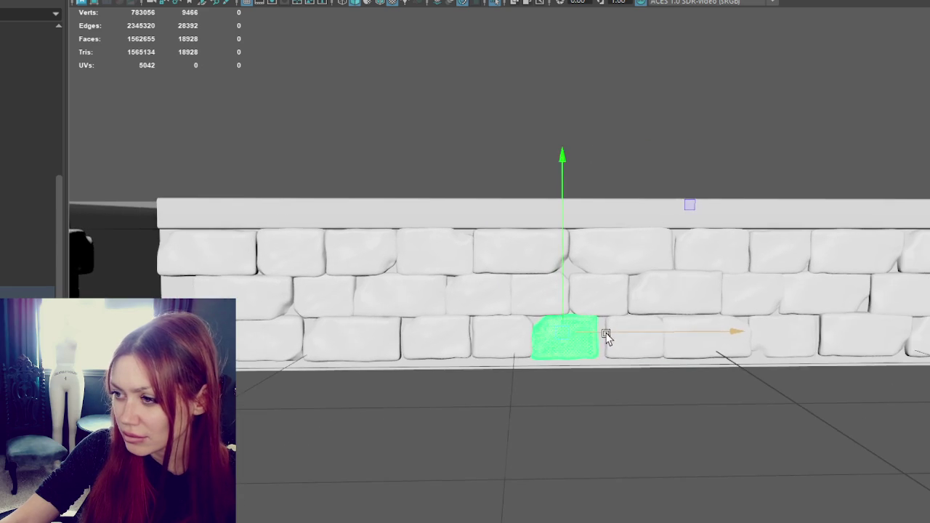
click(656, 333)
drag(656, 333, 697, 322)
click(697, 342)
key(w)
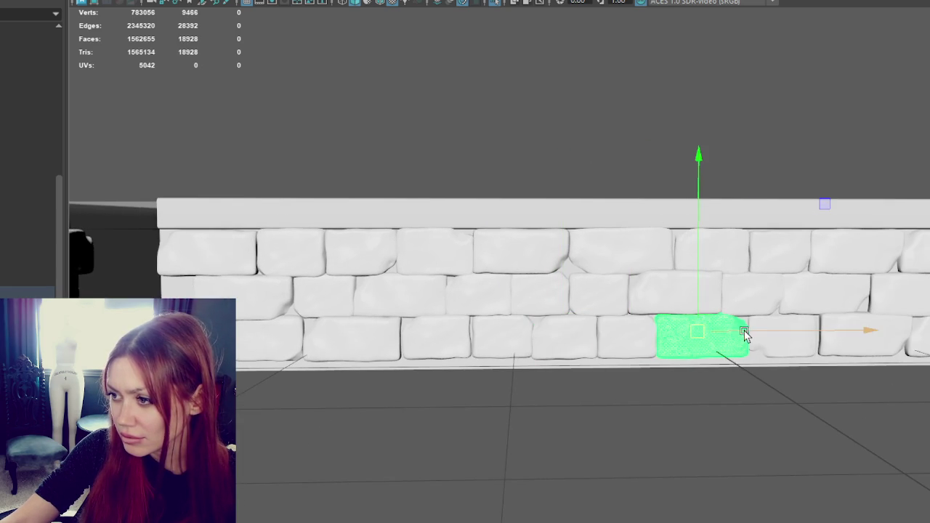
click(788, 342)
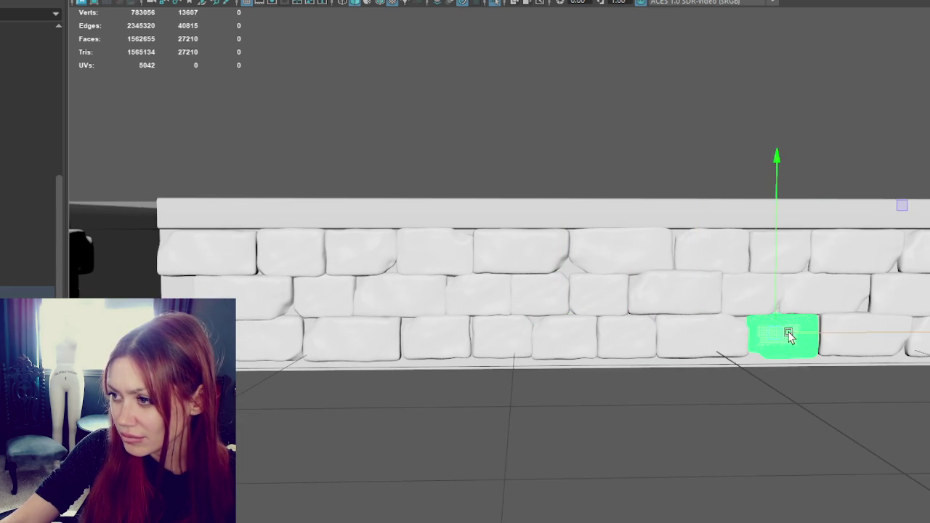
click(854, 326)
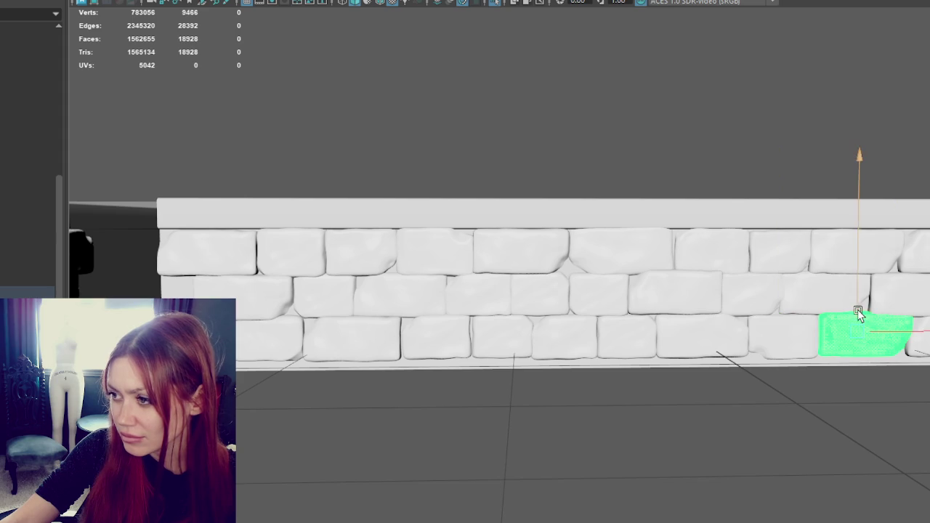
drag(863, 312, 861, 318)
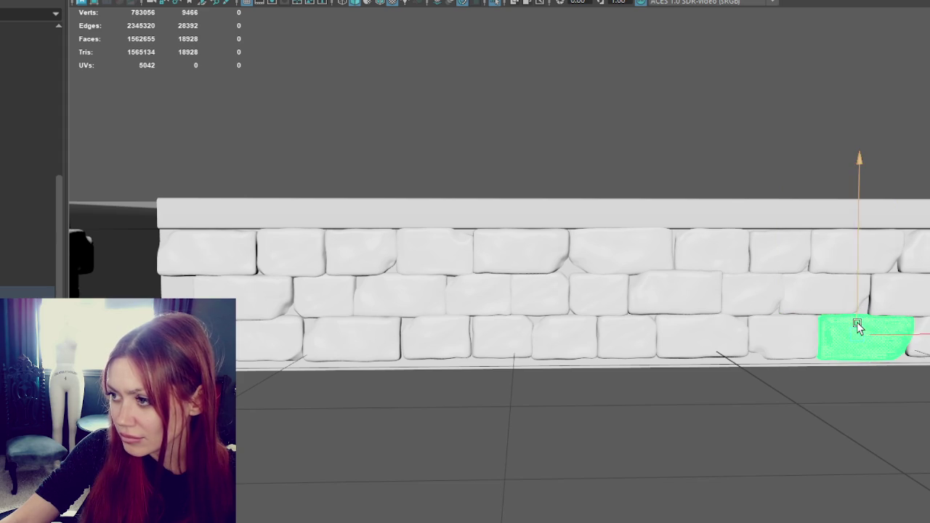
alt+middle_drag(870, 325, 801, 375)
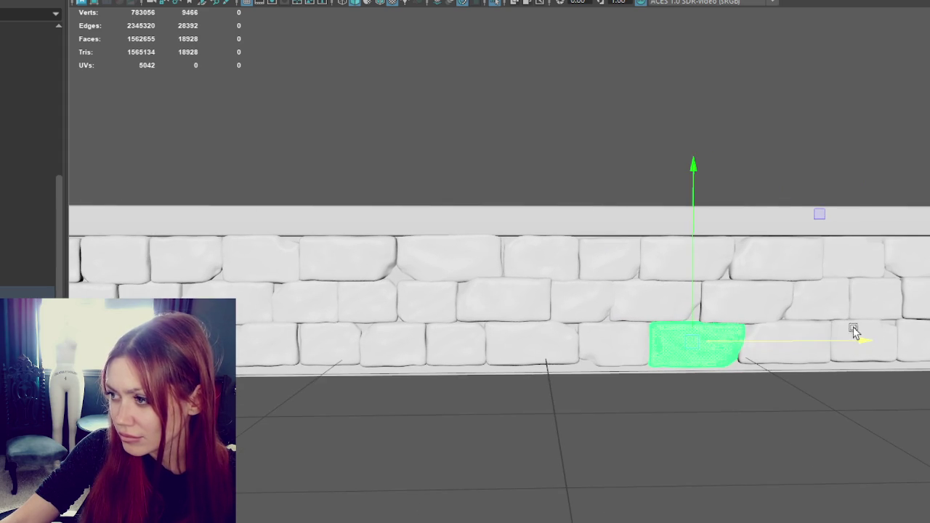
click(880, 335)
mouse_move(892, 333)
mouse_down()
mouse_move(799, 349)
mouse_move(905, 340)
mouse_up()
click(808, 346)
click(775, 357)
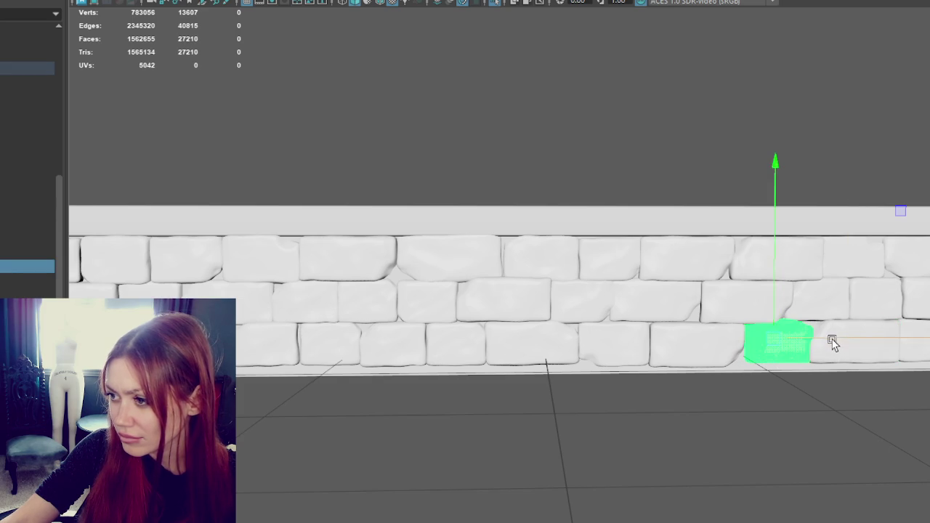
mouse_move(731, 316)
alt+mouse_down()
mouse_move(455, 256)
mouse_move(561, 266)
mouse_move(551, 268)
alt+mouse_up()
click(270, 328)
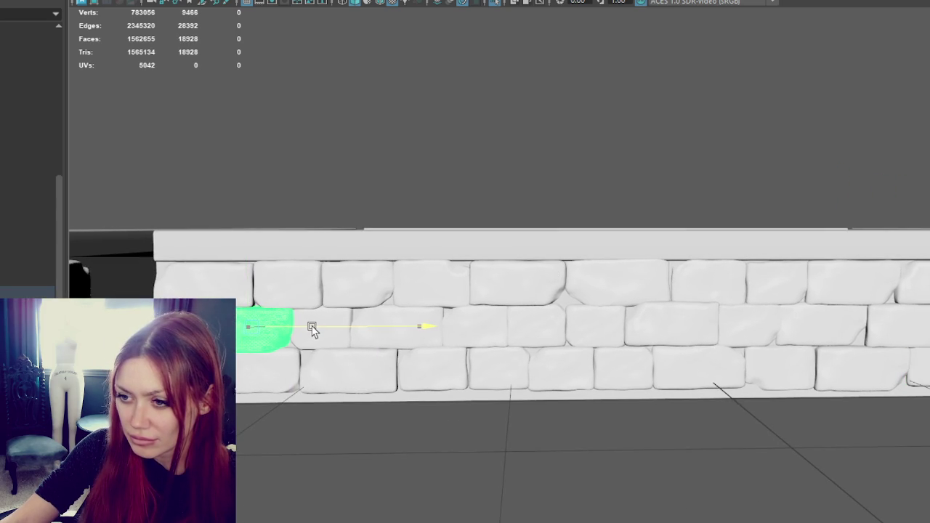
Duplicate a middle-row brick, move the copy to the row's left end, and slide another brick left.
click(590, 332)
key(ctrl+d)
drag(572, 329, 236, 336)
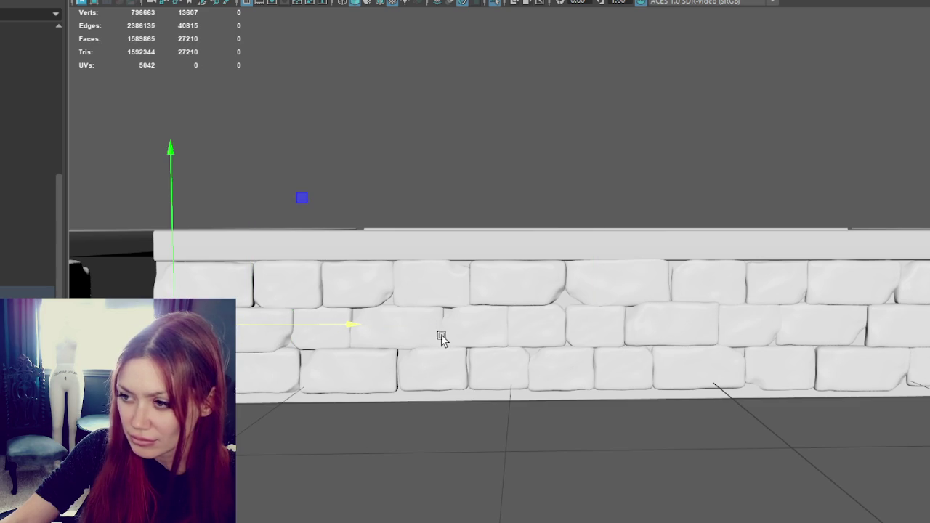
mouse_move(853, 332)
mouse_down()
mouse_move(878, 325)
mouse_move(772, 332)
mouse_move(720, 322)
mouse_up()
mouse_move(644, 328)
mouse_down()
mouse_move(415, 323)
mouse_move(656, 325)
mouse_move(635, 326)
mouse_up()
key(r)
key(w)
drag(619, 328, 562, 327)
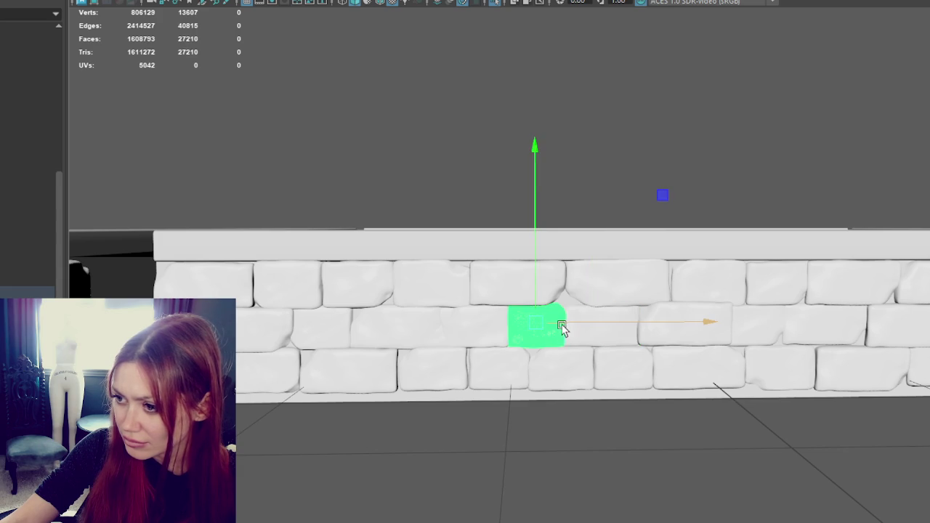
Delete the small stray piece and slide the neighbouring brick right to fill the gap.
click(432, 332)
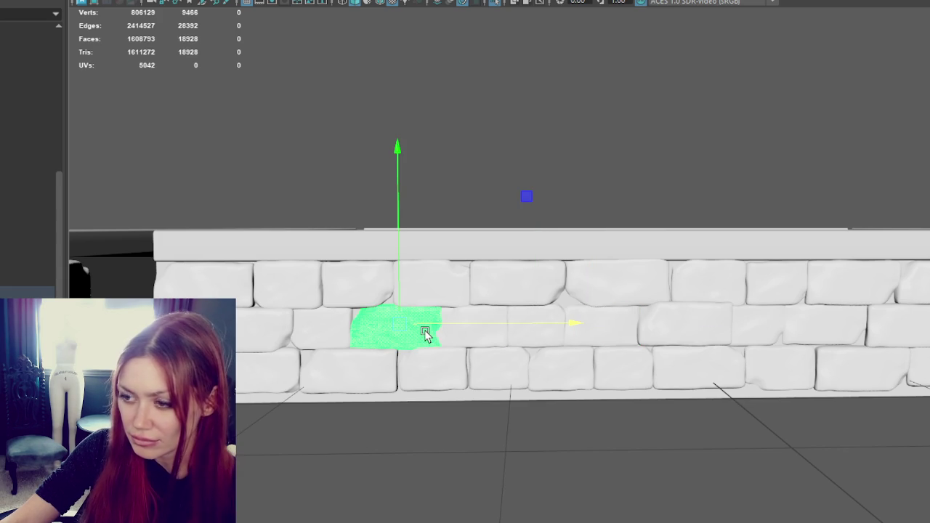
click(446, 338)
key(Delete)
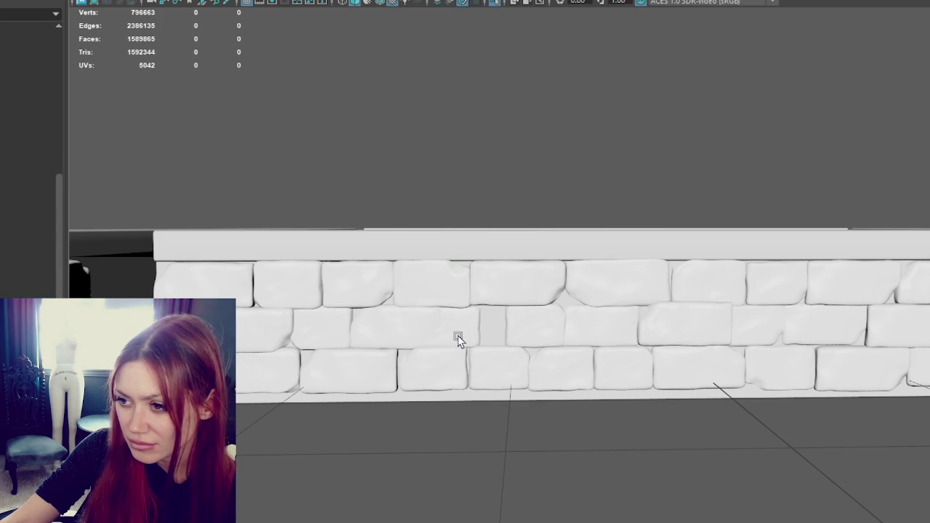
click(459, 338)
mouse_move(513, 326)
mouse_down()
mouse_move(597, 324)
mouse_move(584, 325)
mouse_up()
Move the remaining middle-row bricks toward the wall's left end and line up the top-left brick.
click(521, 326)
mouse_move(521, 328)
mouse_down()
mouse_move(492, 328)
mouse_move(537, 327)
mouse_move(400, 328)
mouse_up()
drag(320, 333, 353, 327)
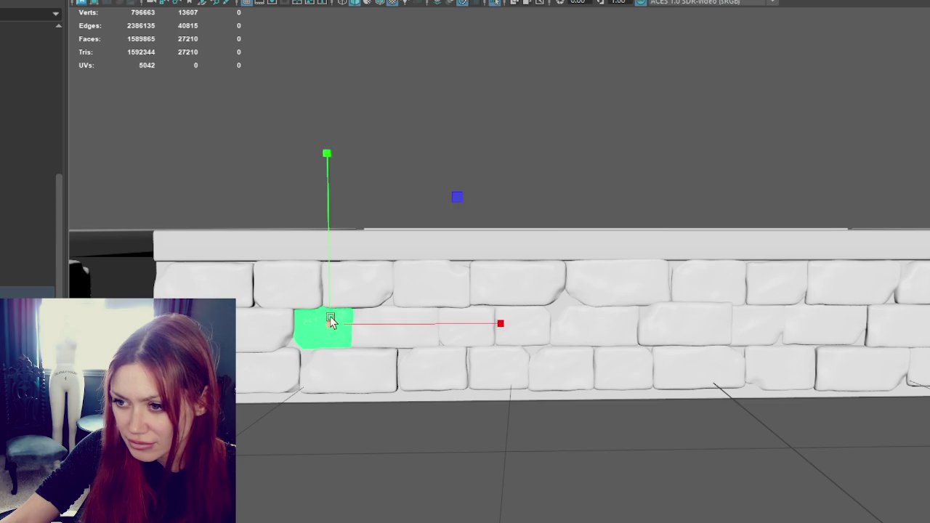
drag(328, 327, 239, 336)
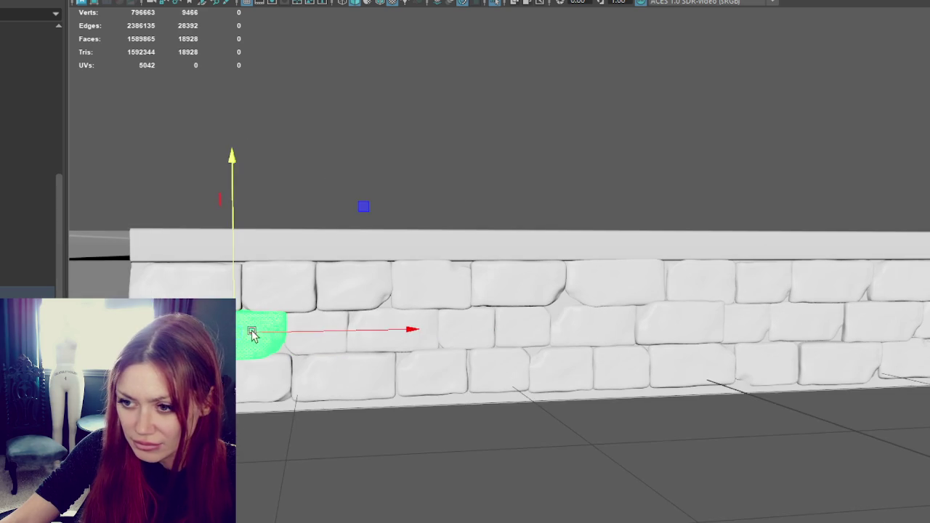
key(w)
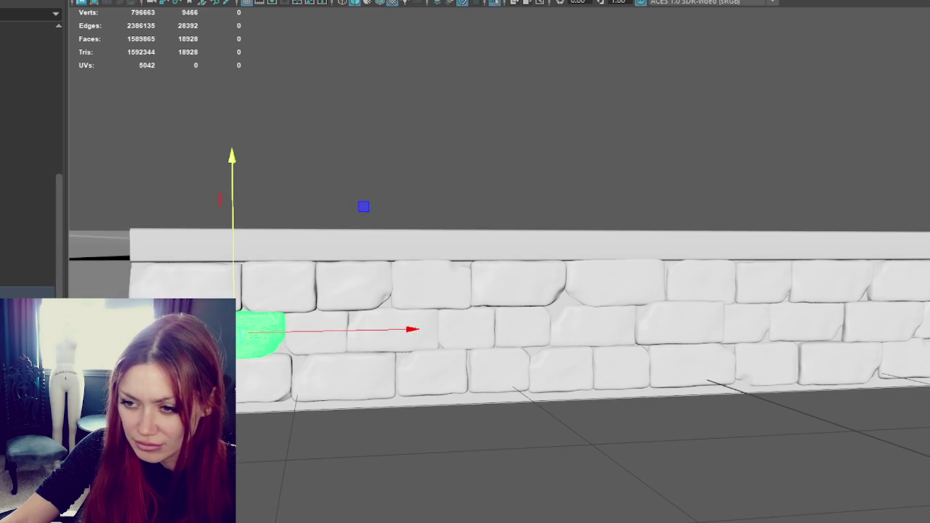
drag(286, 331, 208, 331)
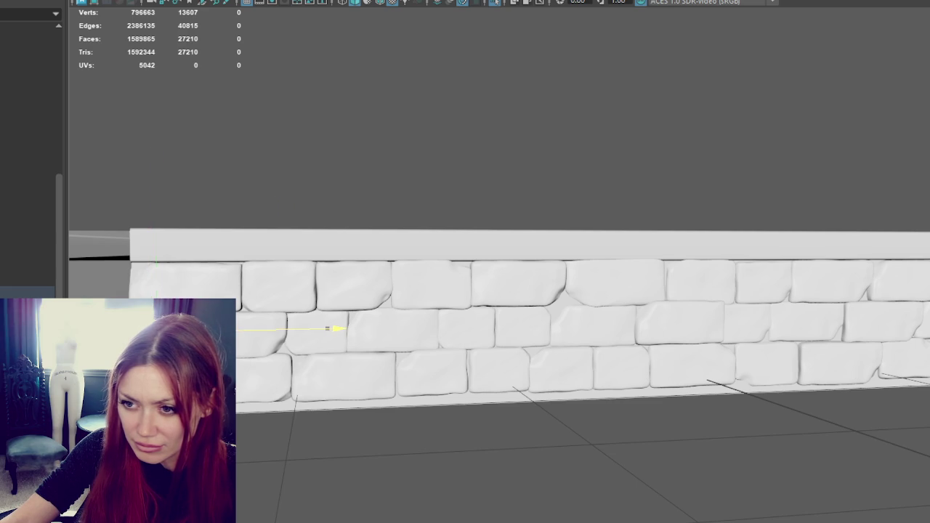
click(210, 280)
drag(222, 287, 223, 288)
scroll(442, 322, down, 3)
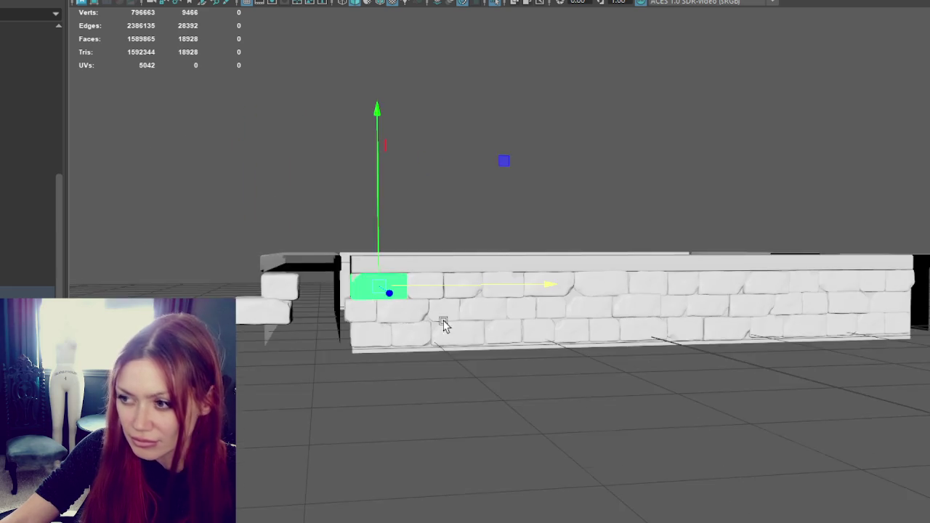
Orbit above the wall and select the stone wall and the loose blocks beside its left end.
scroll(588, 349, down, 2)
alt+drag(588, 349, 527, 373)
scroll(552, 362, up, 2)
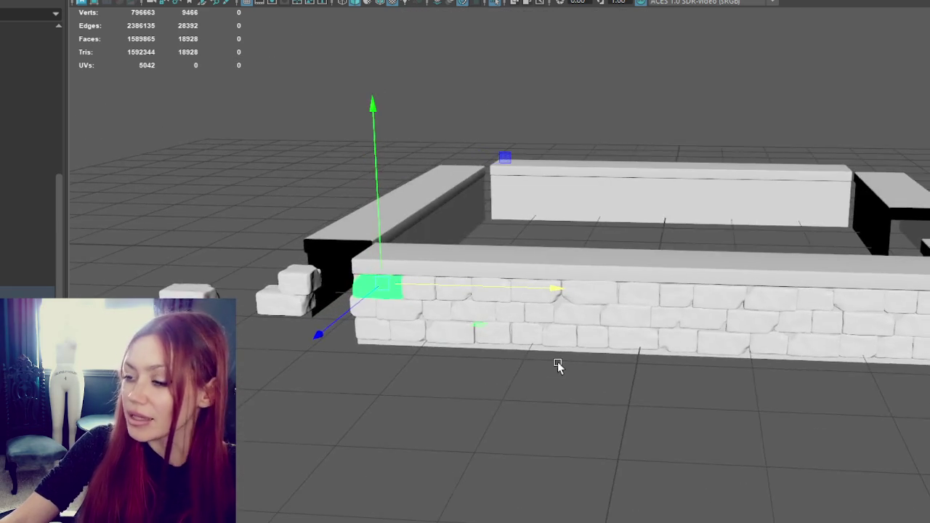
scroll(557, 368, down, 2)
mouse_move(588, 370)
alt+mouse_down()
mouse_move(579, 375)
mouse_move(576, 357)
mouse_move(555, 356)
mouse_move(583, 392)
mouse_move(568, 403)
alt+mouse_up()
scroll(580, 373, up, 2)
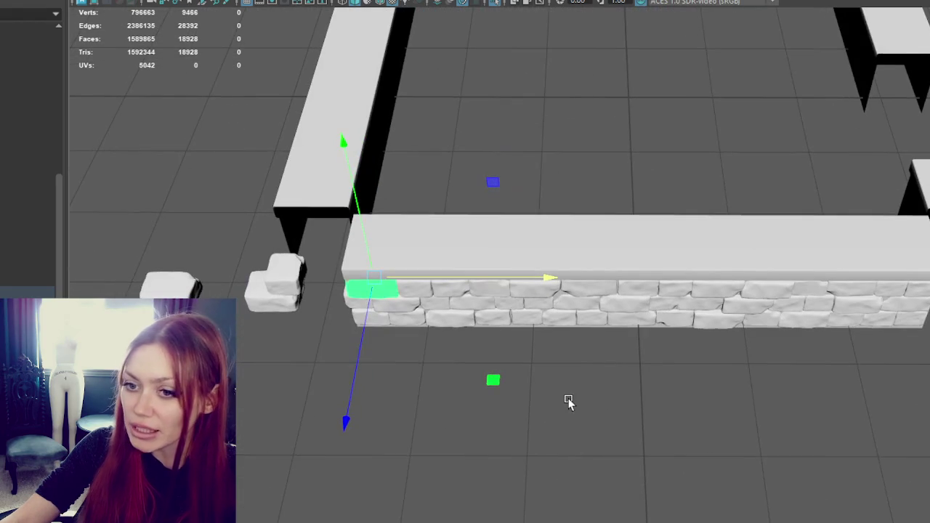
click(28, 293)
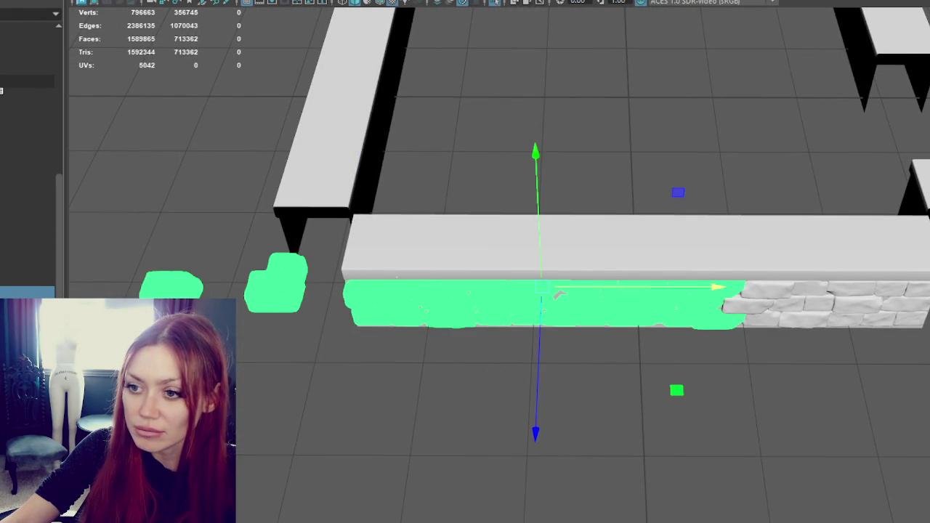
click(275, 289)
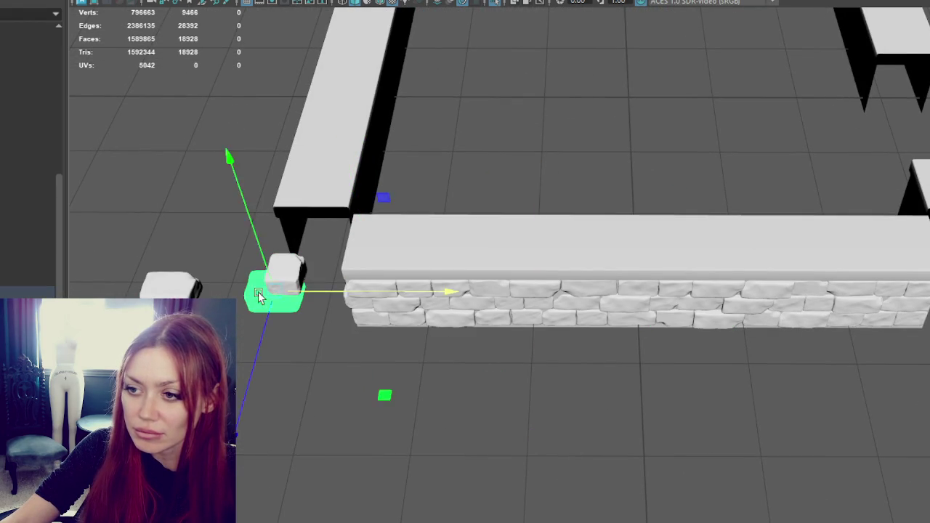
click(178, 281)
Select the high-poly stone wall entries in the Outliner so the whole wall mesh is selected.
scroll(191, 283, down, 3)
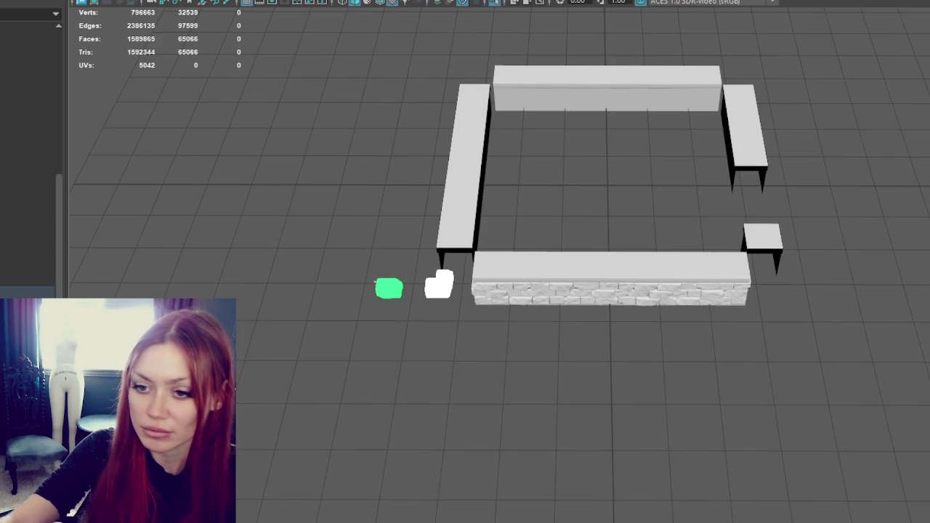
scroll(585, 287, down, 2)
scroll(596, 284, down, 2)
scroll(544, 336, up, 3)
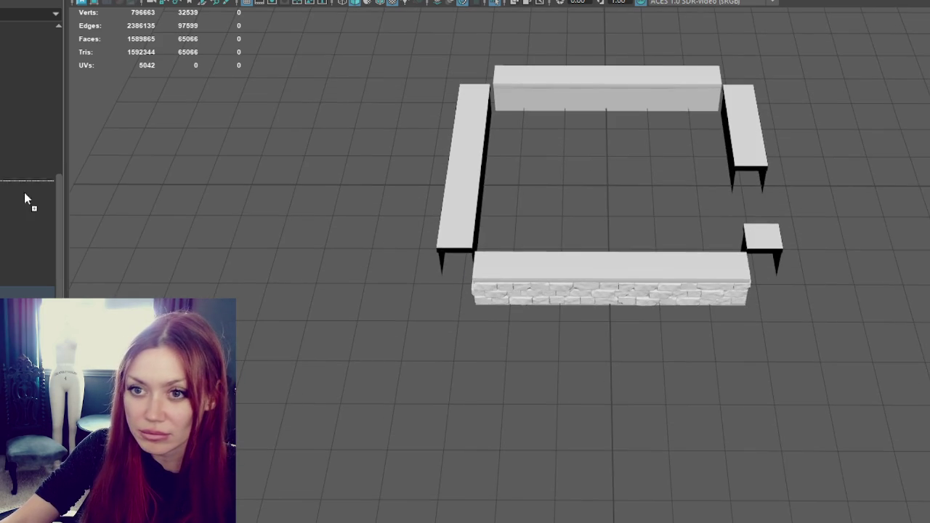
scroll(29, 199, up, 2)
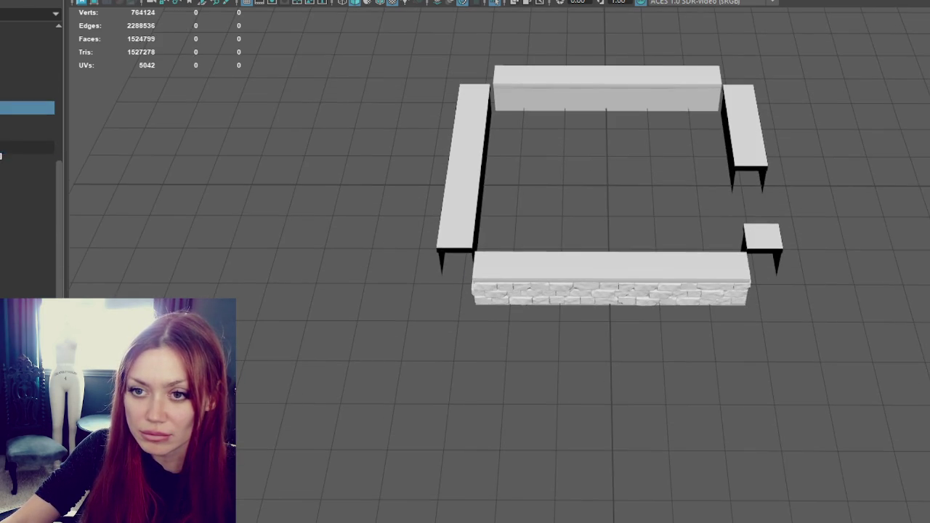
click(3, 147)
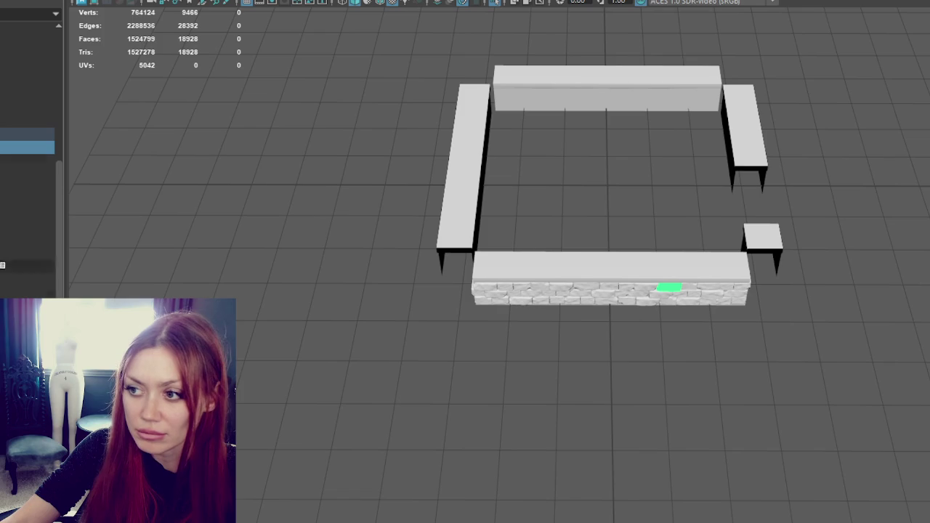
click(4, 135)
ctrl+click(22, 81)
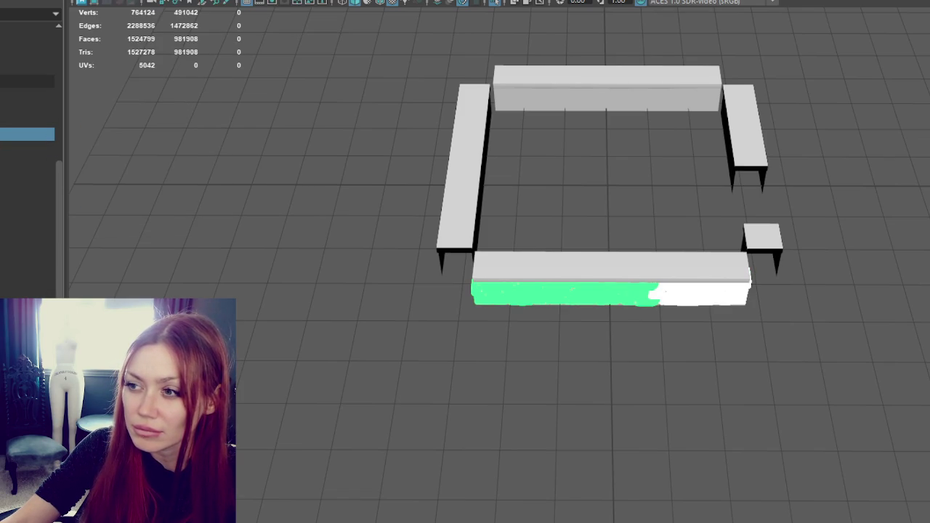
scroll(530, 202, up, 5)
scroll(556, 291, up, 2)
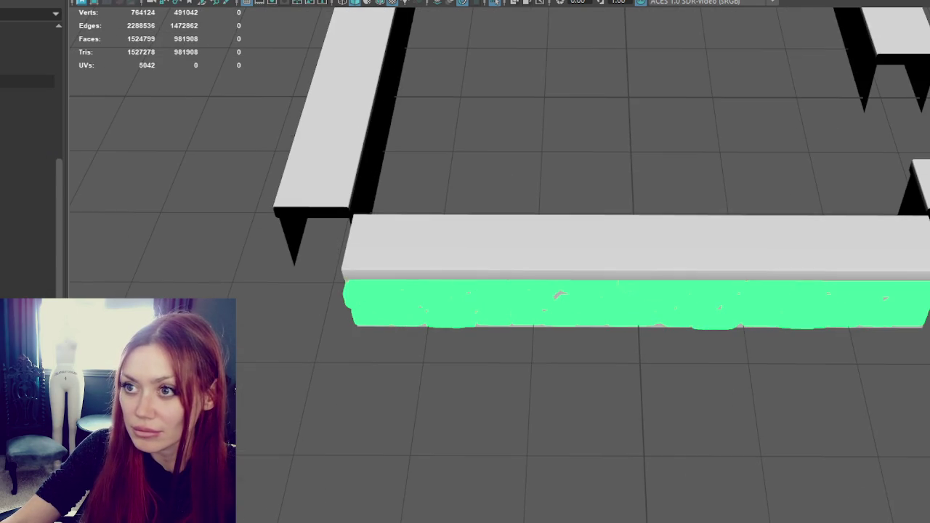
Unlock the stone wall's normals, soften its edges, and reselect the wall mesh.
click(218, 1)
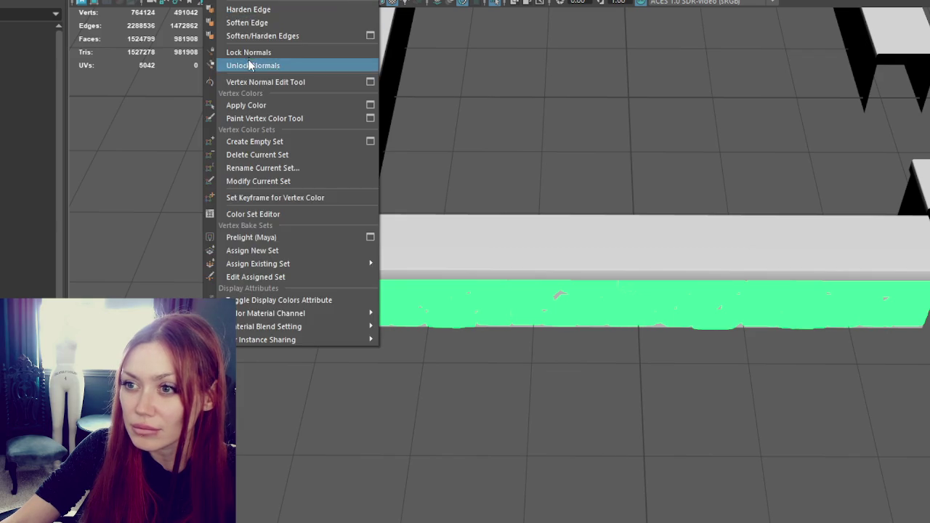
click(249, 65)
shift+right_drag(542, 93, 671, 109)
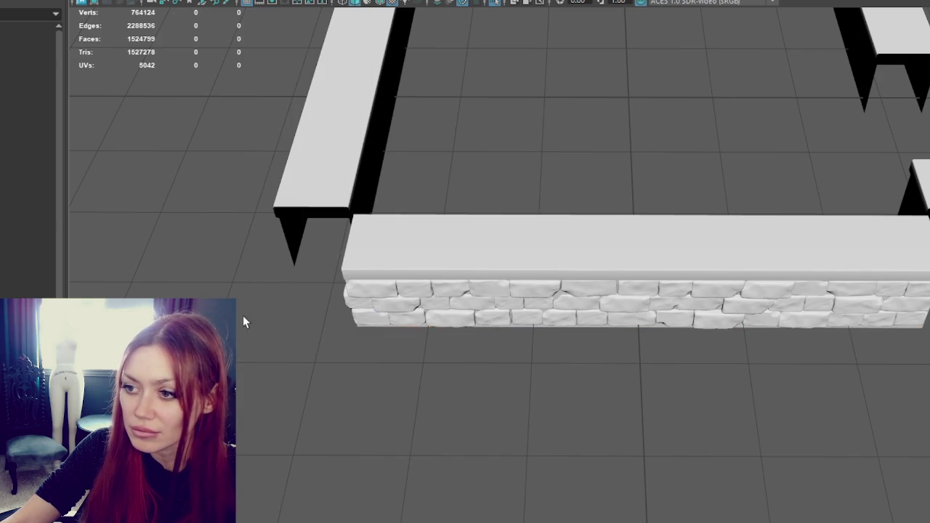
click(409, 305)
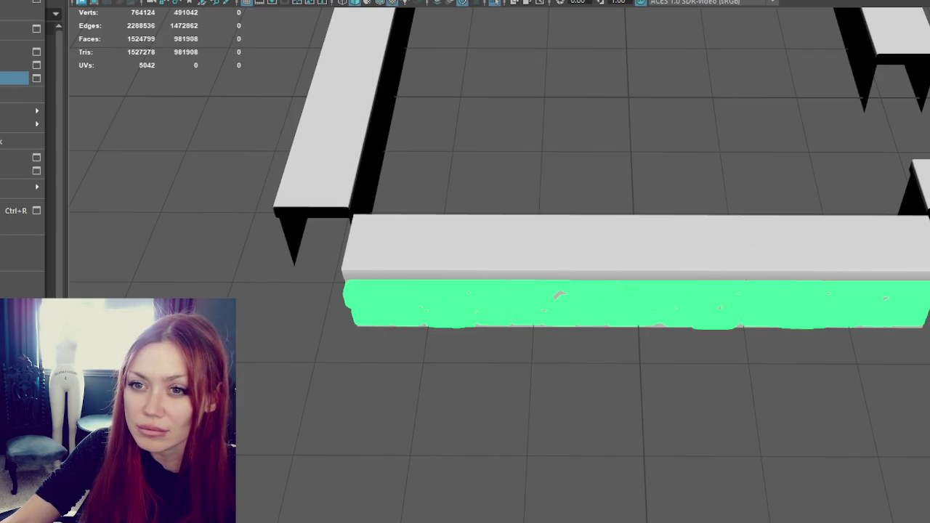
click(624, 296)
click(624, 291)
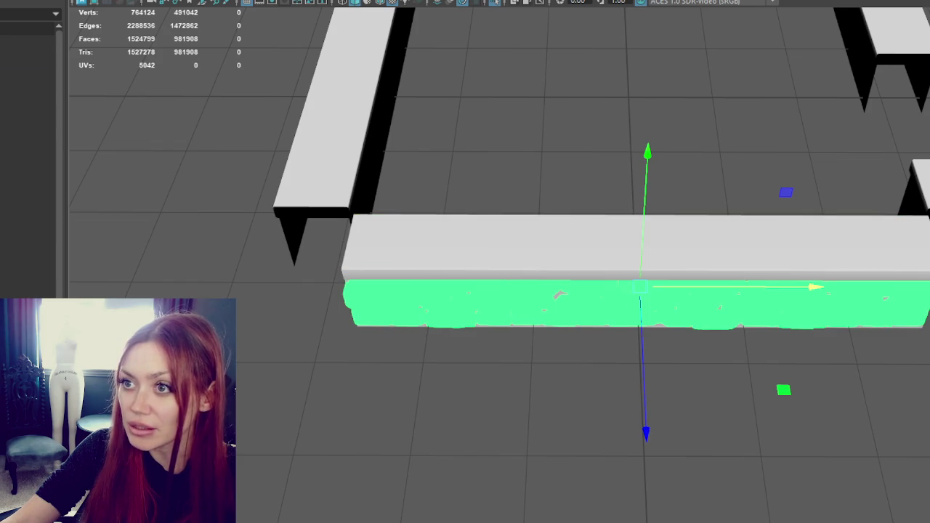
alt+middle_drag(617, 141, 633, 353)
Adjust the wall's pivot with D, raising it and then lowering it back onto the wall.
key(d)
drag(615, 380, 616, 98)
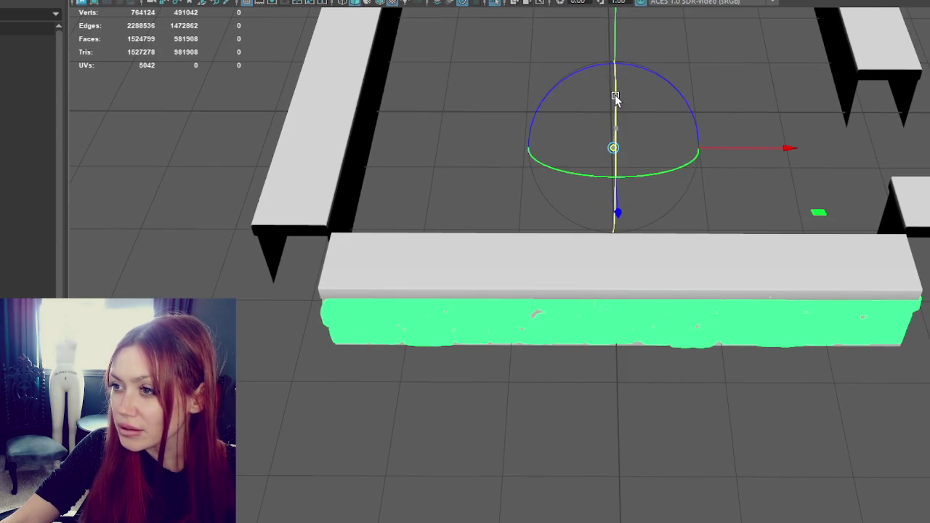
drag(614, 147, 616, 207)
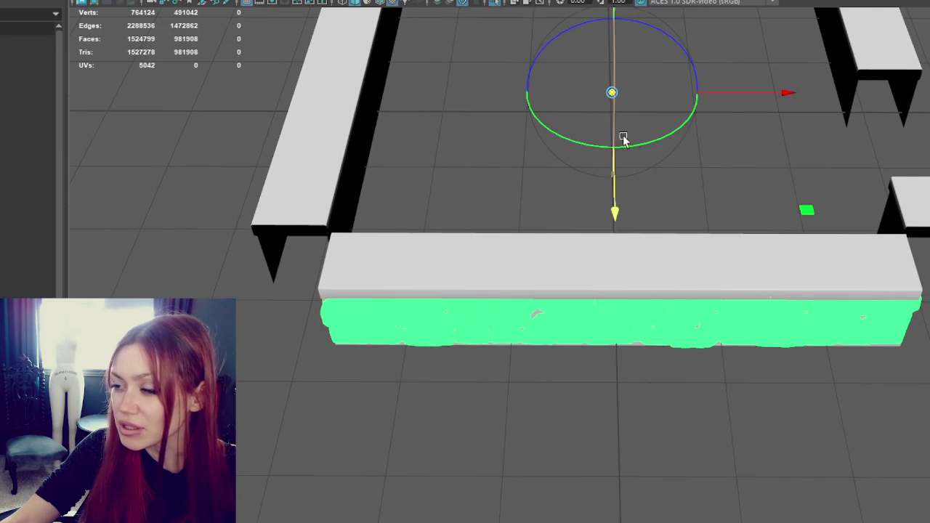
alt+drag(623, 139, 342, 176)
key(w)
Move the wall's pivot onto the floor beside it and reorient the pivot's axes.
click(497, 436)
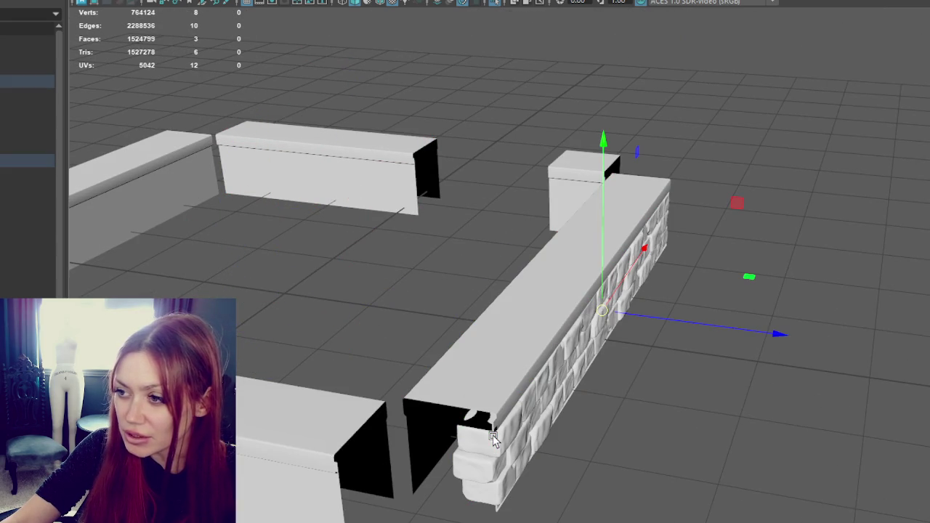
key(4)
key(6)
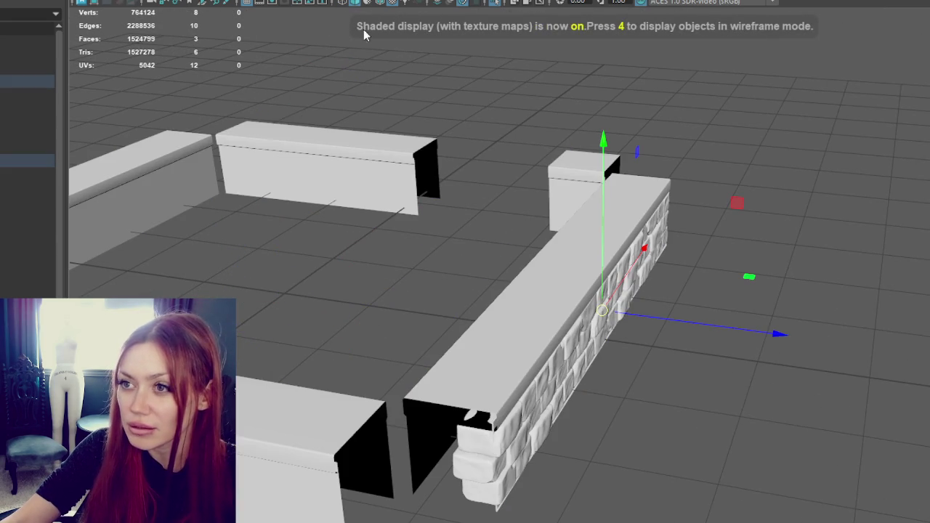
key(e)
mouse_move(697, 319)
mouse_down()
mouse_move(286, 265)
mouse_move(274, 203)
mouse_move(285, 293)
mouse_up()
drag(365, 235, 332, 260)
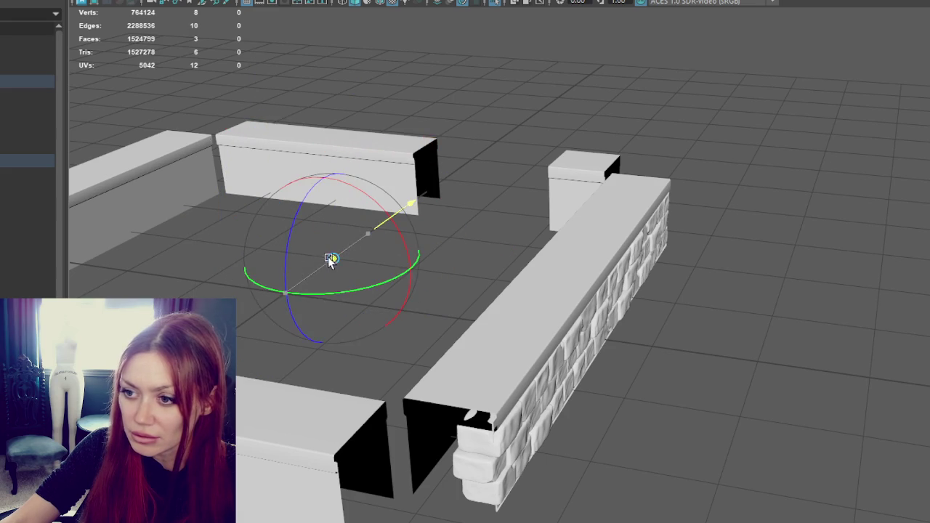
click(394, 315)
key(w)
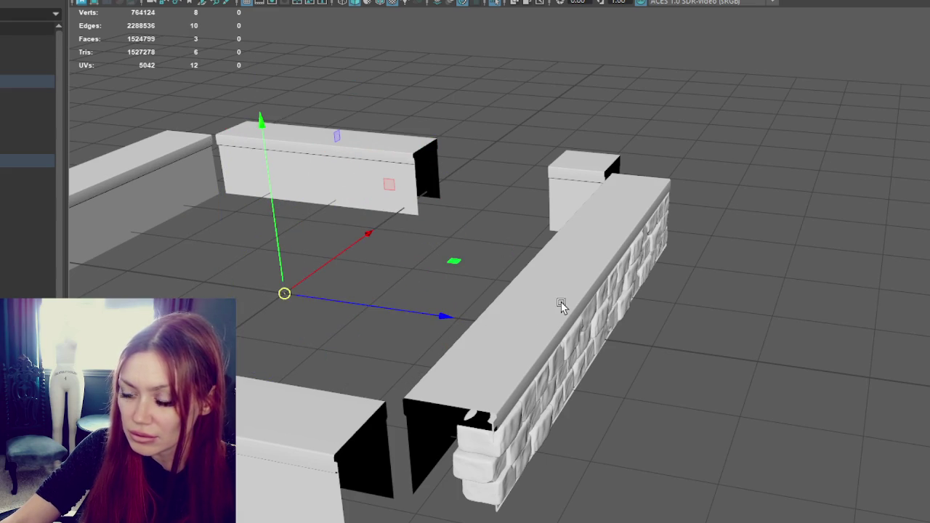
Orbit to face the wall's front and select the front stone wall mesh.
click(559, 366)
alt+drag(602, 387, 527, 386)
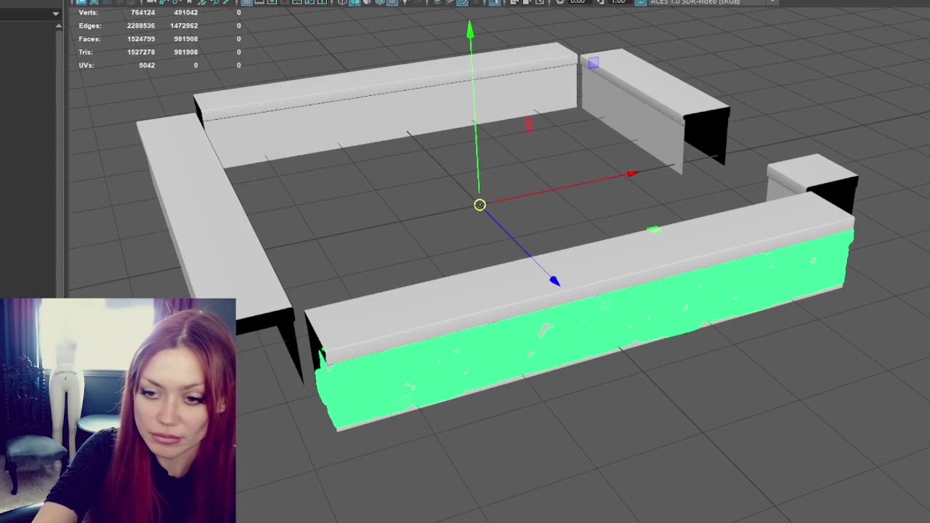
key(Escape)
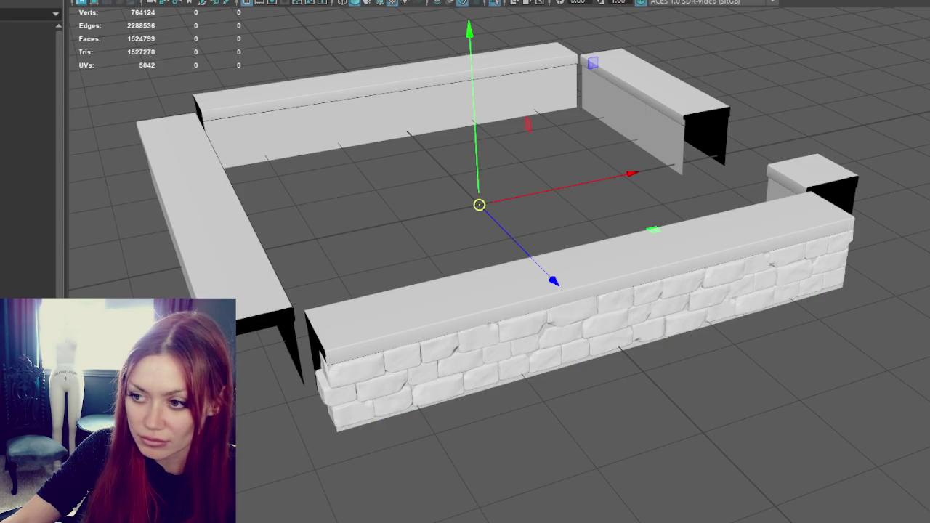
click(338, 430)
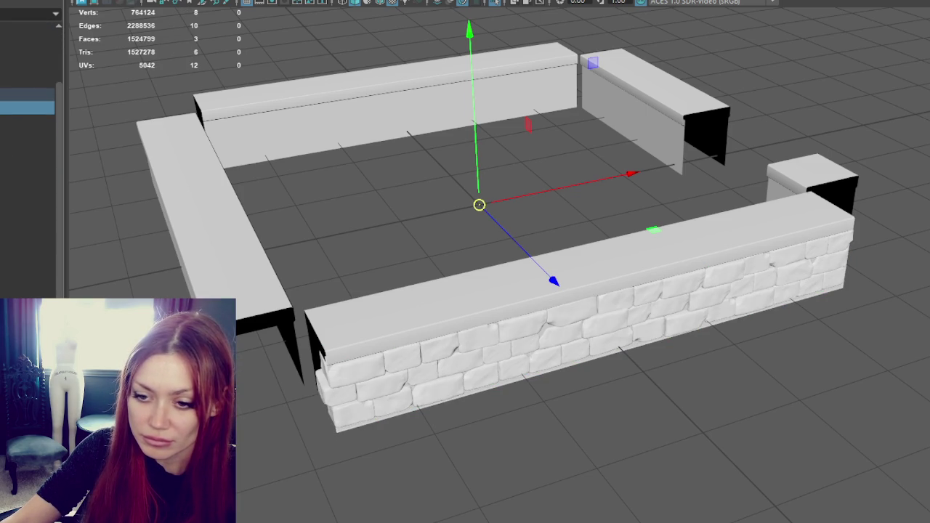
key(ctrl+z)
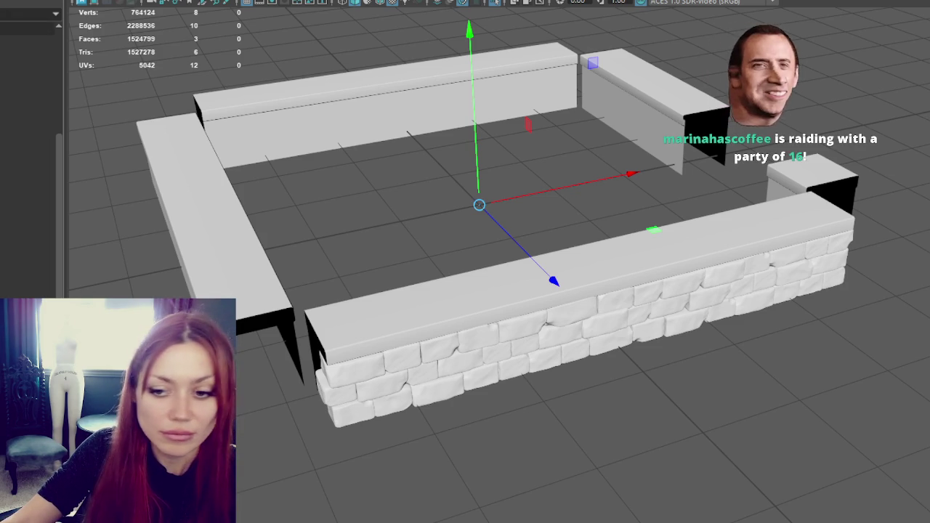
click(582, 342)
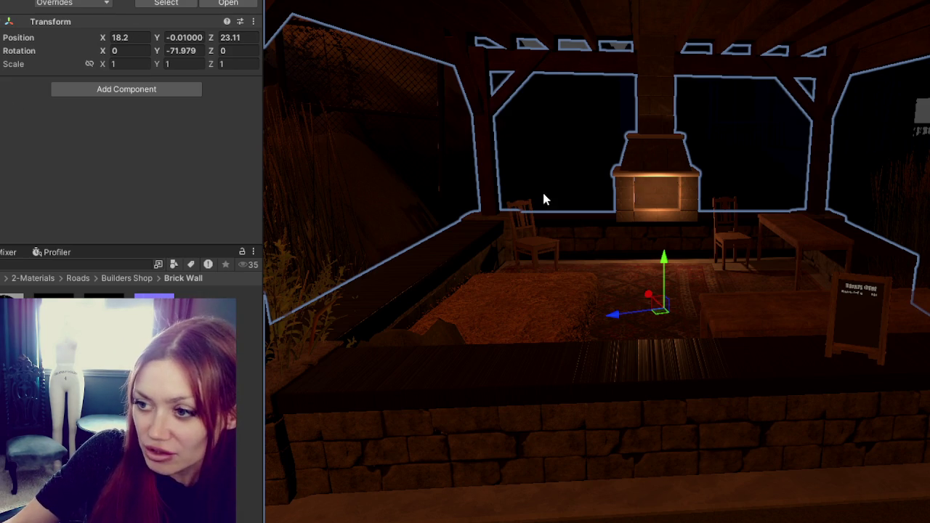
Zoom around the Unity scene and select the stone-brick wall beside the pavilion.
scroll(360, 194, down, 2)
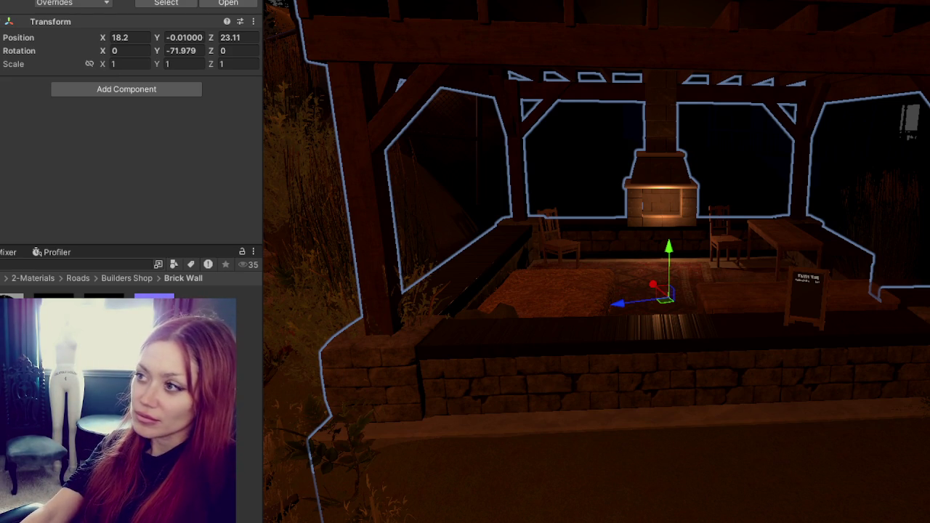
scroll(824, 242, down, 3)
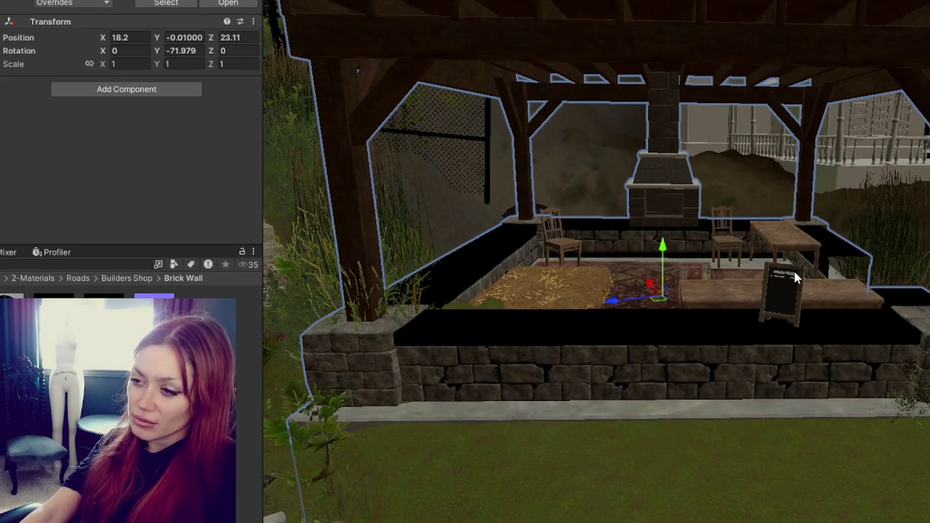
scroll(799, 272, up, 3)
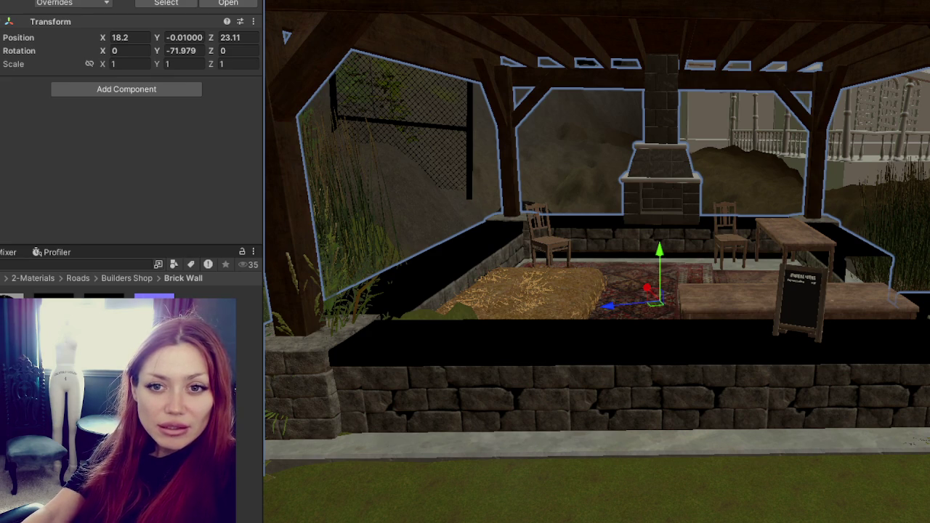
click(528, 340)
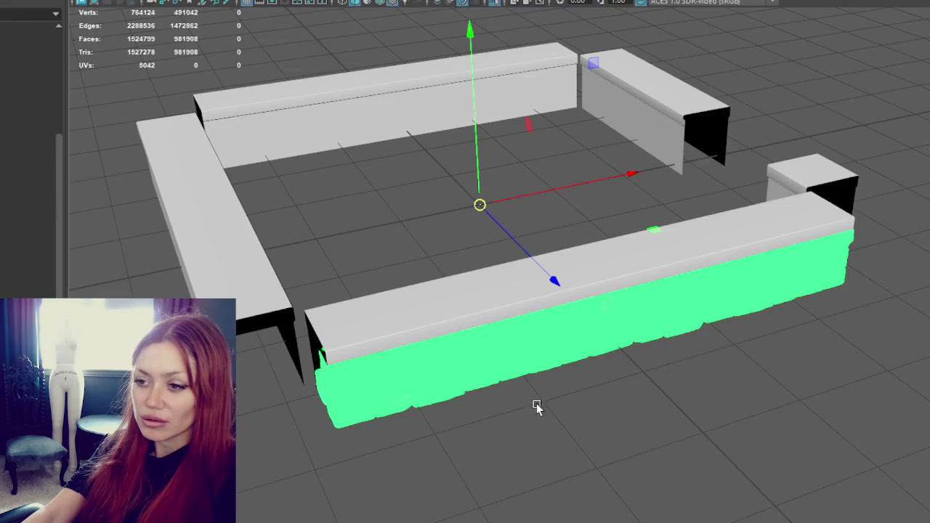
Toggle the stone wall mesh selection in Maya, leaving it deselected.
click(535, 407)
click(390, 308)
click(412, 447)
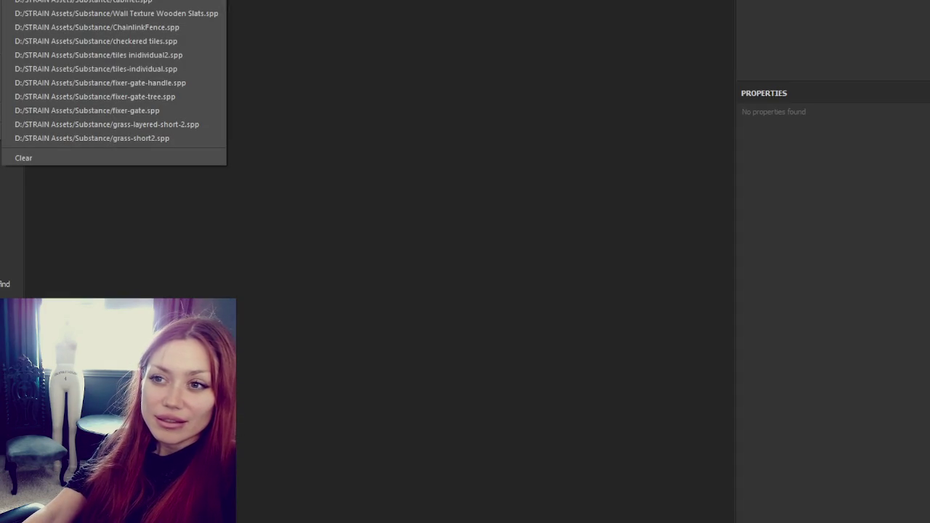
Create a new project using the wall lo mesh and enter Bake Mesh Maps mode.
key(ctrl+n)
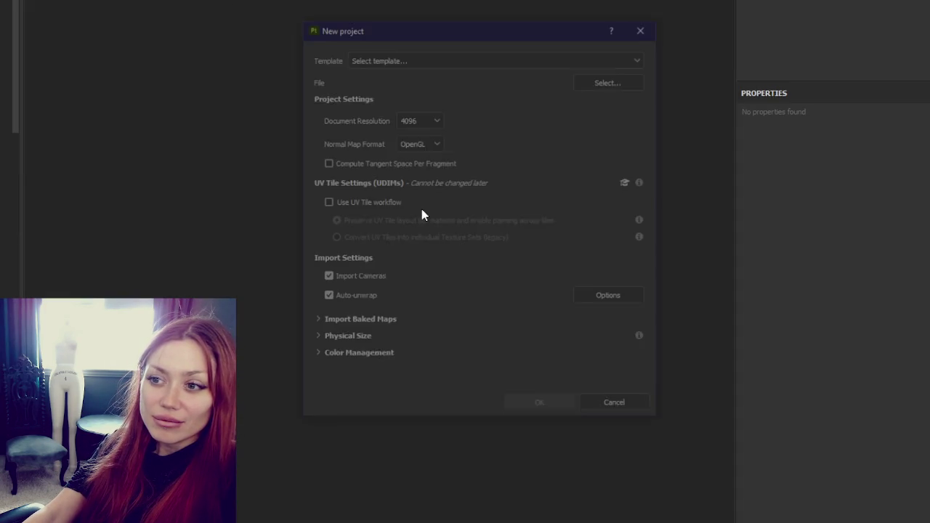
click(607, 79)
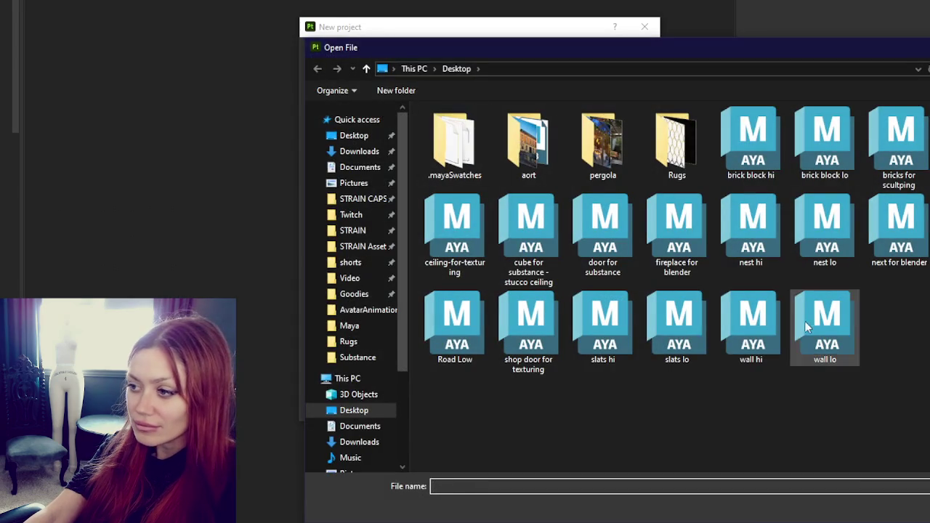
double_click(807, 324)
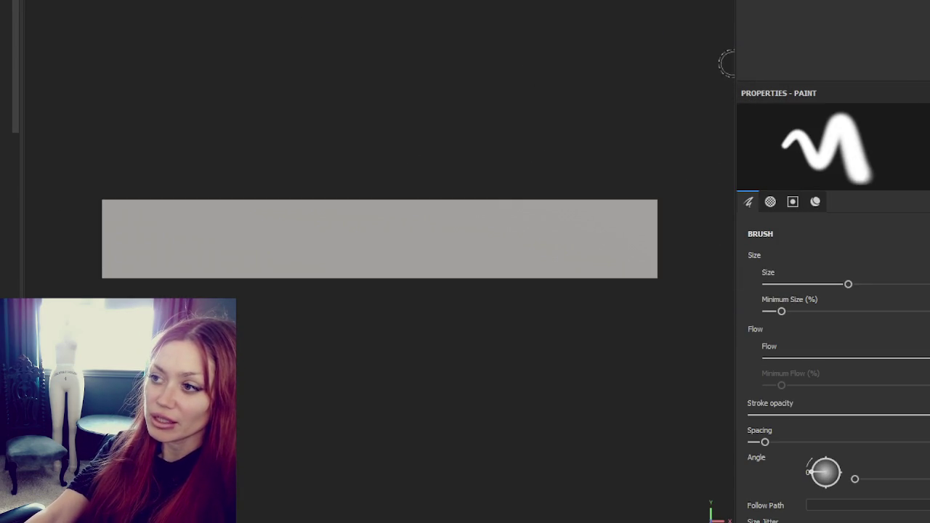
drag(737, 68, 909, 58)
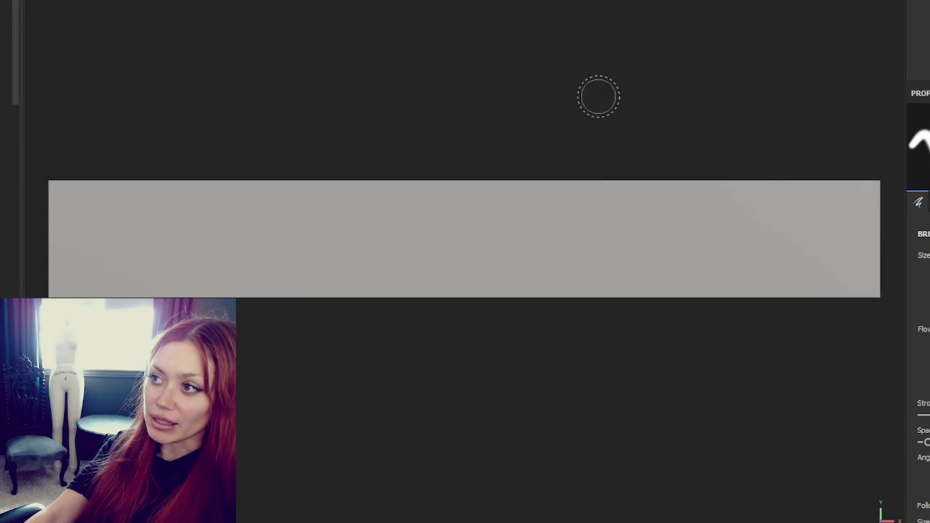
key(ctrl+shift+b)
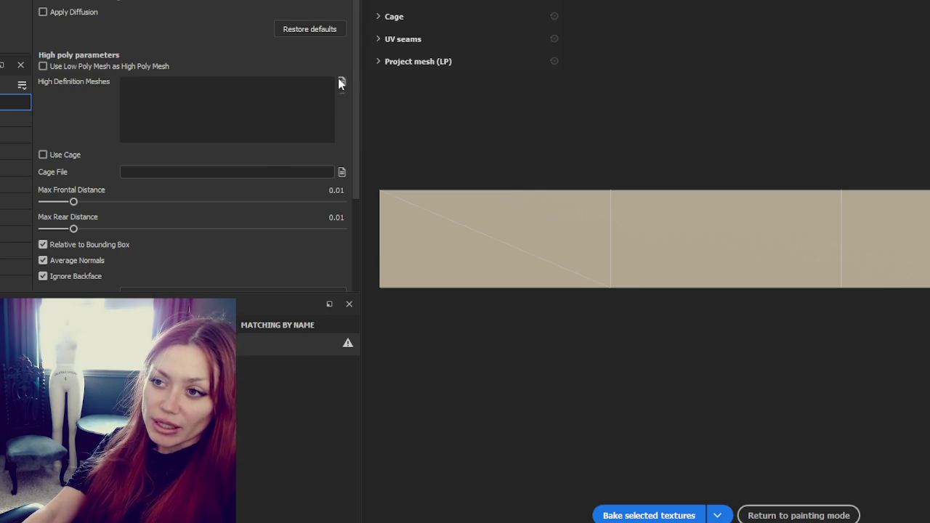
Use wall hi as the high-definition mesh, increase projection distance, and set antialiasing to Supersampling 4x.
click(340, 81)
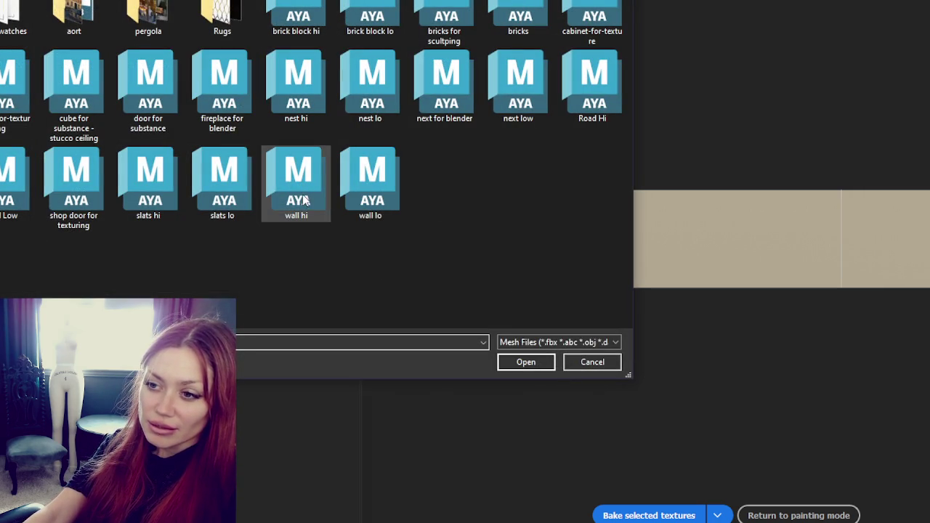
double_click(305, 200)
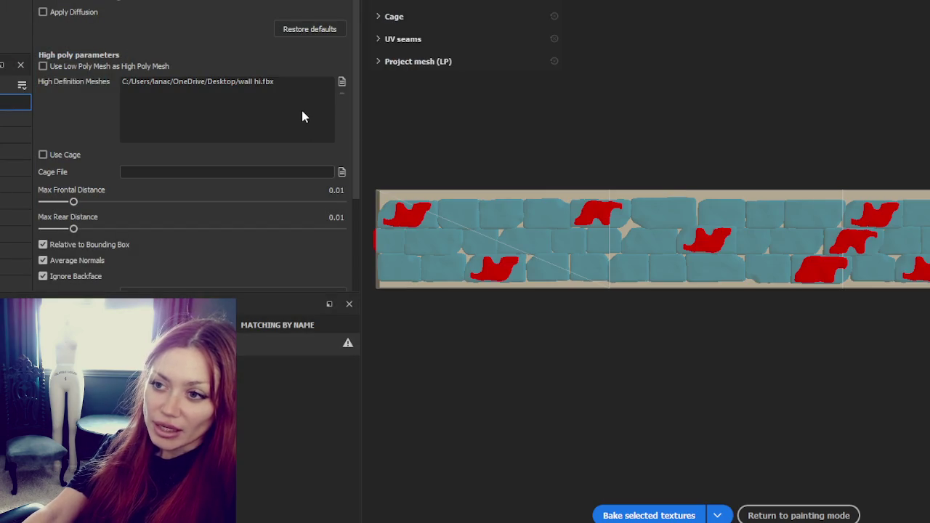
drag(73, 202, 79, 203)
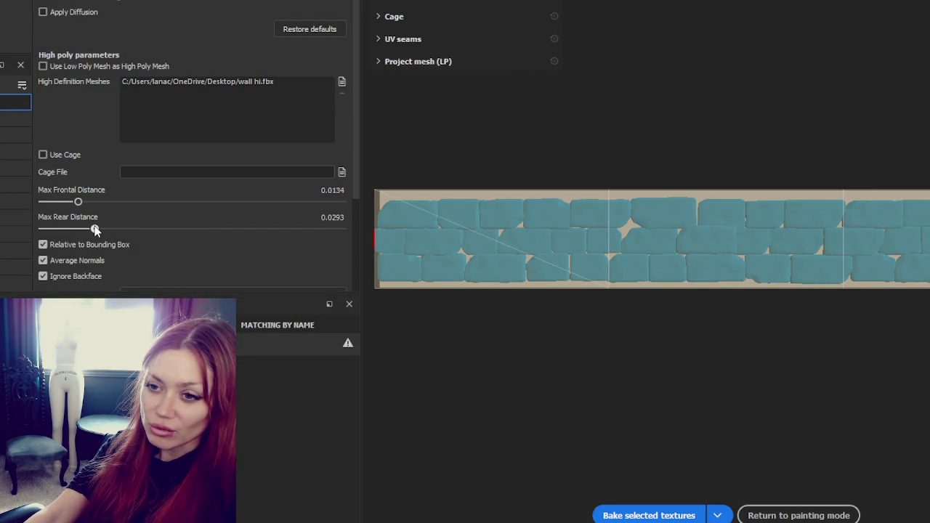
scroll(280, 167, down, 2)
scroll(277, 181, down, 2)
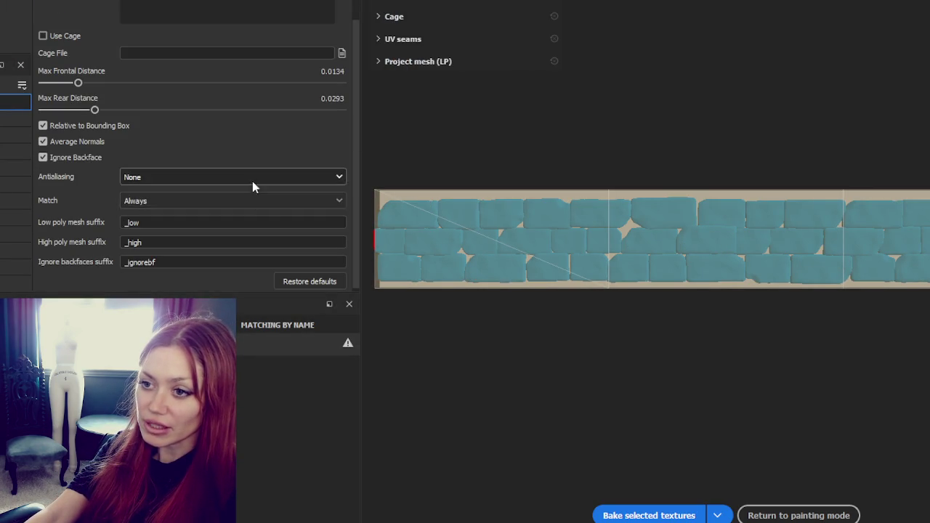
click(247, 179)
click(207, 219)
click(250, 178)
click(238, 207)
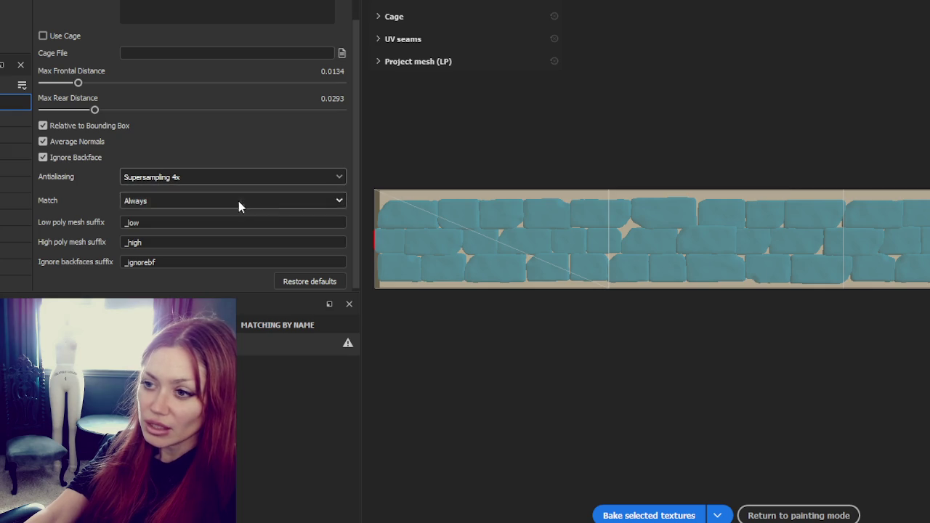
Bake the mesh maps from wall hi and return to painting to view the baked wall.
scroll(490, 218, up, 2)
mouse_move(489, 224)
middle_down()
mouse_move(768, 230)
mouse_move(506, 164)
middle_up()
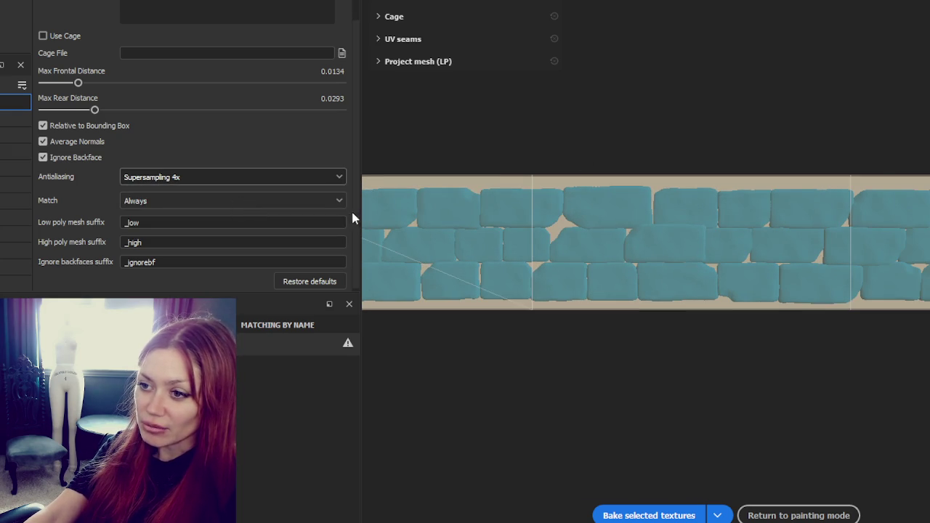
drag(351, 209, 113, 209)
middle_drag(407, 209, 511, 215)
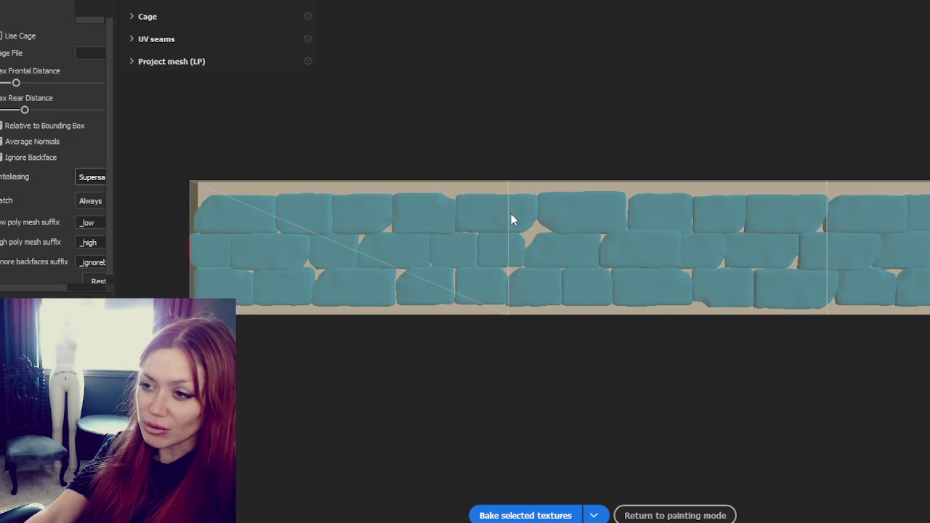
click(546, 515)
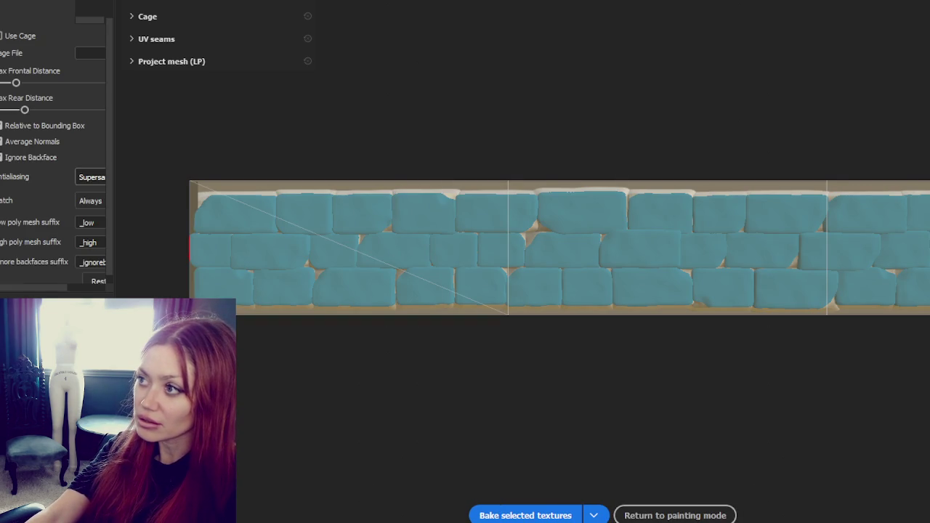
click(675, 515)
mouse_move(605, 263)
alt+mouse_down()
mouse_move(497, 208)
mouse_move(392, 199)
mouse_move(545, 241)
mouse_move(524, 220)
mouse_move(508, 222)
mouse_move(534, 207)
alt+mouse_up()
scroll(534, 206, up, 1)
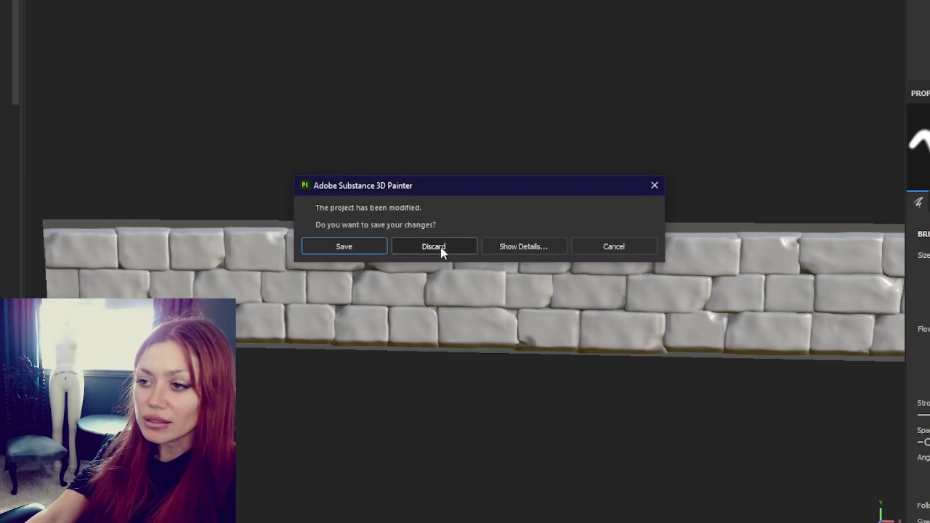
Discard the unsaved changes, then reimport wall lo as the stone wall project's mesh.
click(441, 248)
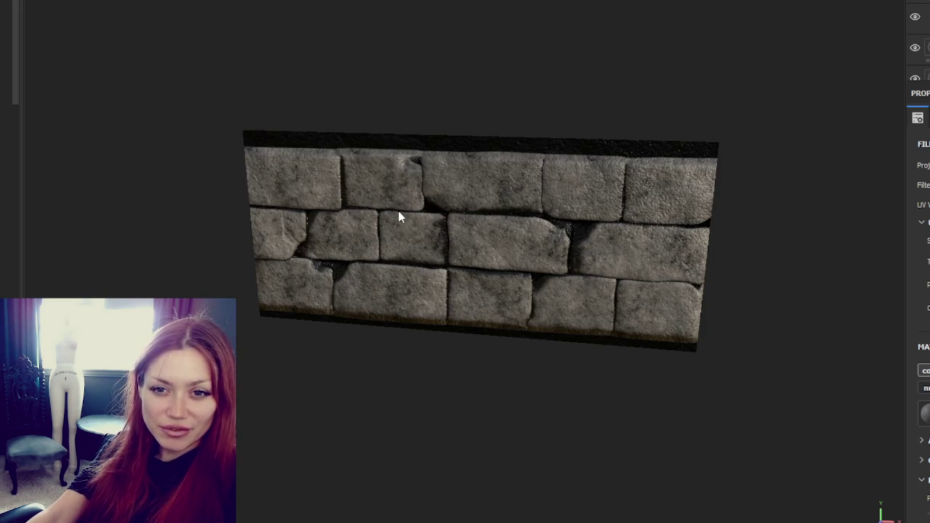
scroll(398, 210, up, 2)
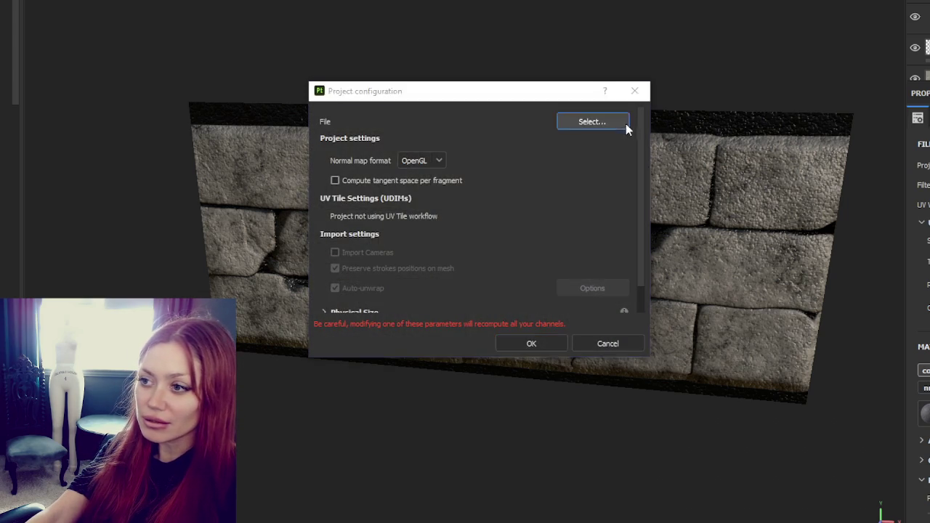
click(592, 122)
double_click(834, 356)
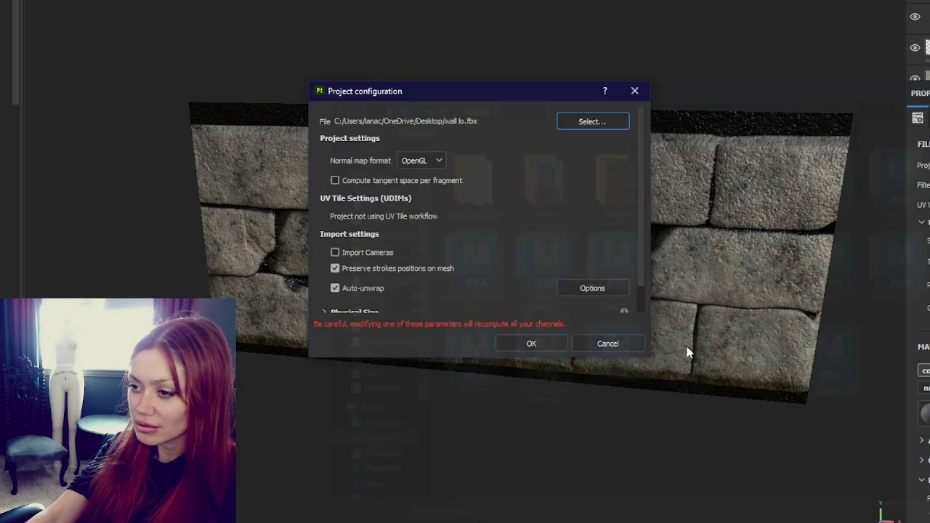
click(534, 341)
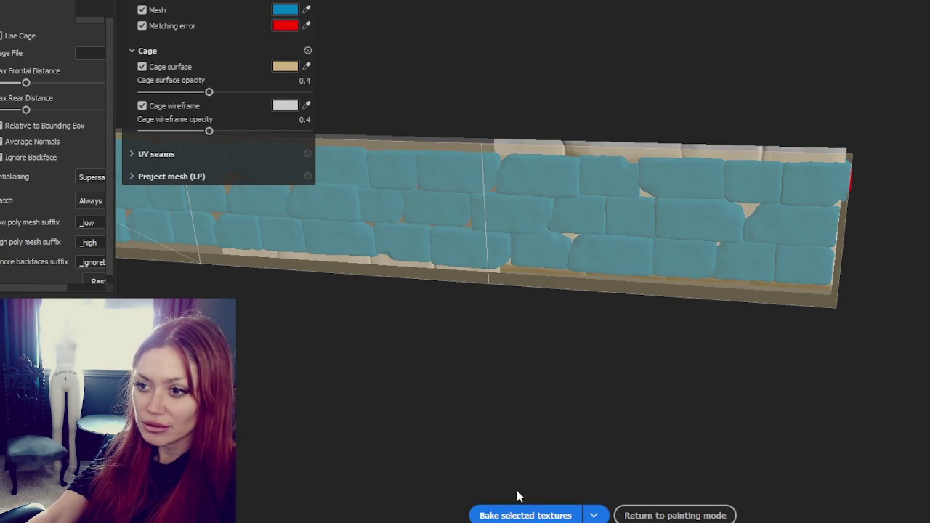
Bake the mesh maps for wall lo and return to painting to view the textured wall.
click(536, 514)
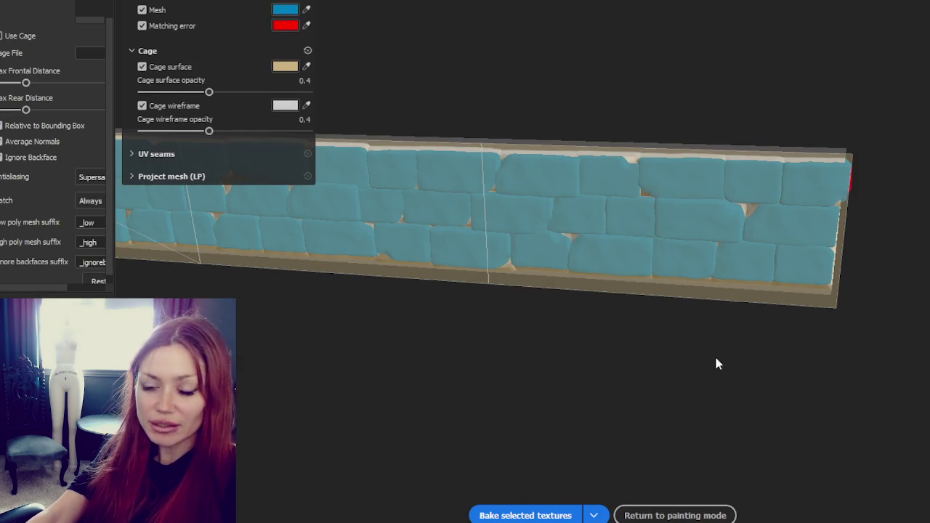
click(675, 515)
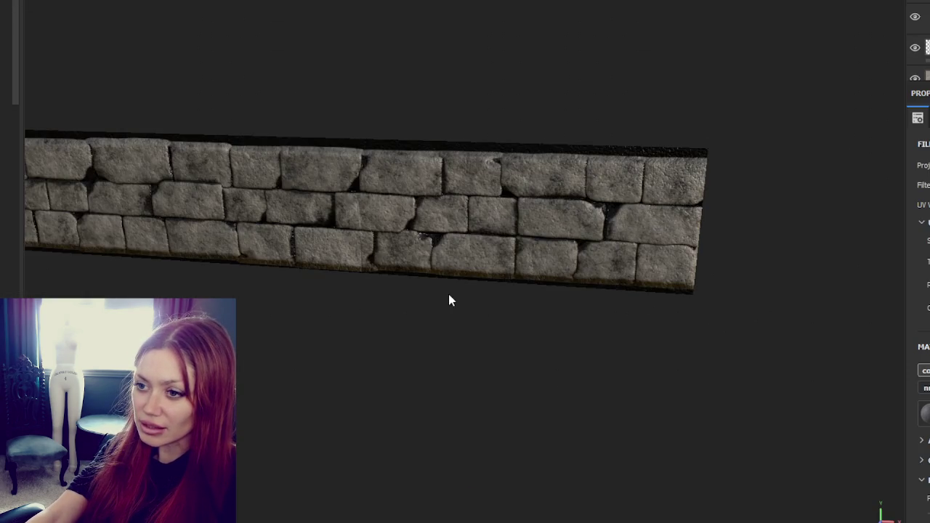
scroll(525, 318, up, 5)
mouse_move(683, 300)
alt+mouse_down()
mouse_move(692, 295)
mouse_move(657, 264)
alt+mouse_up()
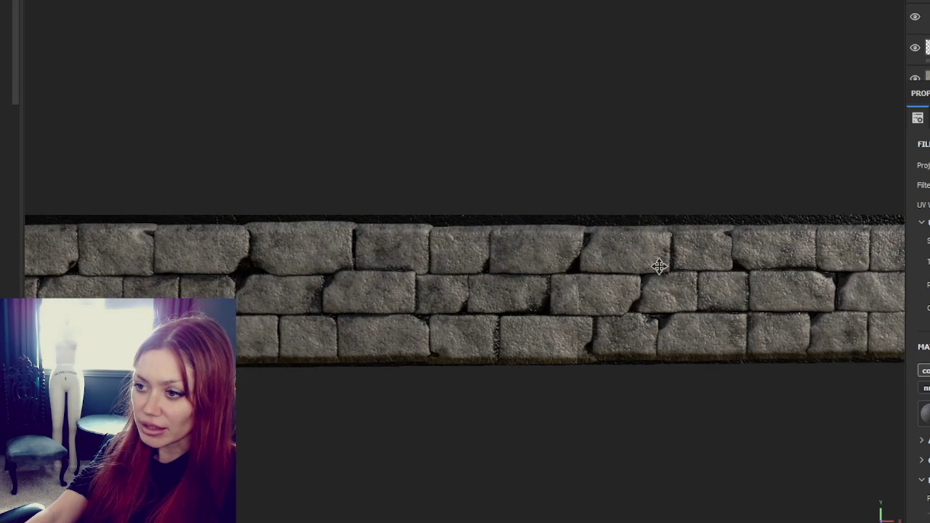
Inspect the top layer's generator parameters, then open the texture export settings.
click(924, 18)
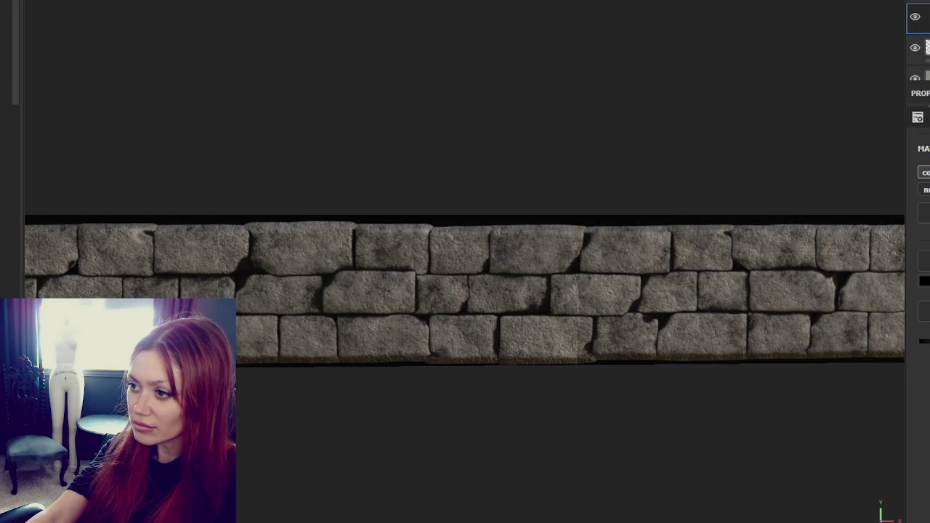
click(927, 17)
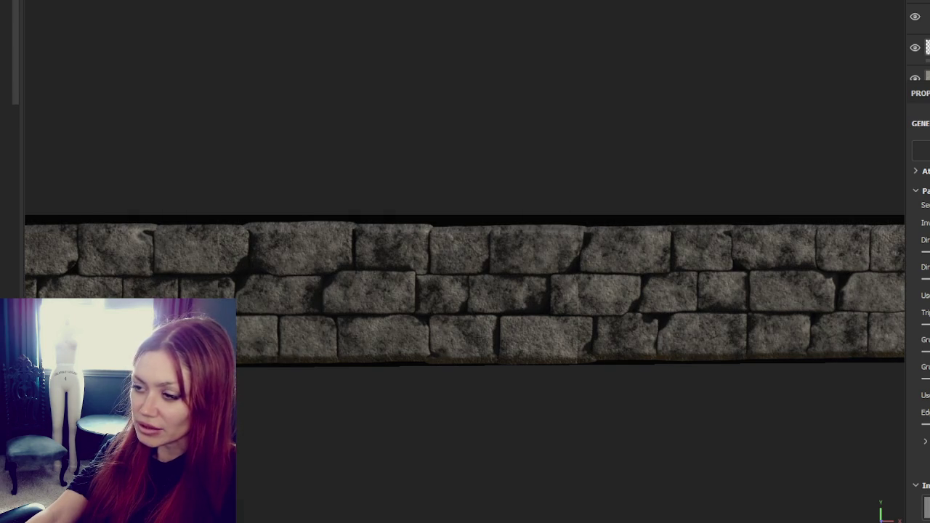
scroll(705, 215, down, 2)
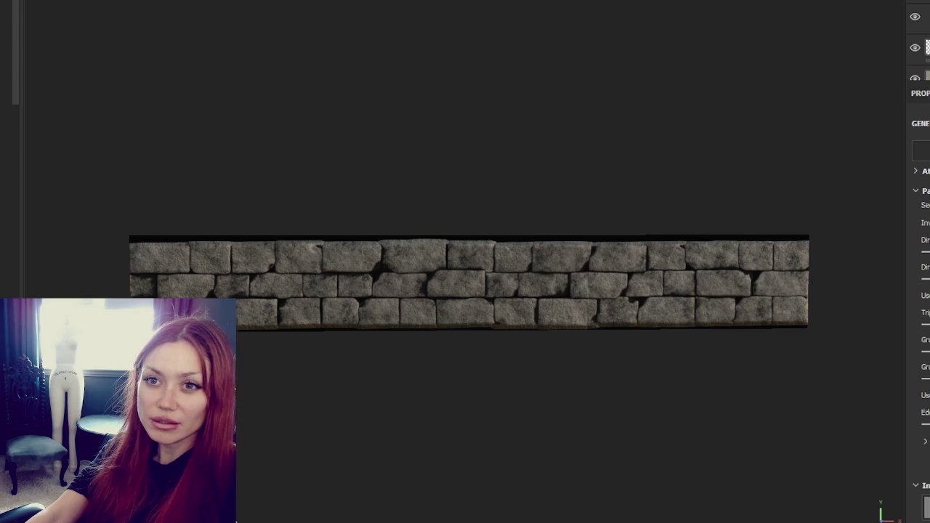
key(ctrl+shift+e)
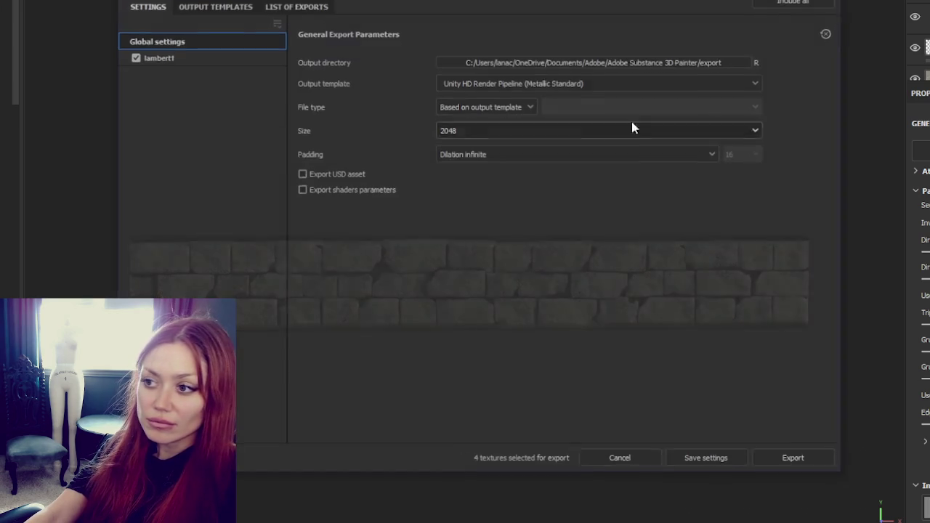
Export the four wall textures at 2048 with the Unity HD Render Pipeline (Metallic Standard) template.
click(608, 82)
scroll(587, 150, down, 5)
scroll(584, 145, up, 2)
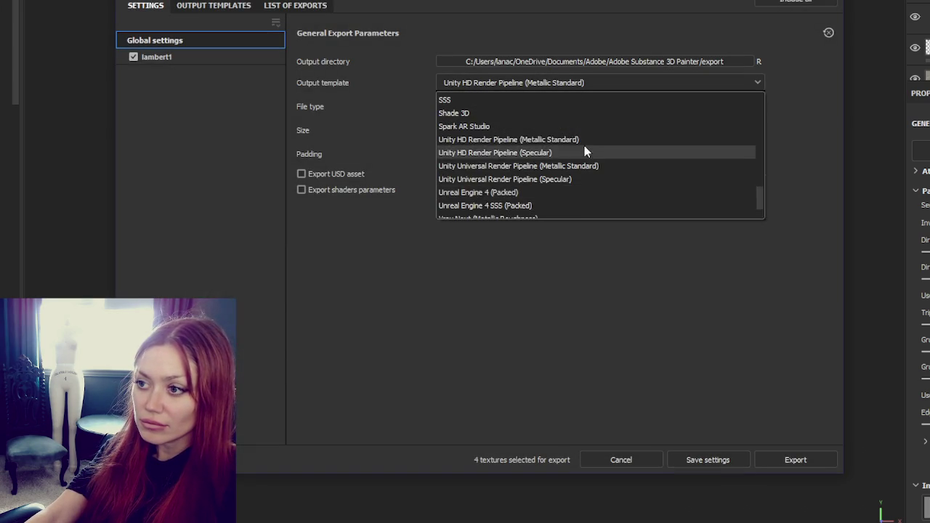
click(584, 145)
click(576, 131)
click(791, 4)
click(796, 459)
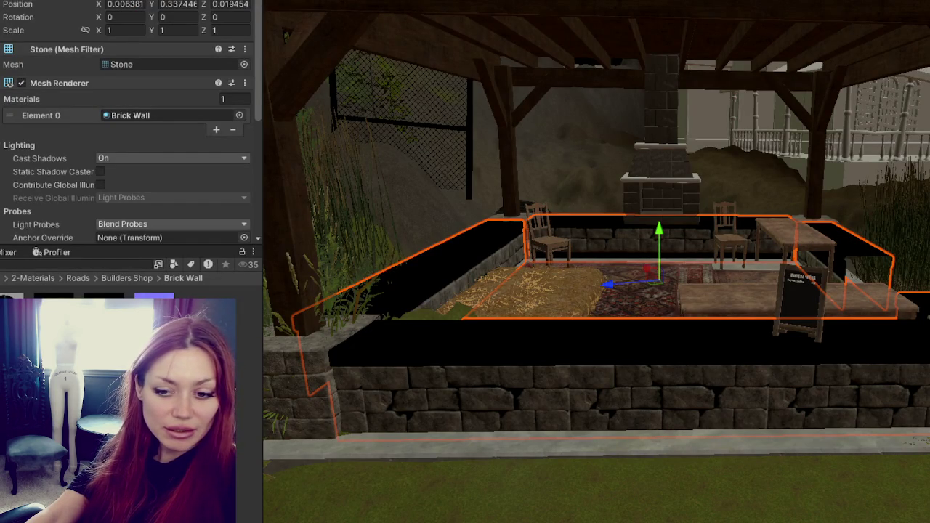
Leave Unity for Maya through the app launcher.
key(super)
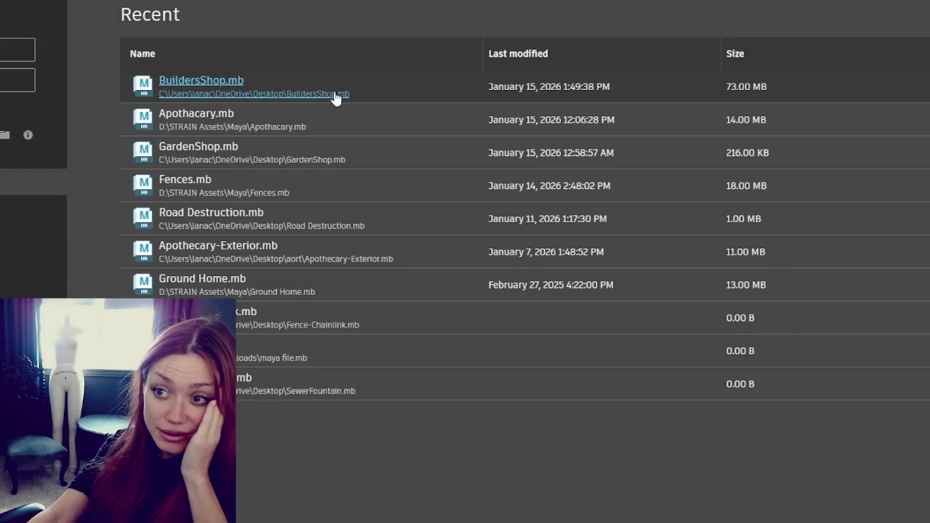
Reopen BuildersShop.mb and inspect the front wall's stone facing and top cap.
click(327, 92)
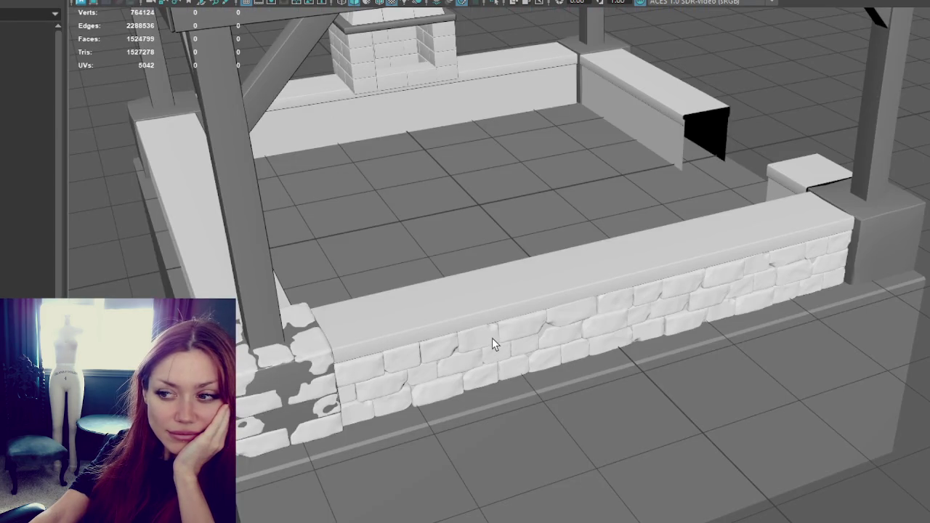
click(492, 345)
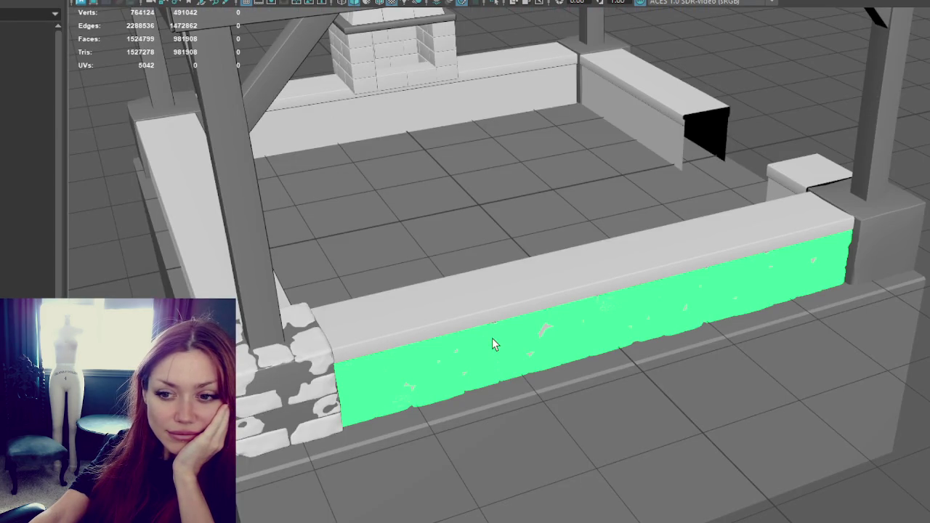
click(492, 344)
click(372, 310)
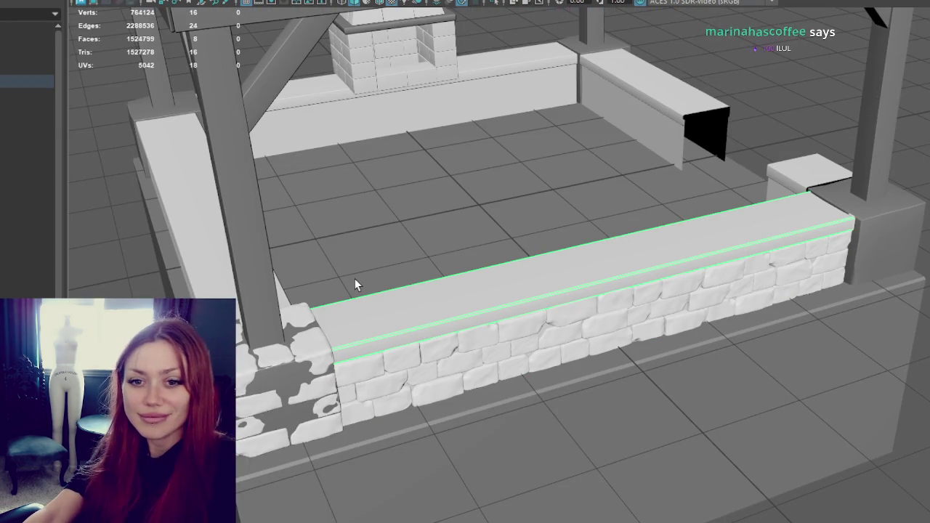
mouse_move(405, 262)
alt+mouse_down()
mouse_move(565, 214)
mouse_move(506, 221)
mouse_move(526, 224)
alt+mouse_up()
Check the wall in wireframe, then delete the high-poly stone facing from the front wall.
key(4)
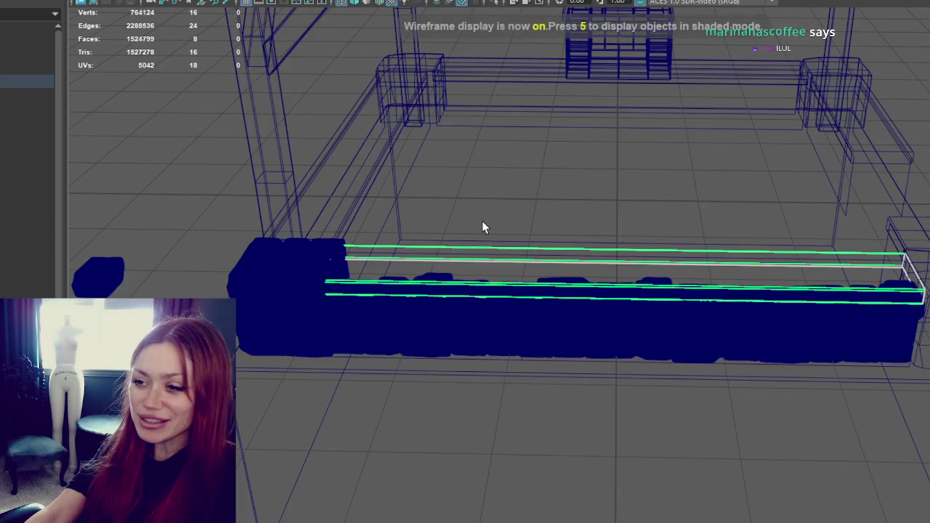
key(5)
click(452, 305)
key(Delete)
Select the front, left, back and right wall boxes plus the front rails in wireframe.
click(490, 287)
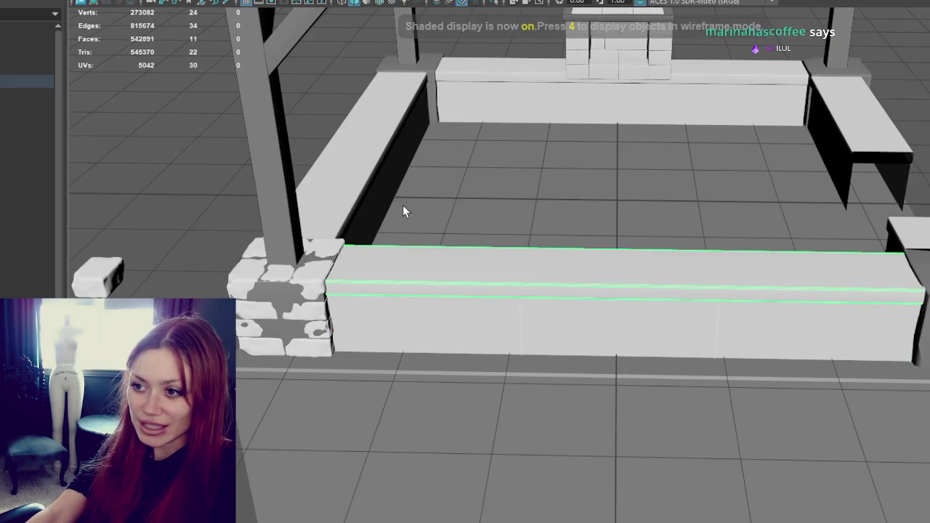
shift+click(378, 172)
ctrl+click(27, 160)
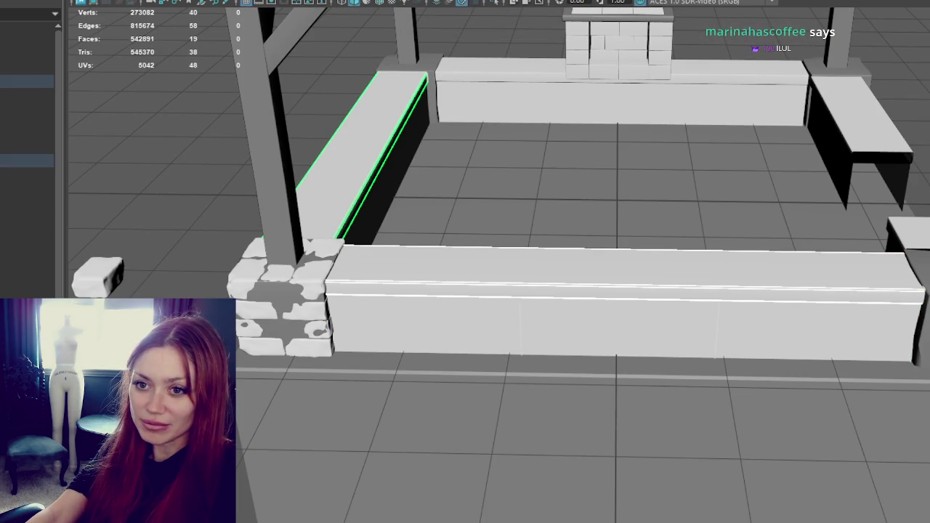
key(4)
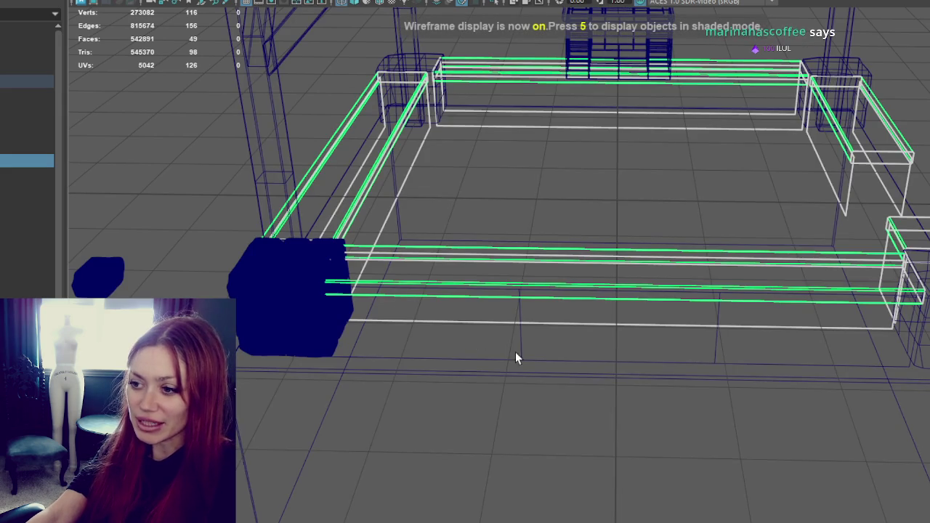
shift+click(566, 294)
mouse_move(566, 294)
alt+mouse_down()
mouse_move(399, 283)
mouse_move(628, 286)
mouse_move(675, 269)
mouse_move(623, 257)
mouse_move(519, 298)
mouse_move(253, 156)
alt+mouse_up()
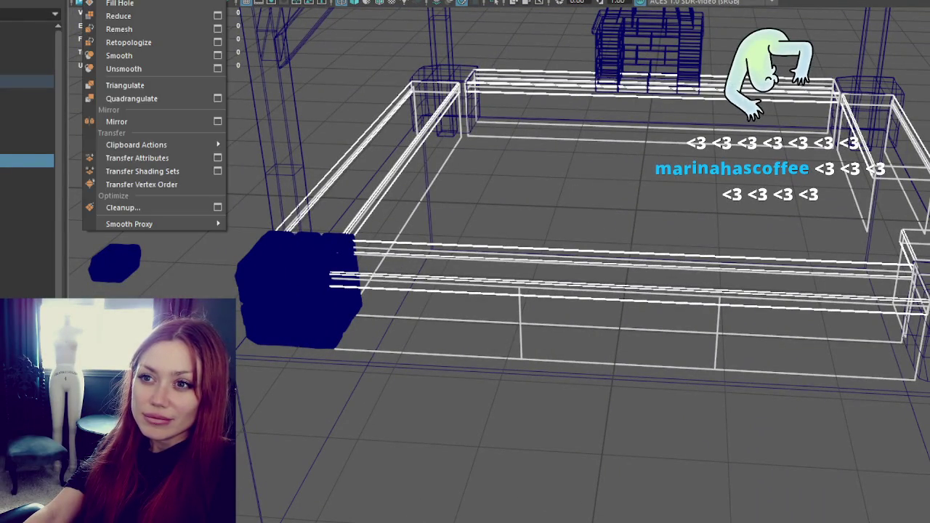
click(109, 4)
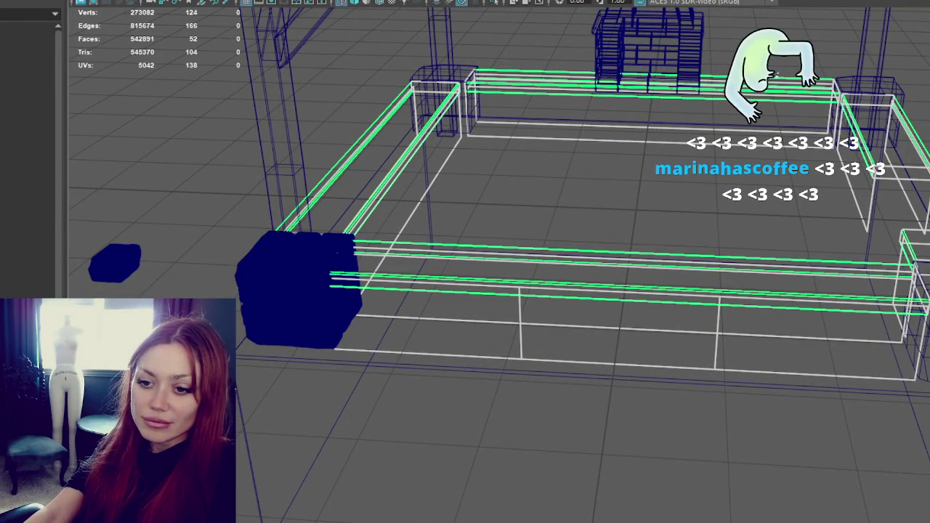
click(26, 81)
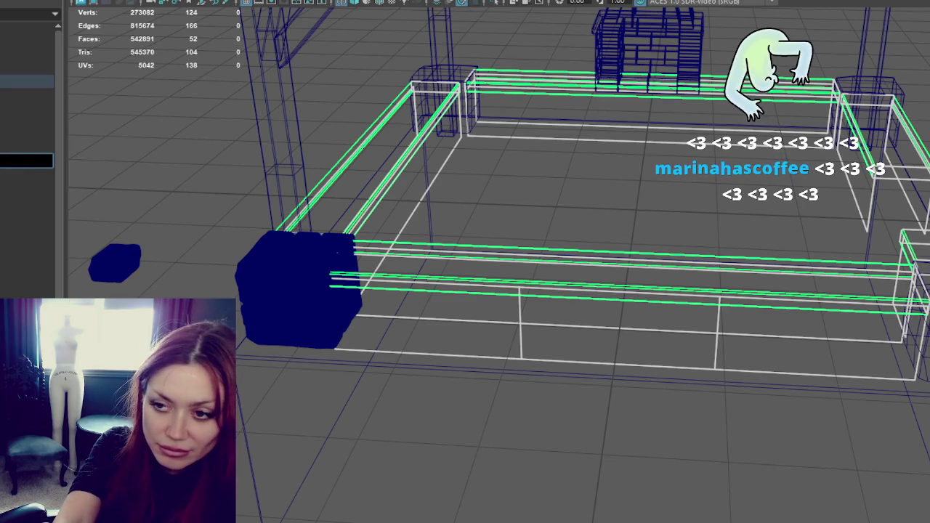
click(27, 160)
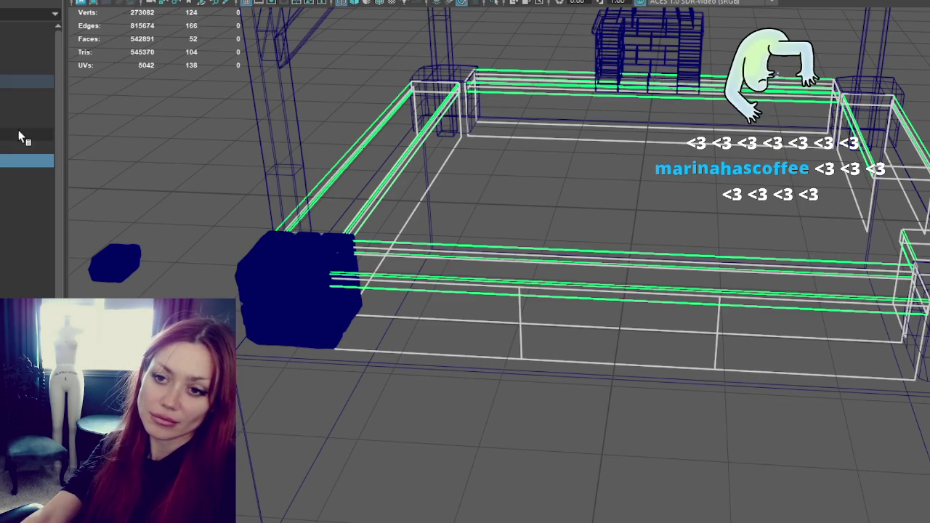
click(6, 82)
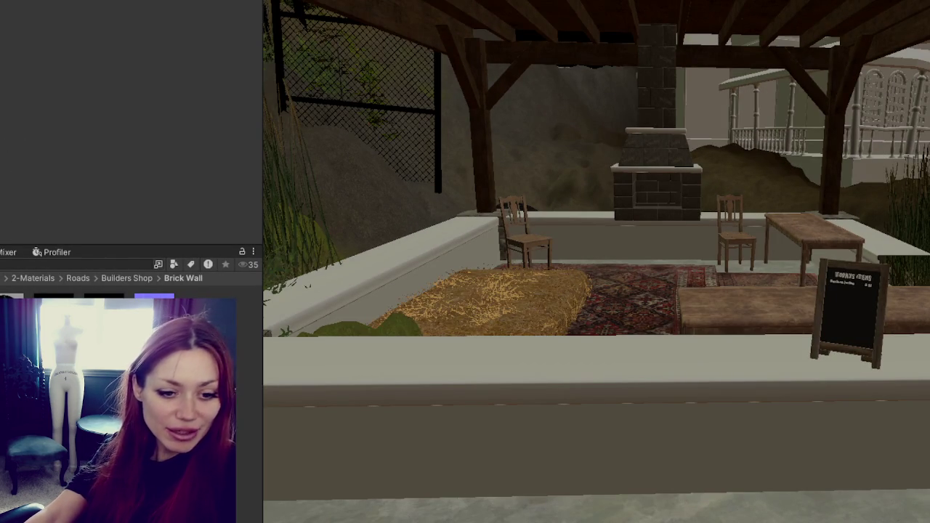
Delete the three old wall textures from Brick Wall and drop the material onto the planter walls.
click(126, 277)
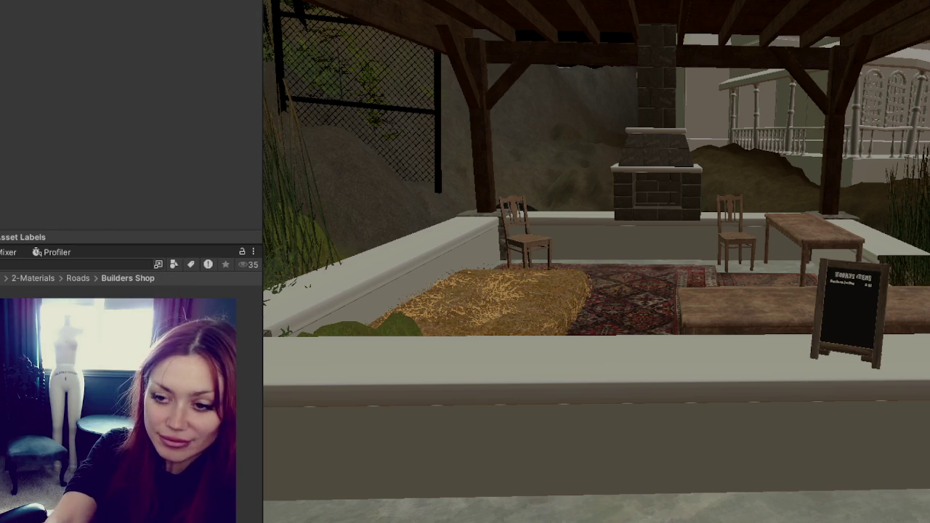
key(Return)
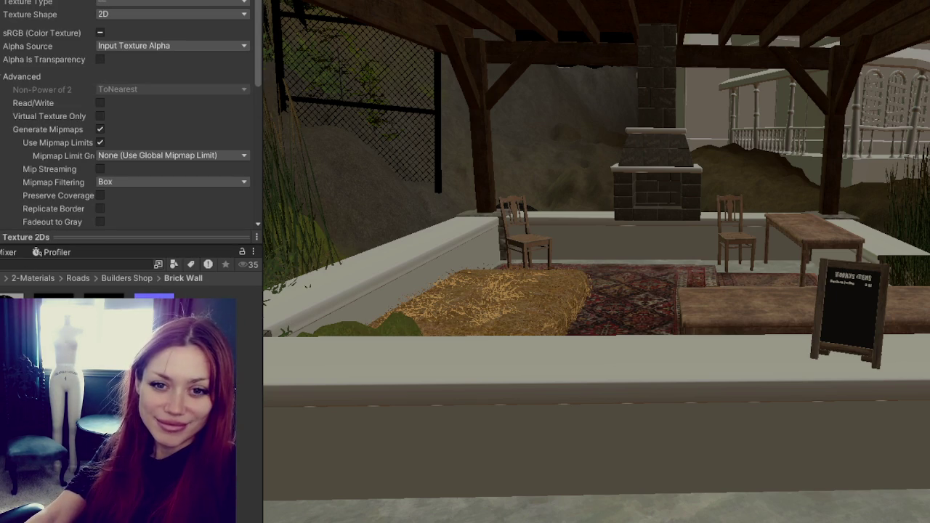
key(ctrl+d)
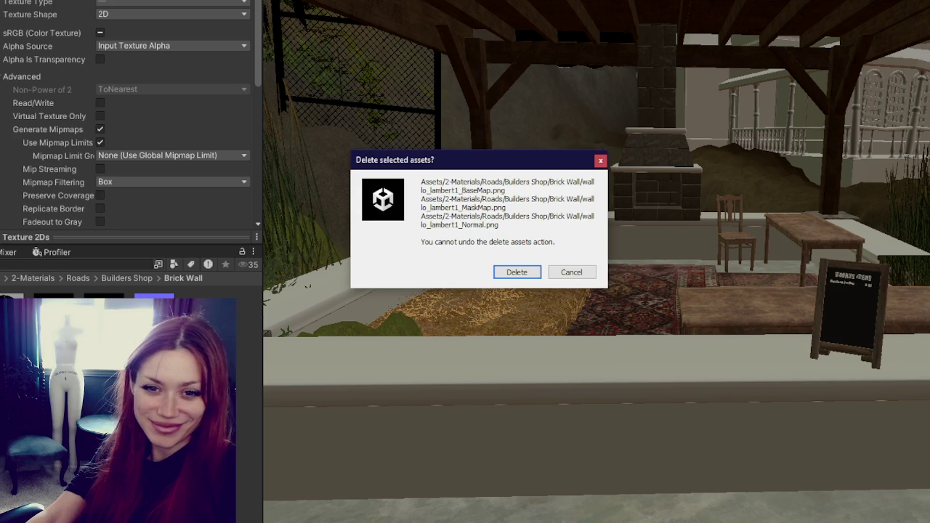
click(538, 276)
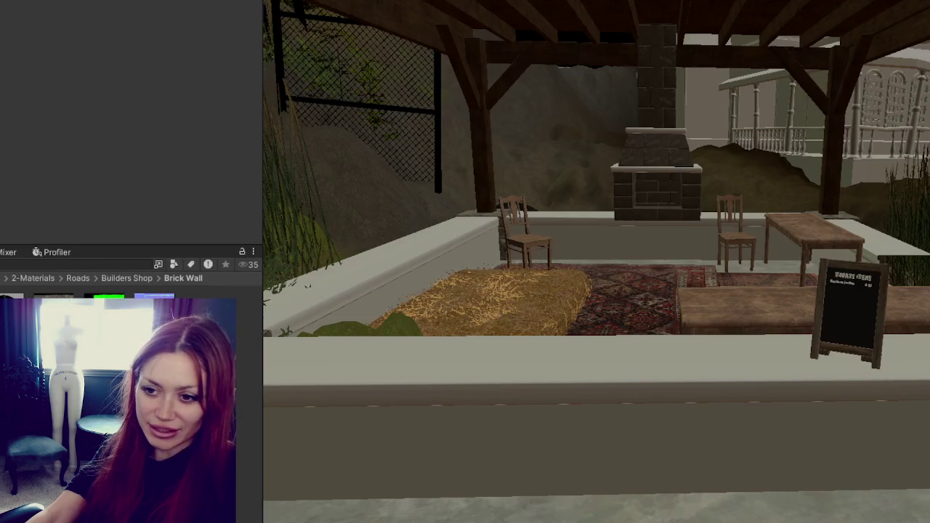
drag(382, 416, 436, 438)
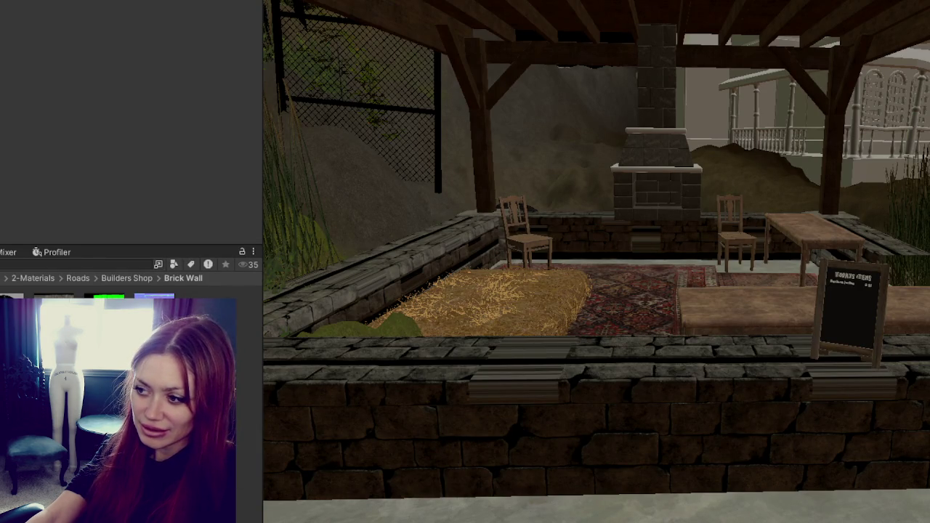
Set the wall Normal texture's Texture Type to Normal map and apply it.
scroll(515, 291, down, 2)
scroll(515, 291, down, 2)
right_drag(515, 292, 529, 282)
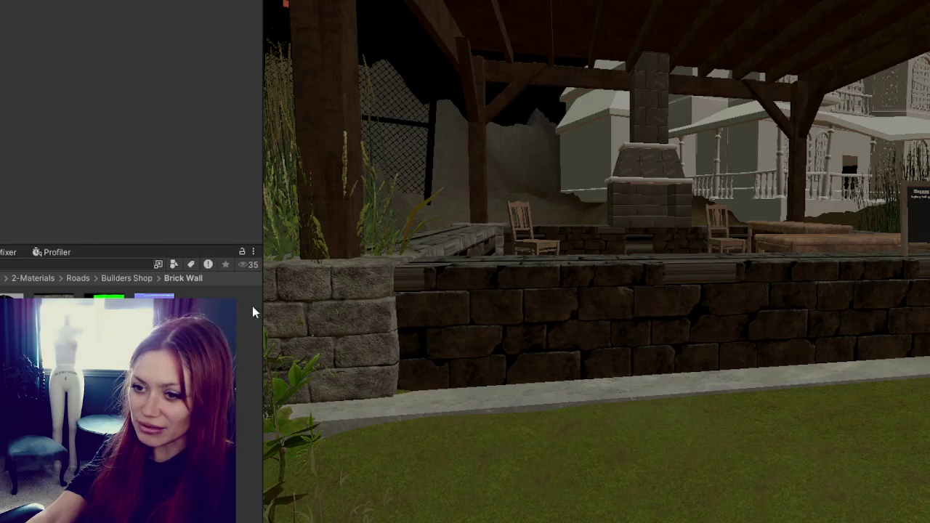
click(166, 2)
click(166, 29)
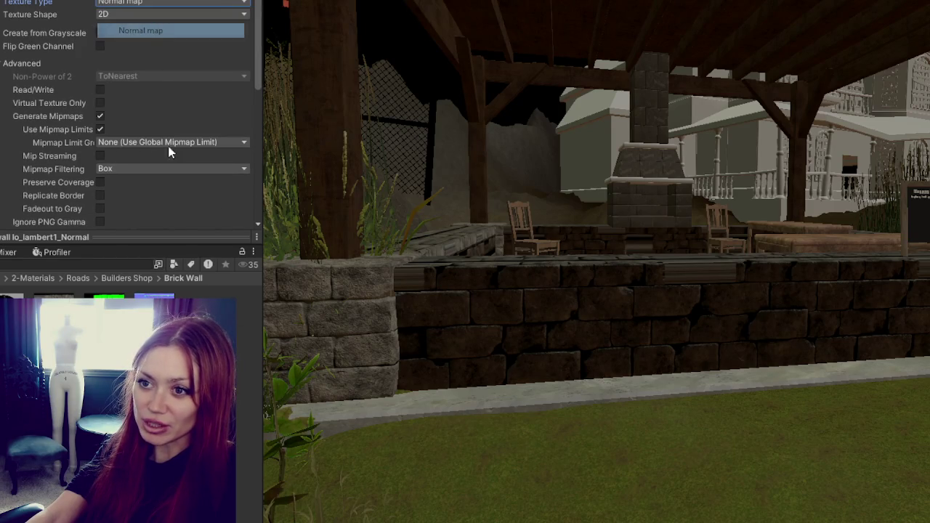
click(460, 255)
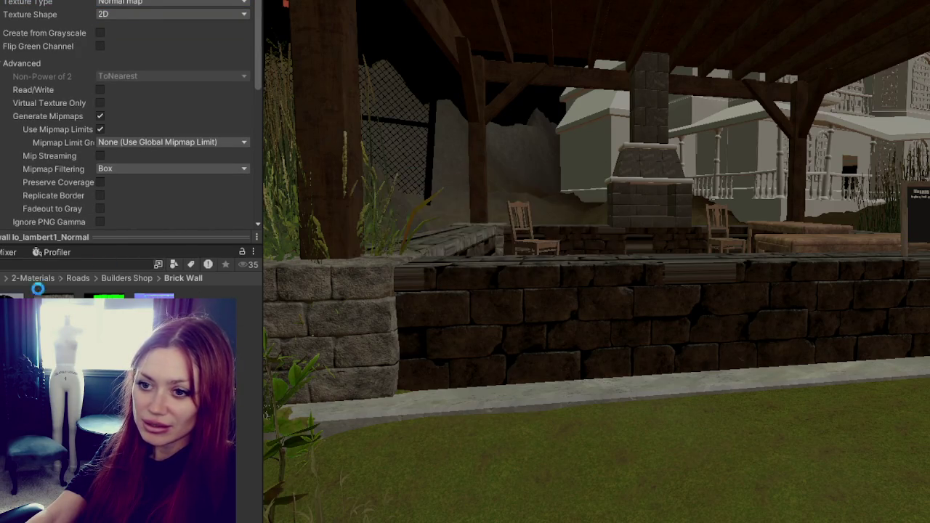
Orbit and pan the Scene view to inspect the brick-covered courtyard walls.
mouse_move(563, 319)
right_down()
mouse_move(675, 308)
mouse_move(707, 317)
right_up()
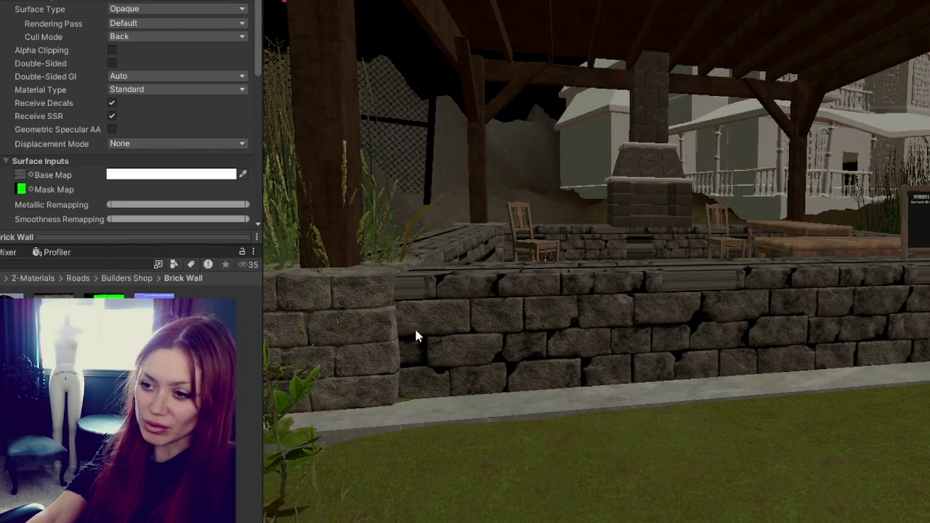
mouse_move(588, 320)
right_down()
mouse_move(627, 312)
mouse_move(640, 326)
mouse_move(550, 332)
mouse_move(560, 345)
mouse_move(615, 338)
right_up()
scroll(616, 338, up, 2)
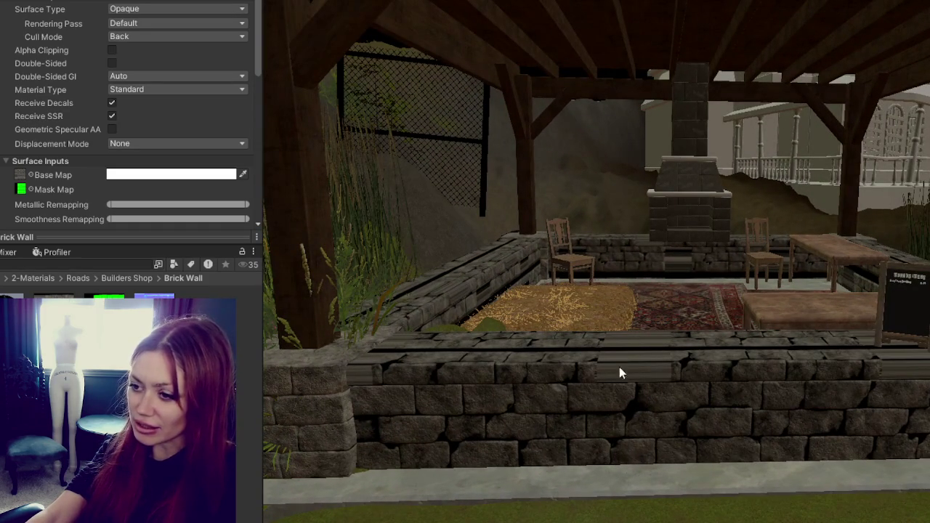
scroll(845, 371, down, 2)
mouse_move(847, 377)
middle_down()
mouse_move(808, 346)
mouse_move(839, 370)
middle_up()
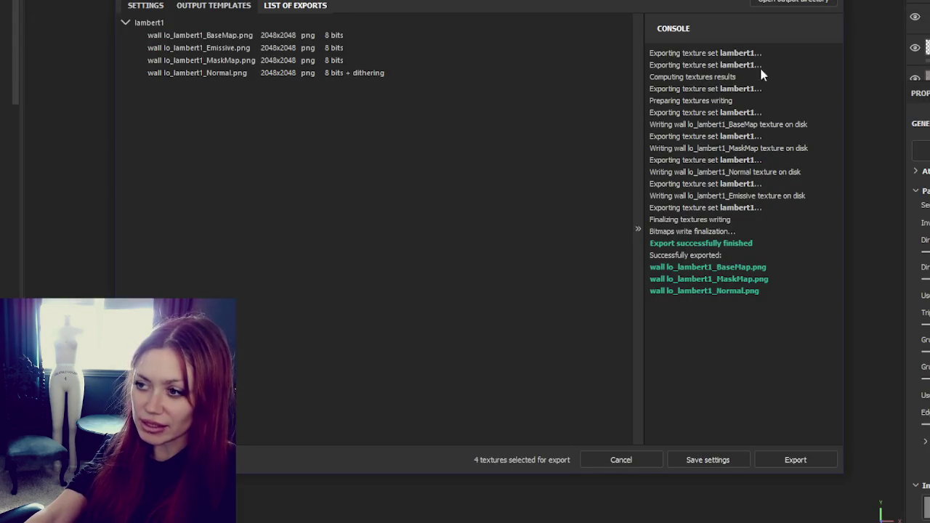
Close the finished Export Textures dialog and frame the stone wall strip in the viewport.
key(Escape)
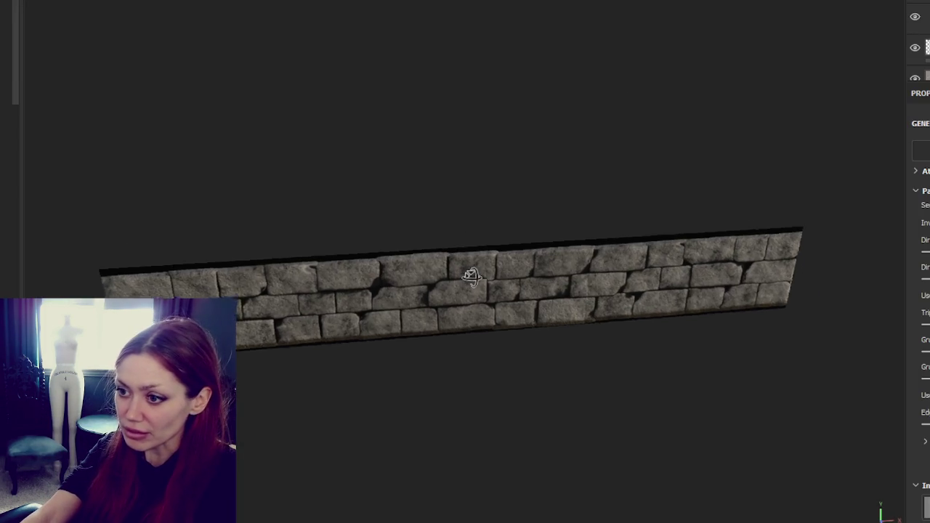
drag(473, 272, 448, 242)
scroll(472, 190, up, 3)
drag(472, 190, 619, 286)
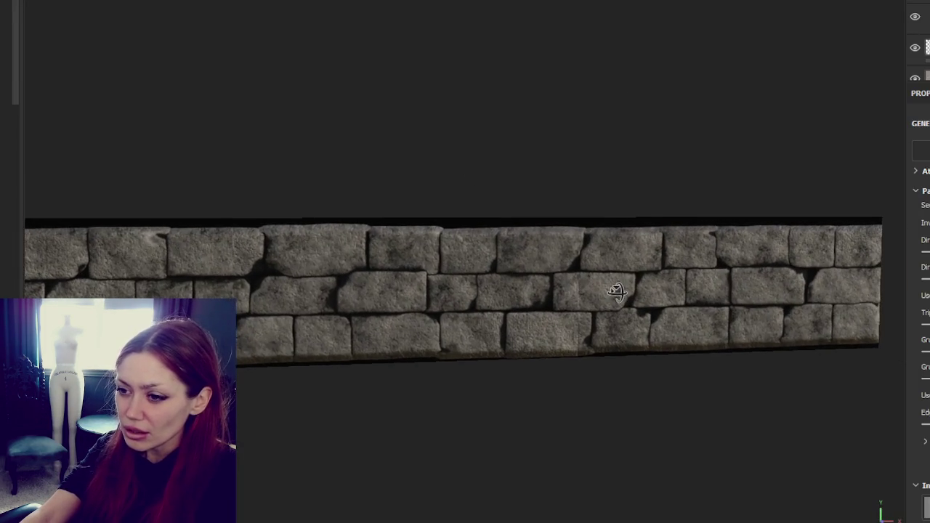
Frame the wall strip, select the top layer and switch to the Paint brush.
mouse_move(521, 291)
middle_down()
mouse_move(703, 280)
mouse_move(356, 315)
middle_up()
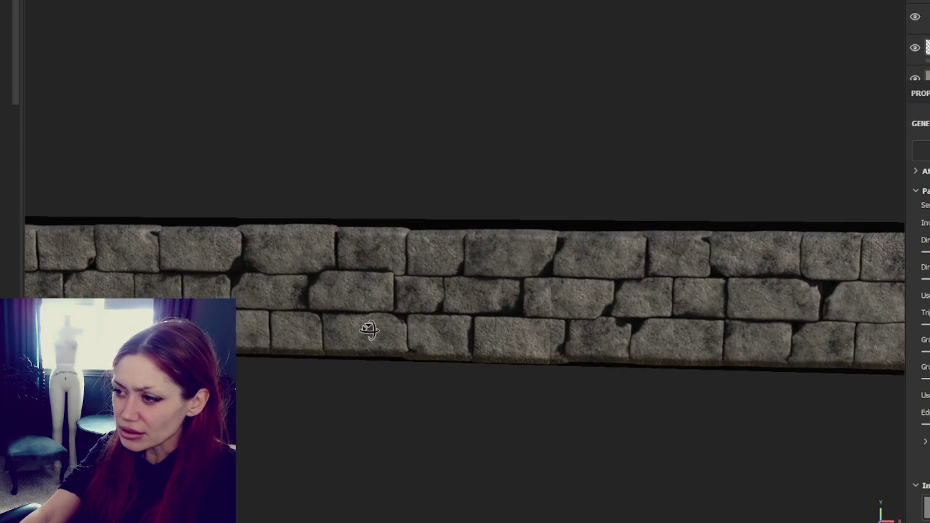
scroll(369, 328, up, 3)
scroll(506, 307, up, 2)
middle_drag(445, 294, 284, 276)
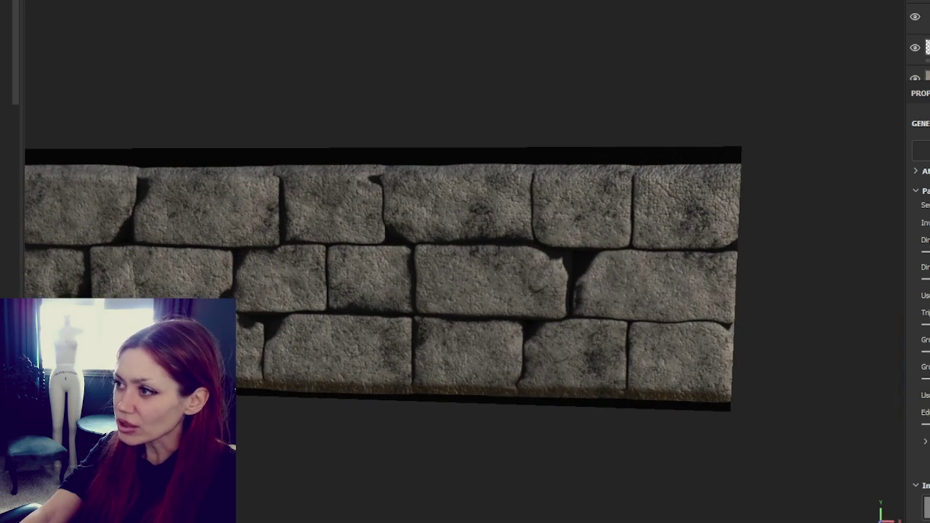
click(915, 17)
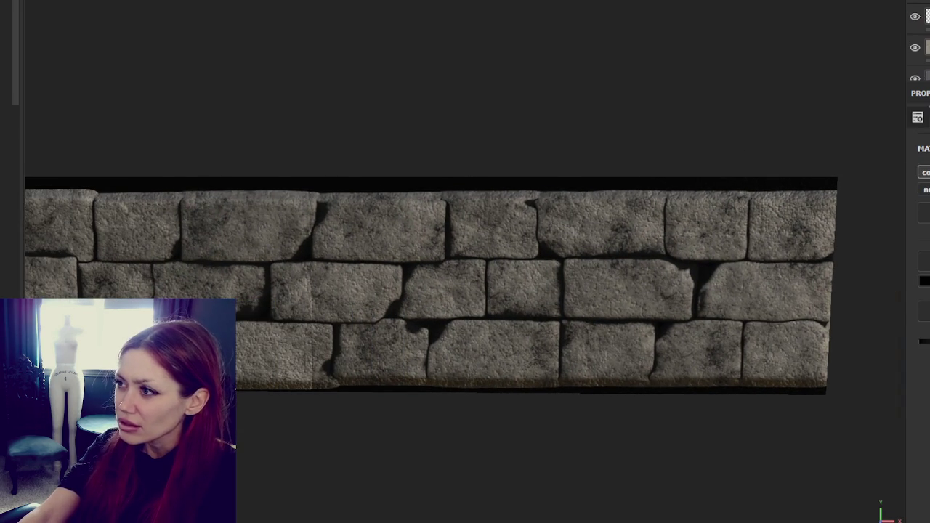
key(1)
Paint down a vertical mortar joint between bricks to deepen it.
scroll(919, 40, down, 1)
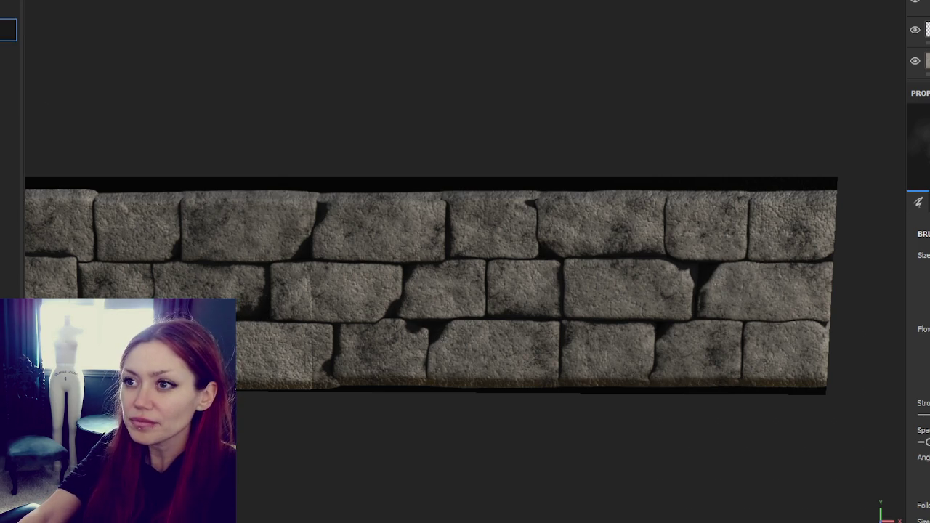
scroll(489, 320, up, 2)
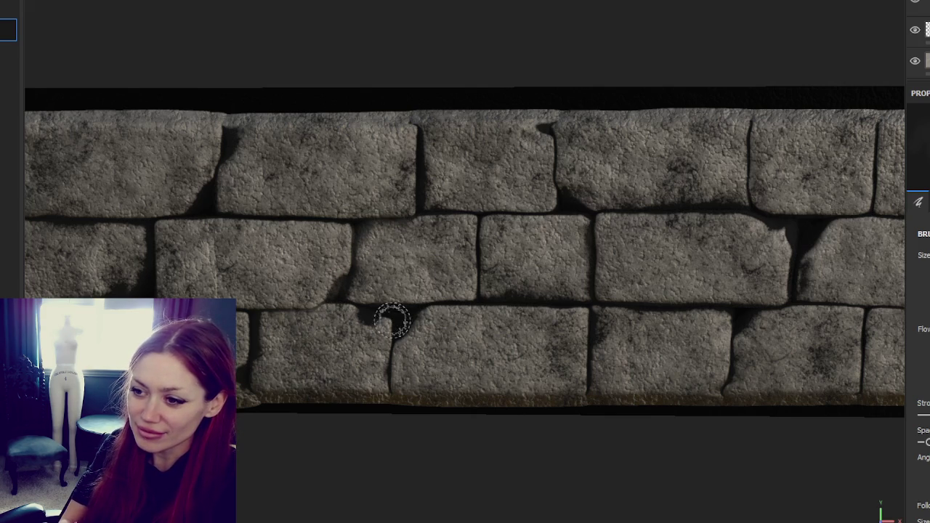
drag(409, 315, 385, 392)
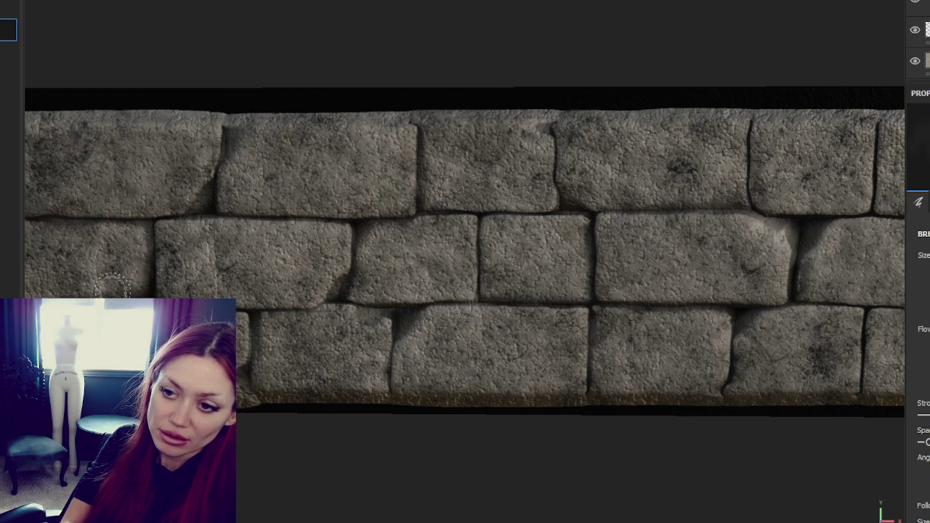
Darken a brick corner gap, then pan across to another section of wall.
click(341, 289)
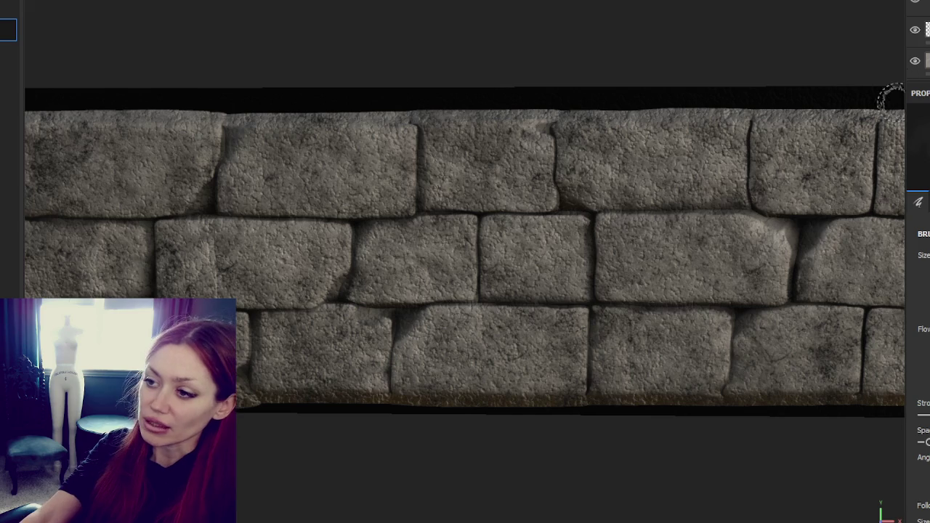
drag(259, 283, 765, 280)
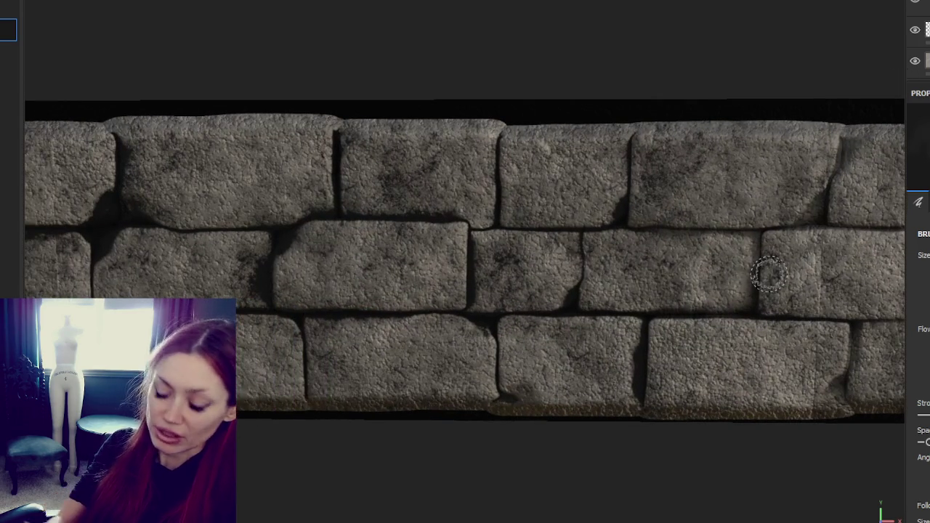